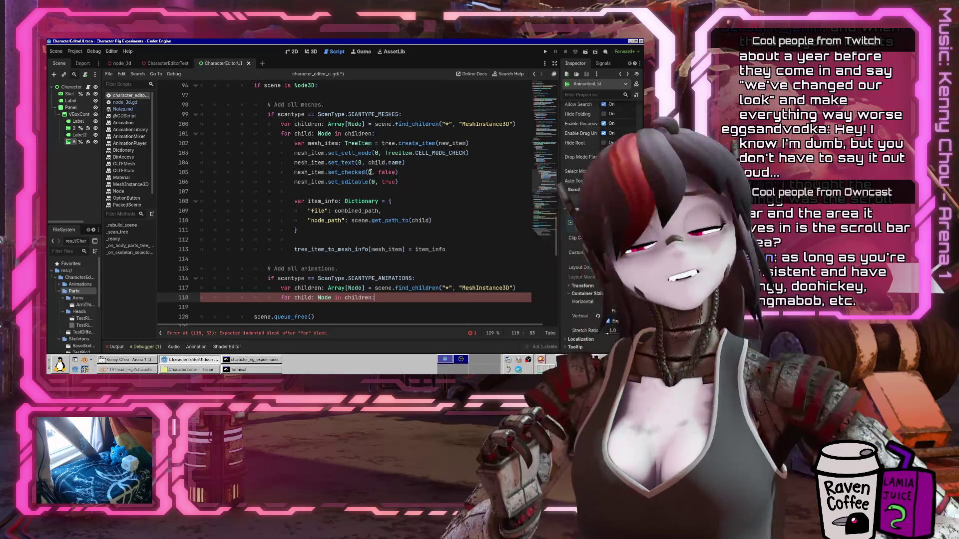
# Launch Inkscape from the Graphics applications menu and start a new blank document
pyautogui.click(60, 364)
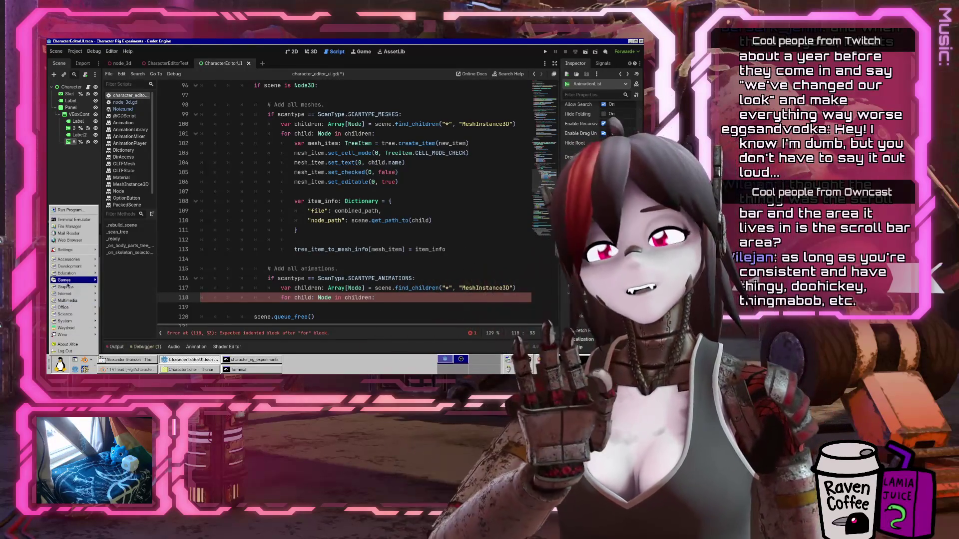
pyautogui.moveTo(68, 282)
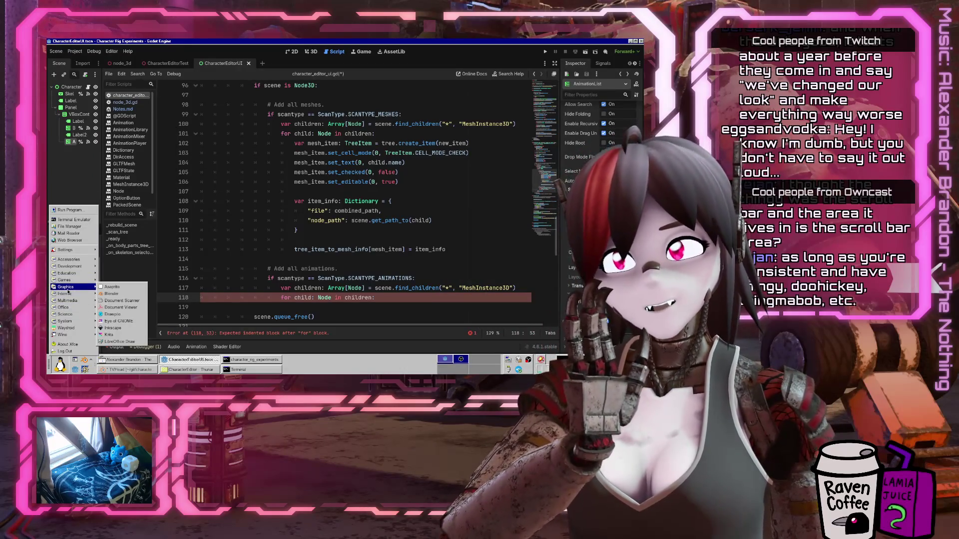
pyautogui.click(111, 329)
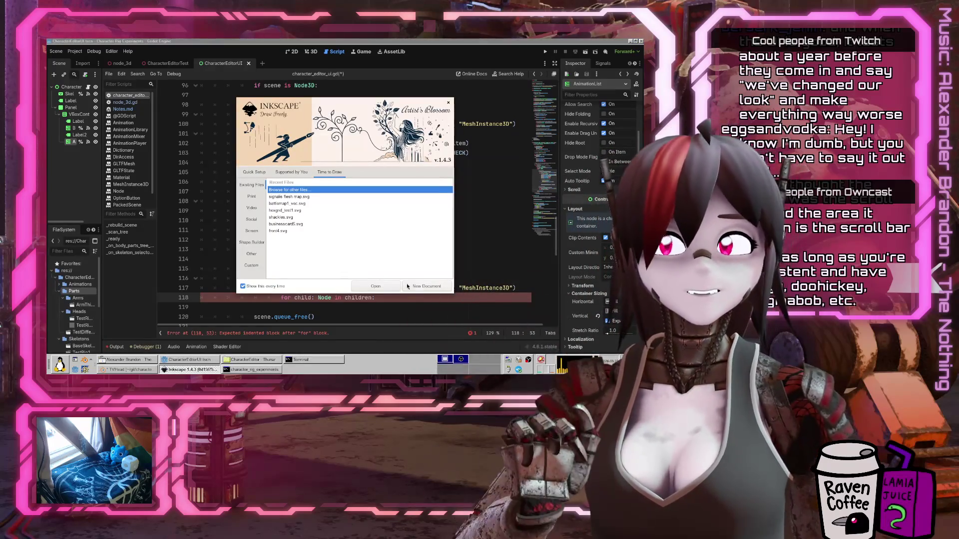
pyautogui.click(423, 285)
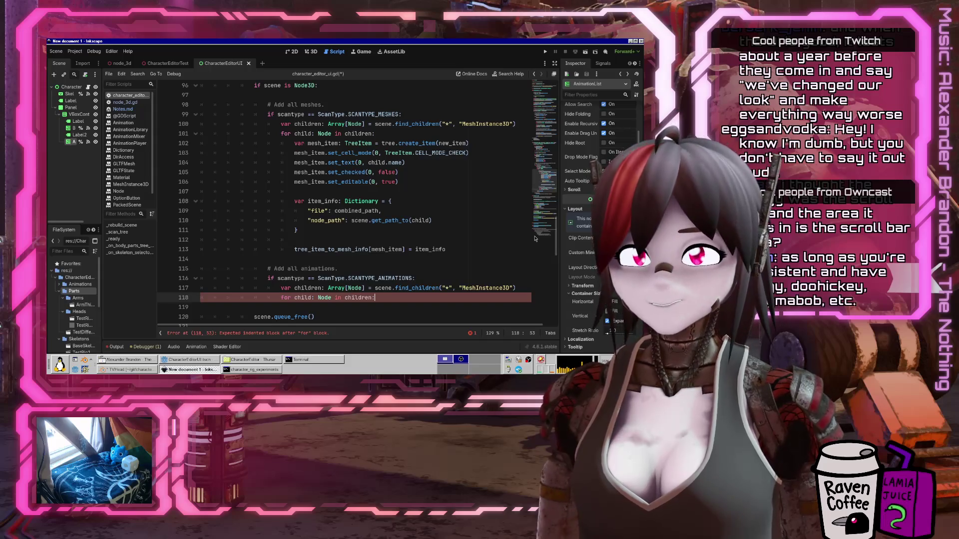
# Draw a page-sized rectangle, then a smaller rectangle near the page's top left
pyautogui.press('r')
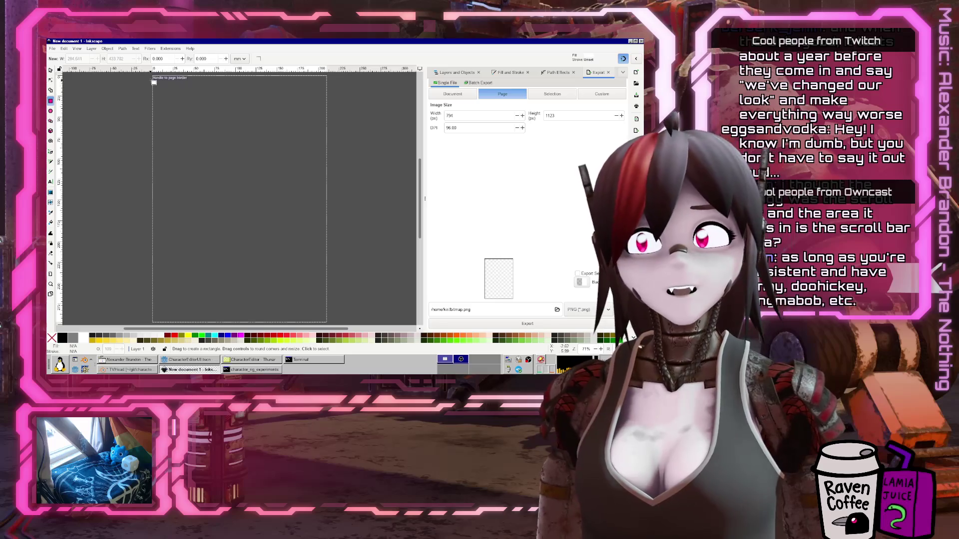
pyautogui.moveTo(152, 75)
pyautogui.mouseDown()
pyautogui.moveTo(274, 290)
pyautogui.moveTo(327, 322)
pyautogui.mouseUp()
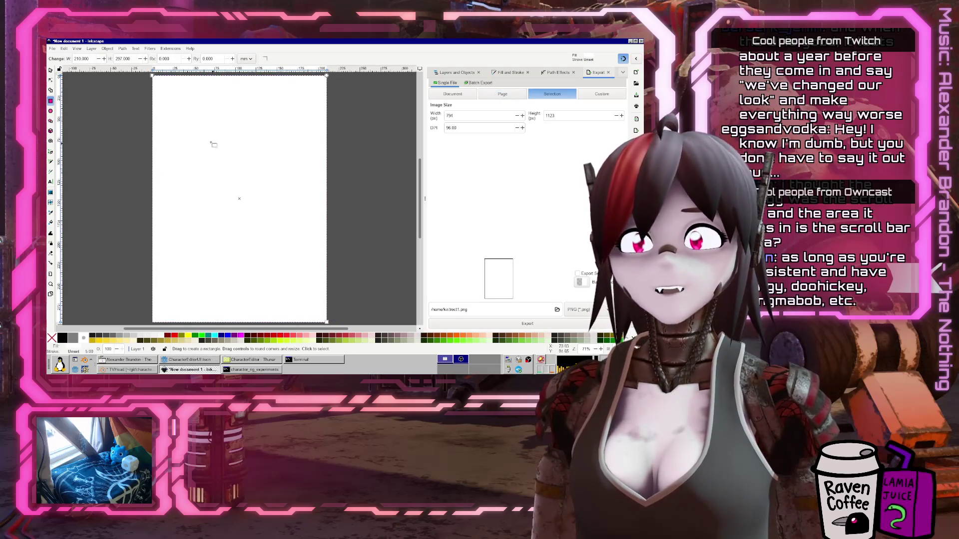
pyautogui.moveTo(205, 127); pyautogui.dragTo(243, 163)
pyautogui.moveTo(276, 190); pyautogui.dragTo(274, 190)
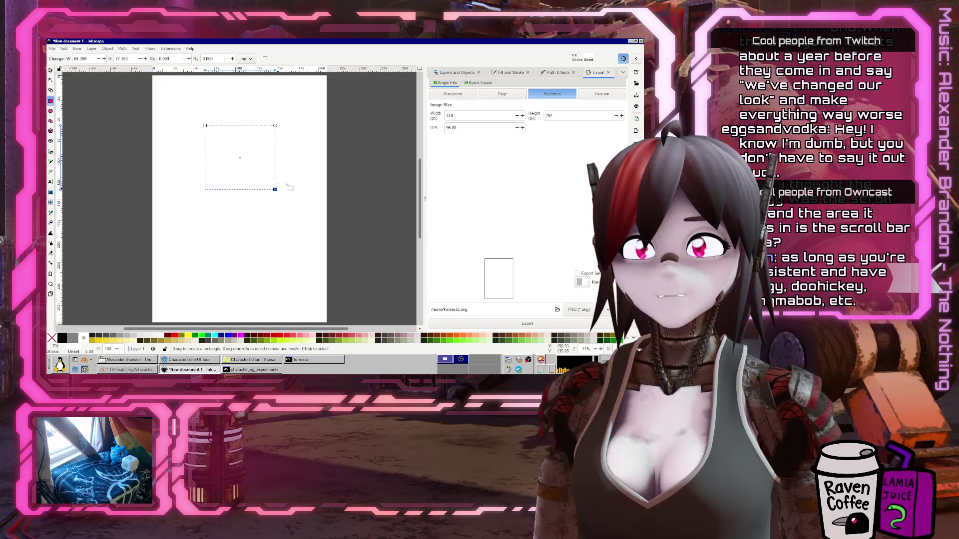
pyautogui.click(509, 72)
# Make the small rectangle solid black with Lightness 0, undoing a stray text-frame attempt
pyautogui.moveTo(476, 149); pyautogui.dragTo(436, 149)
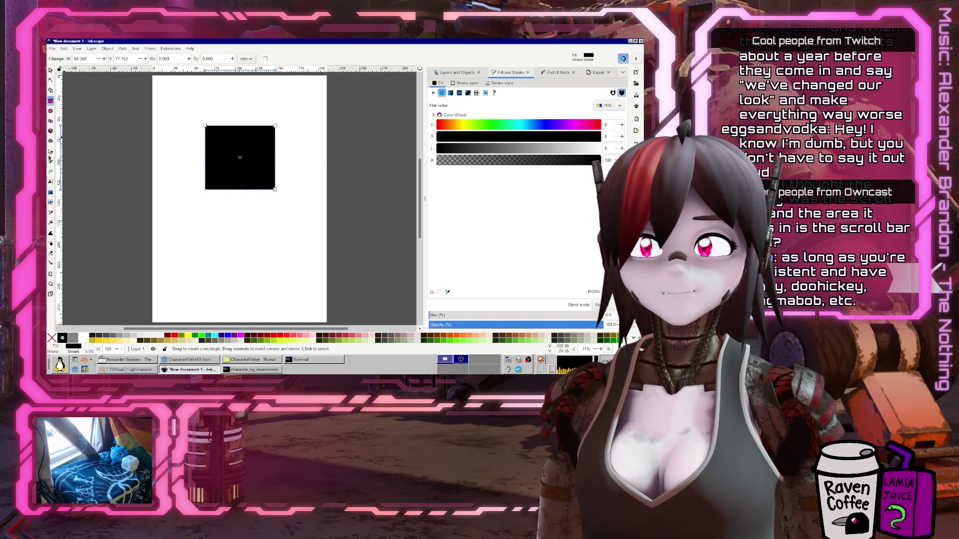
pyautogui.keyDown('ctrl'); pyautogui.scroll(3, 256, 177); pyautogui.keyUp('ctrl')
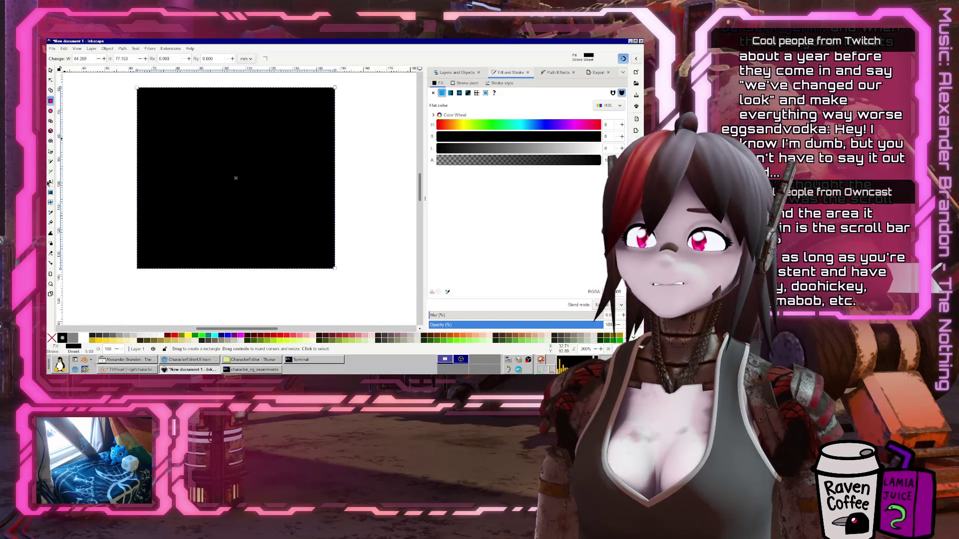
pyautogui.press('t')
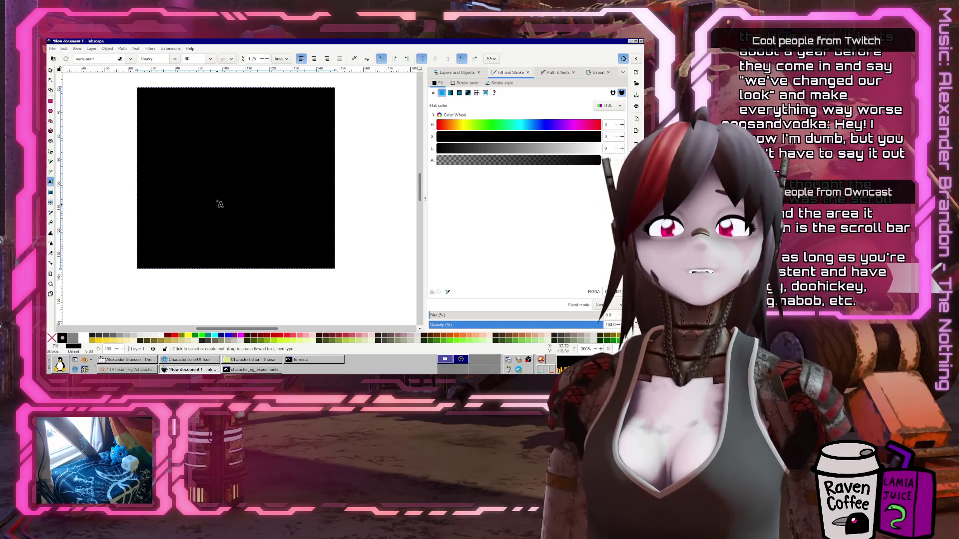
pyautogui.hscroll(-1, 250, 141)
pyautogui.scroll(-2, 250, 142)
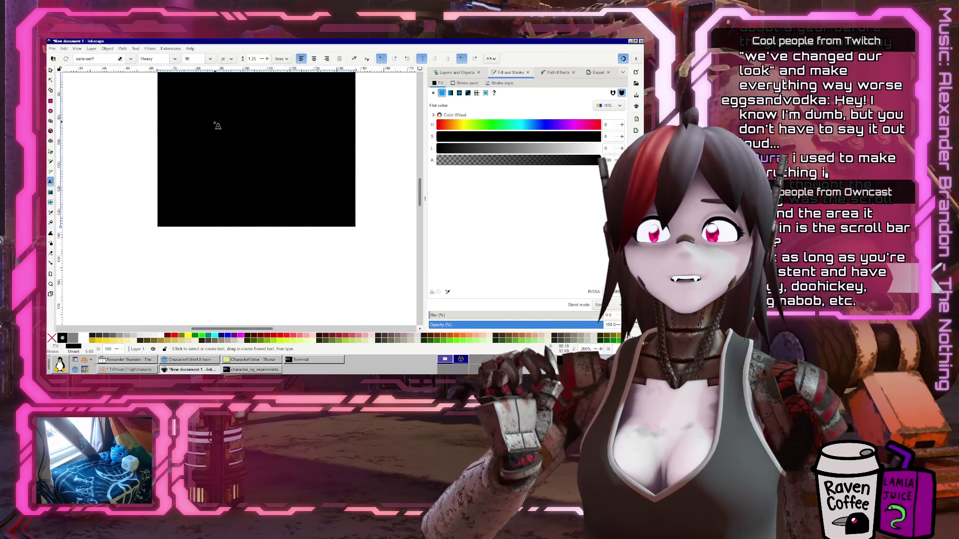
pyautogui.moveTo(159, 235); pyautogui.dragTo(356, 288)
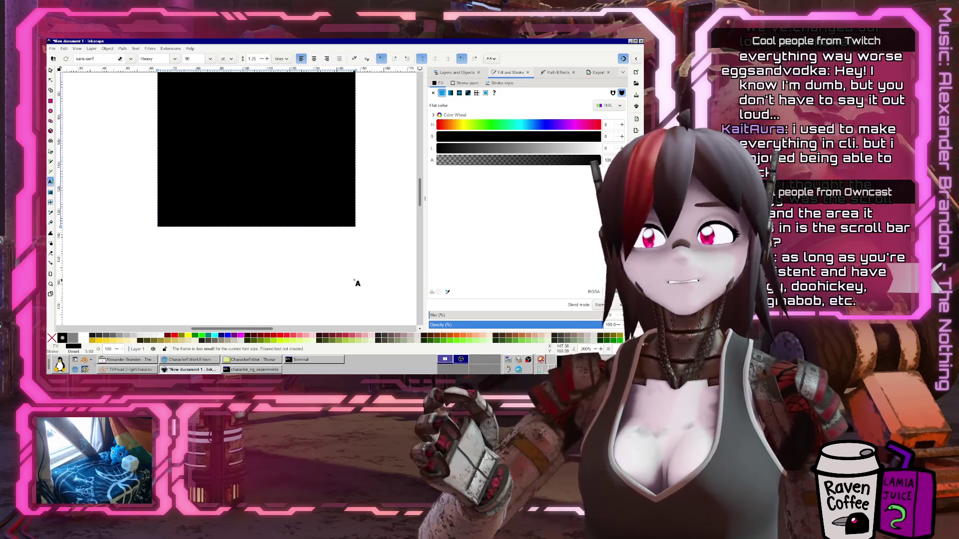
pyautogui.press('Escape')
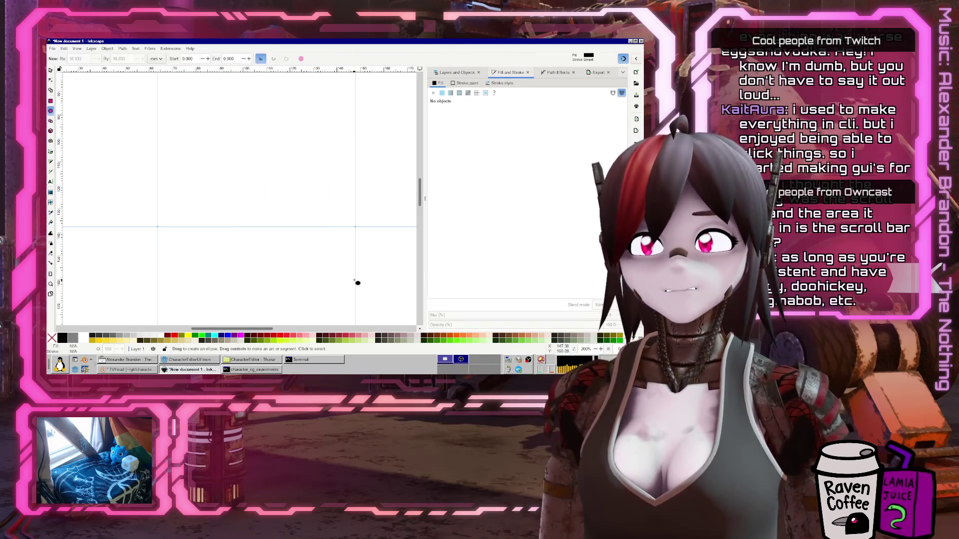
pyautogui.press('e')
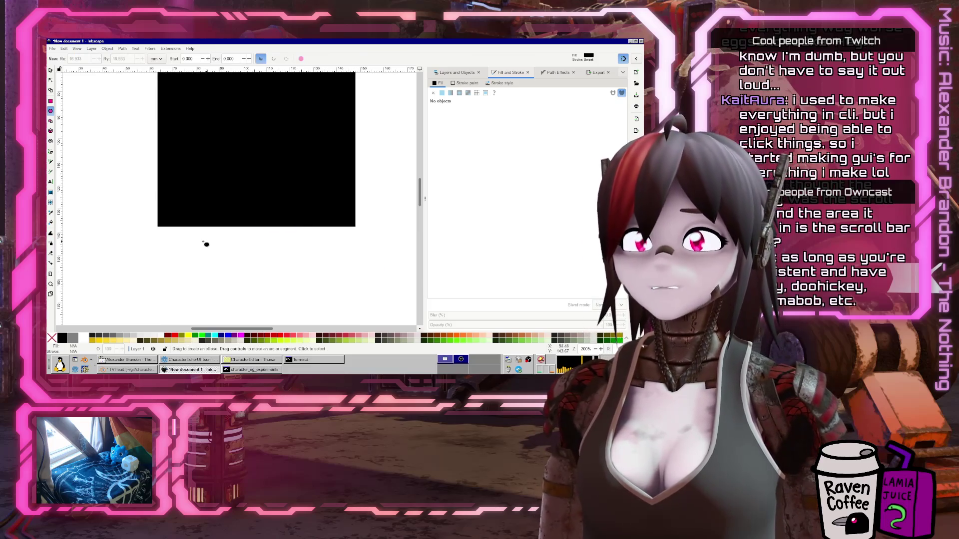
pyautogui.hotkey('ctrl', 'z')
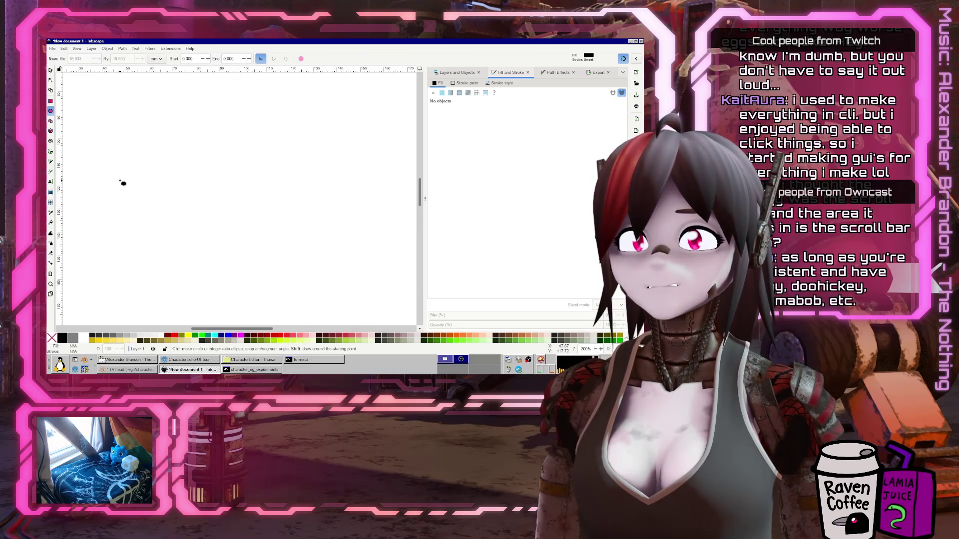
pyautogui.hotkey('ctrl', 'shift', 'z')
# Add a flowed text frame reading 'Hello Worl' below the black square, sized 36
pyautogui.scroll(-5, 250, 194)
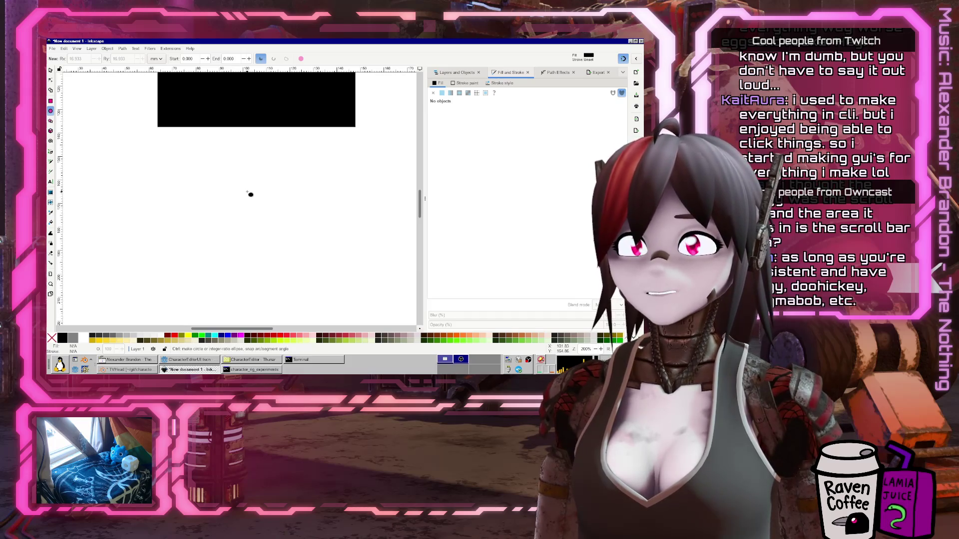
pyautogui.keyDown('ctrl'); pyautogui.scroll(-2, 250, 195); pyautogui.keyUp('ctrl')
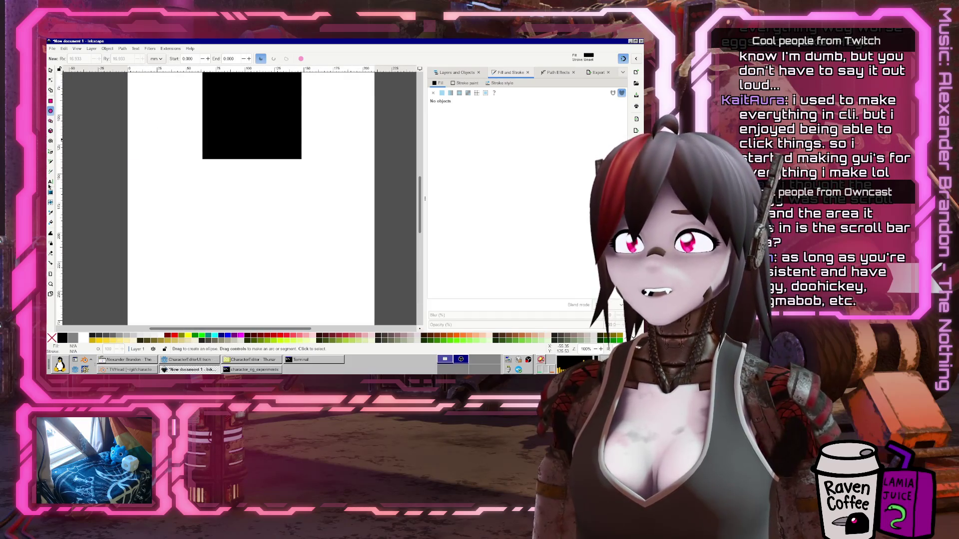
pyautogui.press('t')
pyautogui.moveTo(213, 169); pyautogui.dragTo(296, 204)
pyautogui.write('Hello Worl')
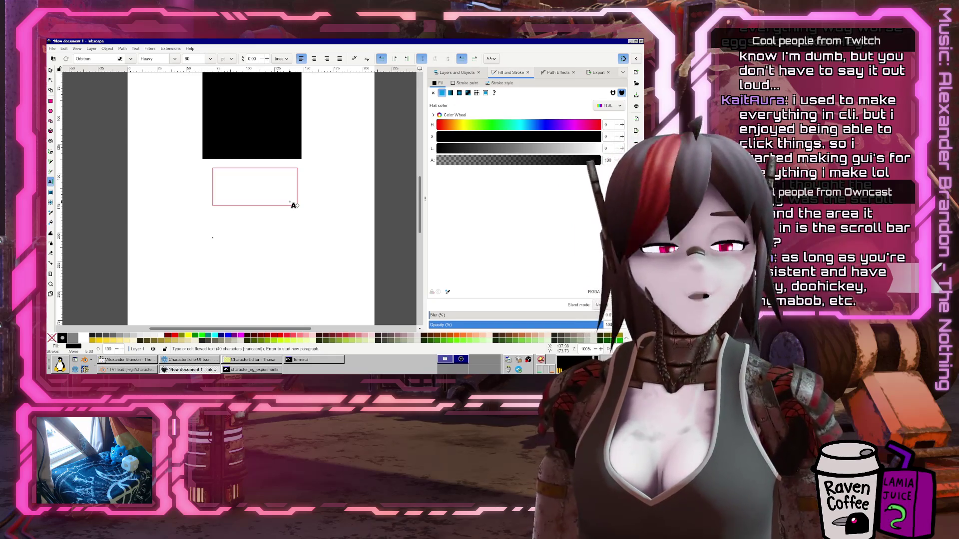
pyautogui.hotkey('ctrl', 'z')
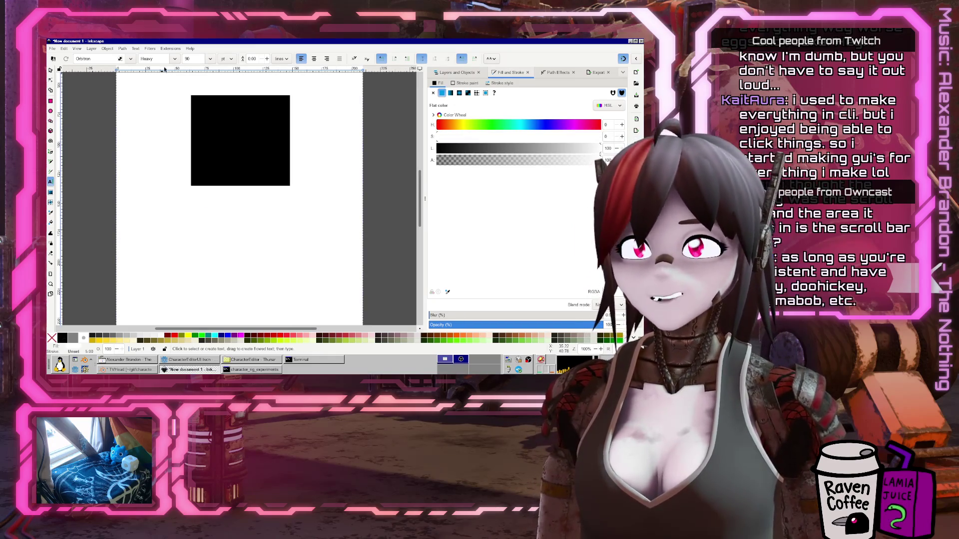
pyautogui.click(209, 58)
pyautogui.click(208, 211)
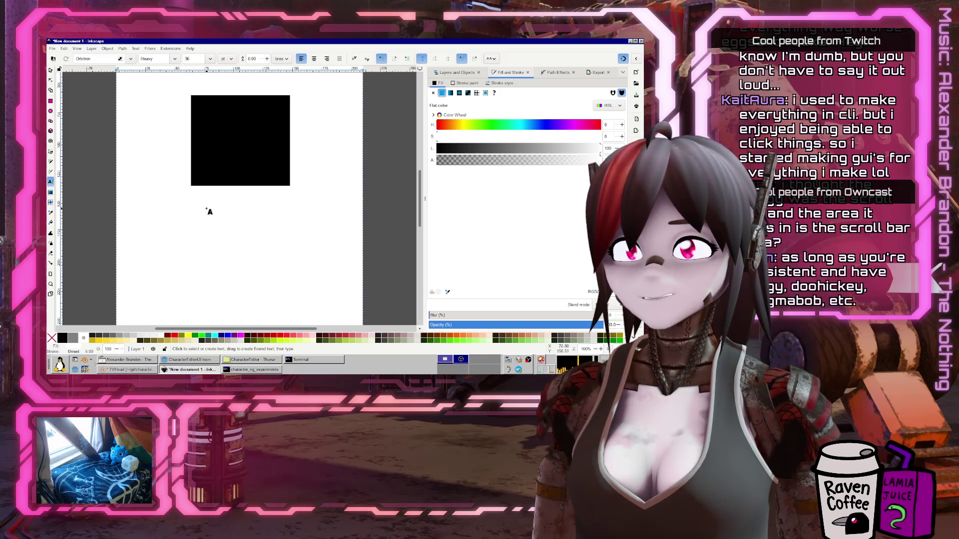
pyautogui.press('s')
pyautogui.click(253, 226)
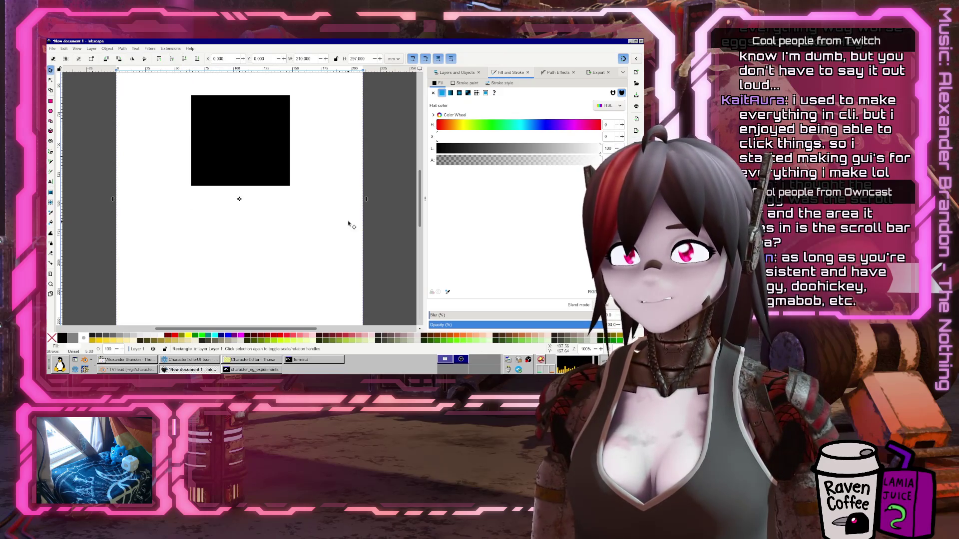
# Drag the page-sized white rectangle off the page to the right
pyautogui.moveTo(348, 225); pyautogui.dragTo(332, 214)
pyautogui.scroll(-4, 134, 209)
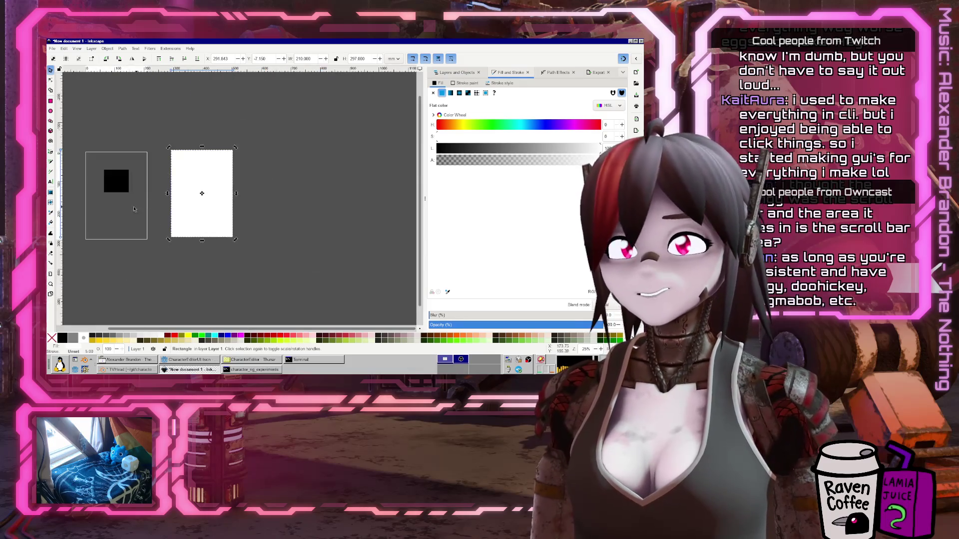
pyautogui.click(158, 254)
pyautogui.click(117, 191)
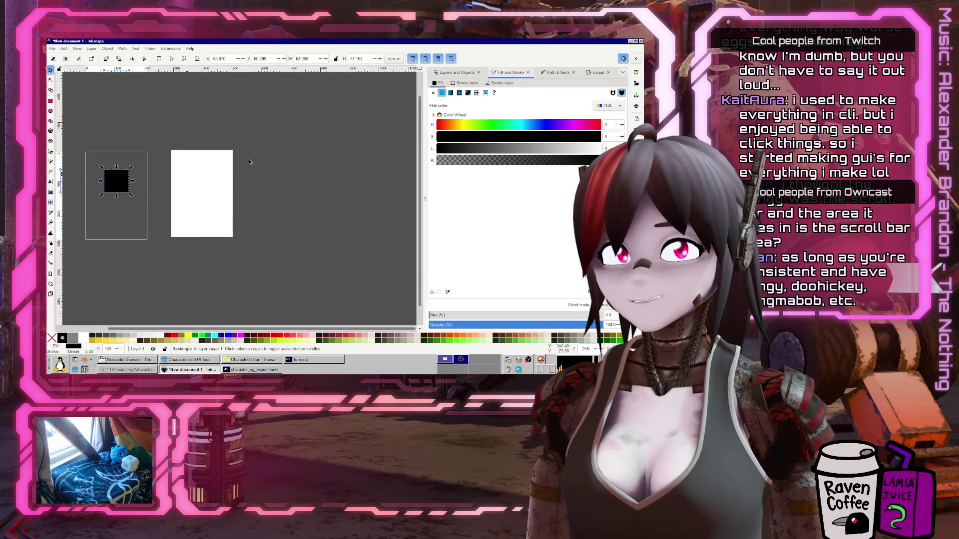
# Select text5 in Layers and Objects and set its font size to 10
pyautogui.click(458, 73)
pyautogui.click(452, 103)
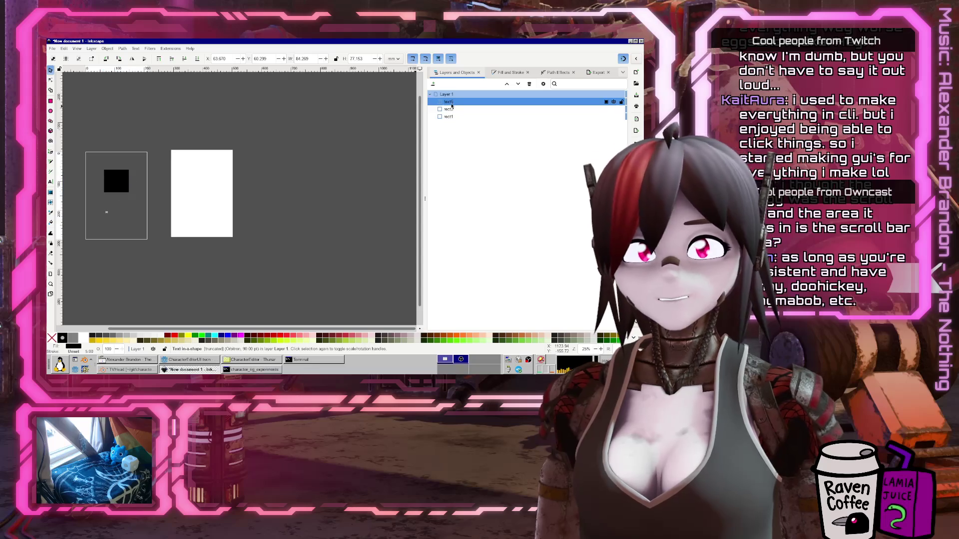
pyautogui.click(50, 181)
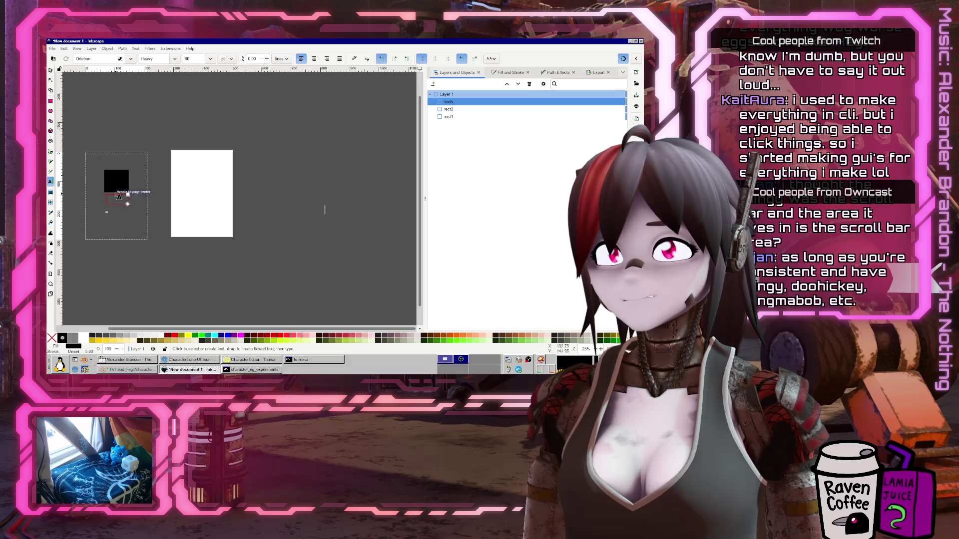
pyautogui.click(210, 58)
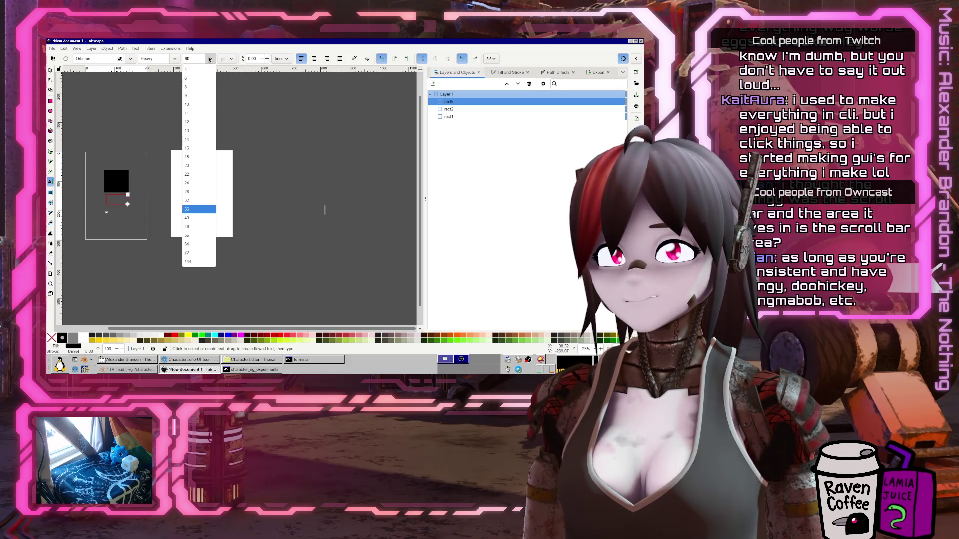
pyautogui.click(197, 105)
pyautogui.scroll(3, 125, 214)
pyautogui.scroll(1, 125, 216)
pyautogui.hscroll(-3, 125, 216)
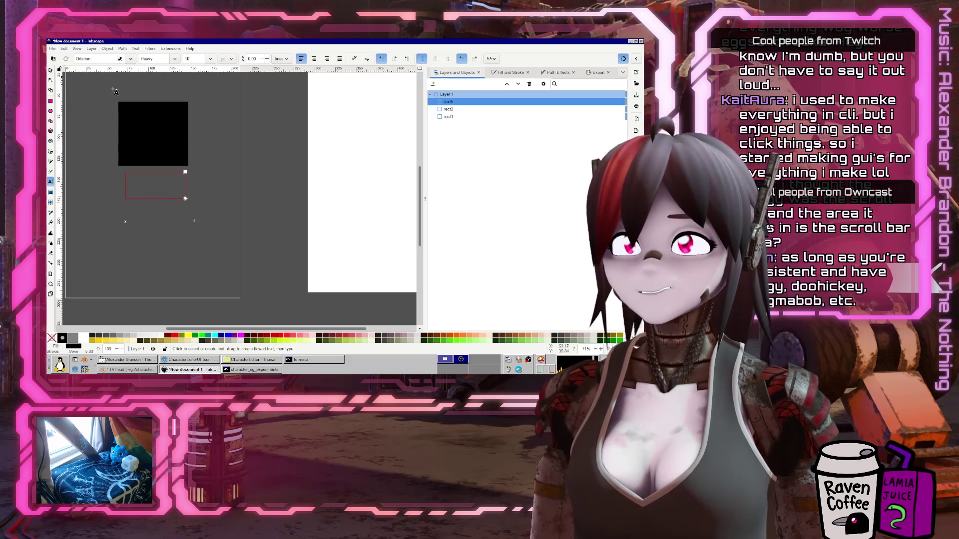
pyautogui.press('F1')
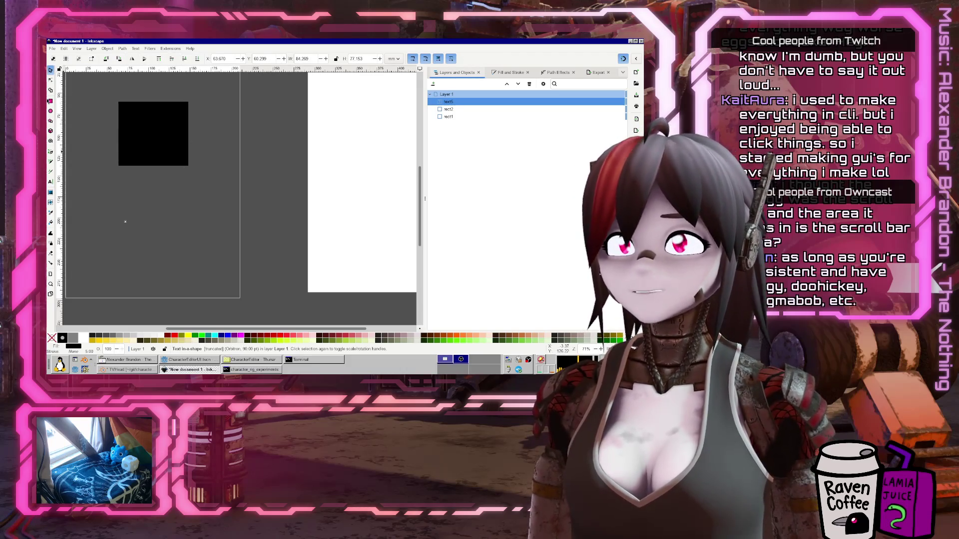
# Resize the flowed text frame, select the 'game starts paused' text, and show its fill settings
pyautogui.click(50, 183)
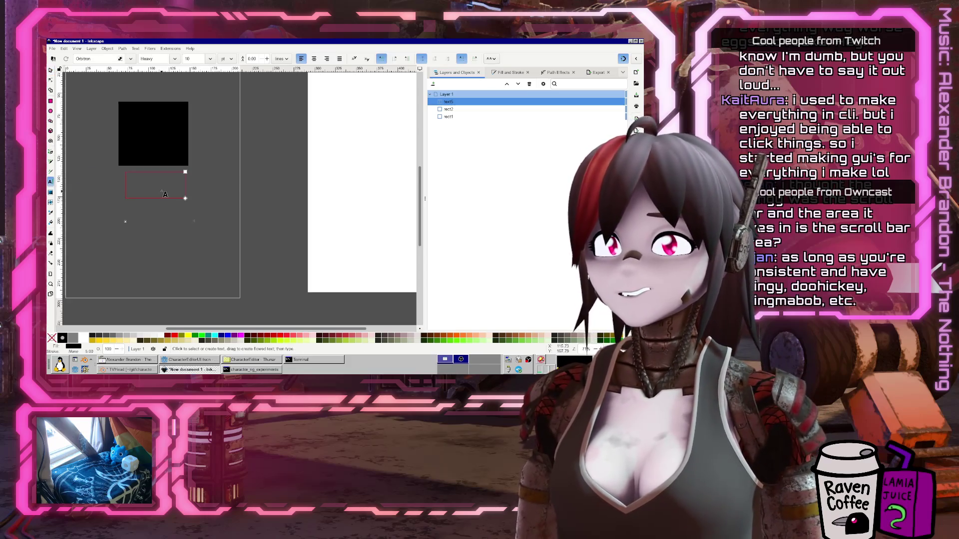
pyautogui.moveTo(187, 200); pyautogui.dragTo(265, 280)
pyautogui.moveTo(206, 215); pyautogui.dragTo(204, 206)
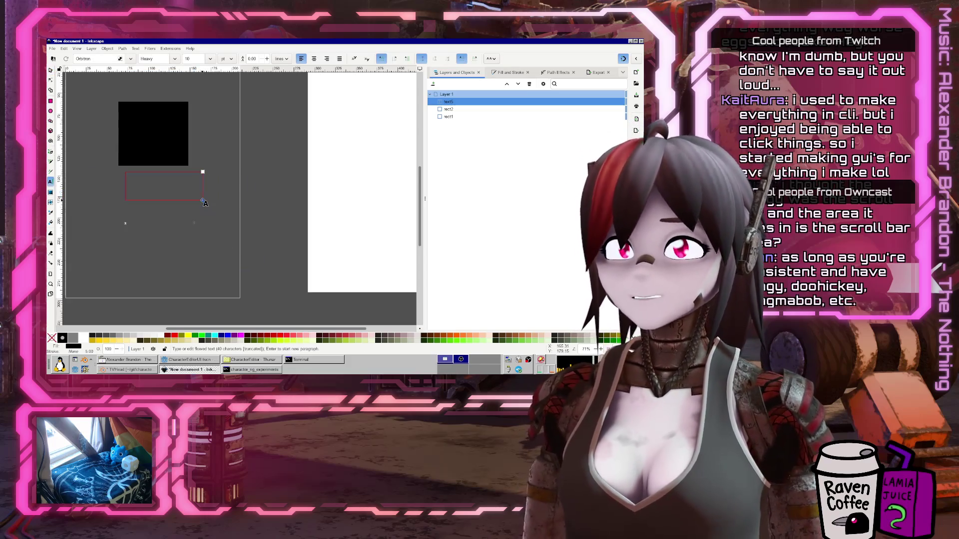
pyautogui.click(149, 182)
pyautogui.keyDown('ctrl'); pyautogui.scroll(3, 148, 182); pyautogui.keyUp('ctrl')
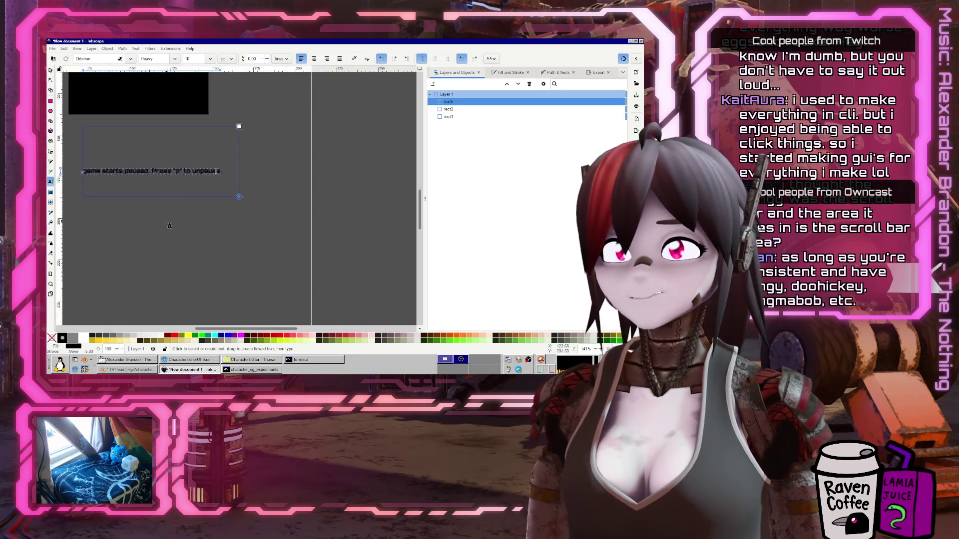
pyautogui.click(449, 102)
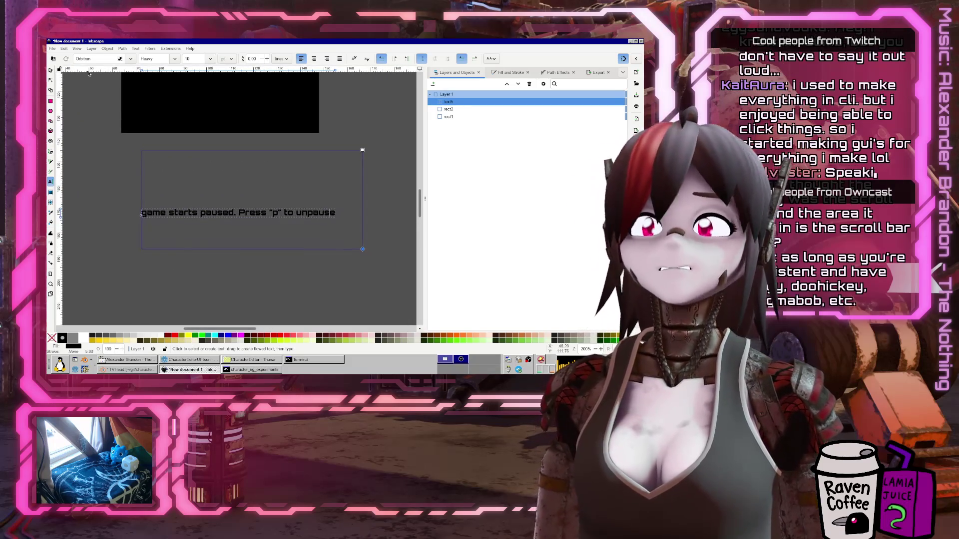
pyautogui.click(517, 72)
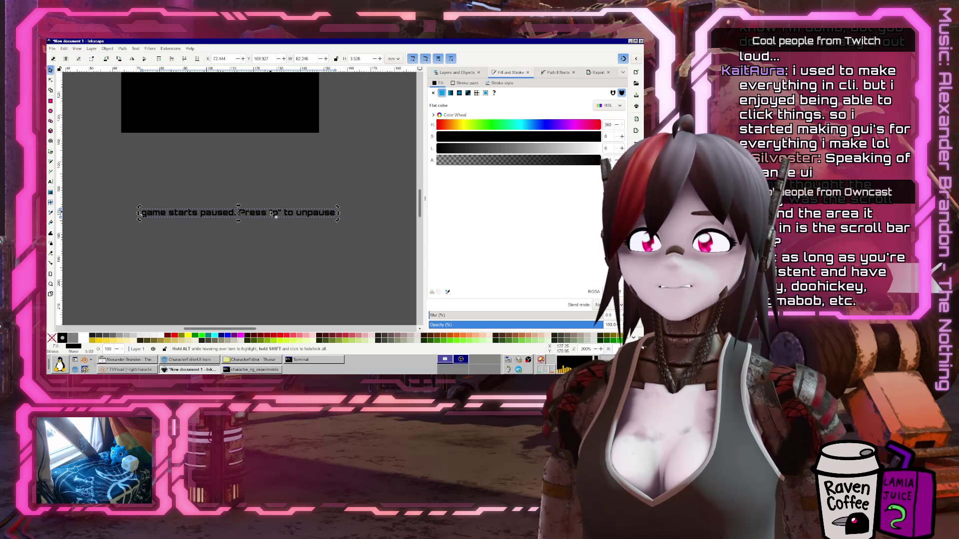
# Give the instruction text a flat red fill (S 100, L 52)
pyautogui.click(452, 83)
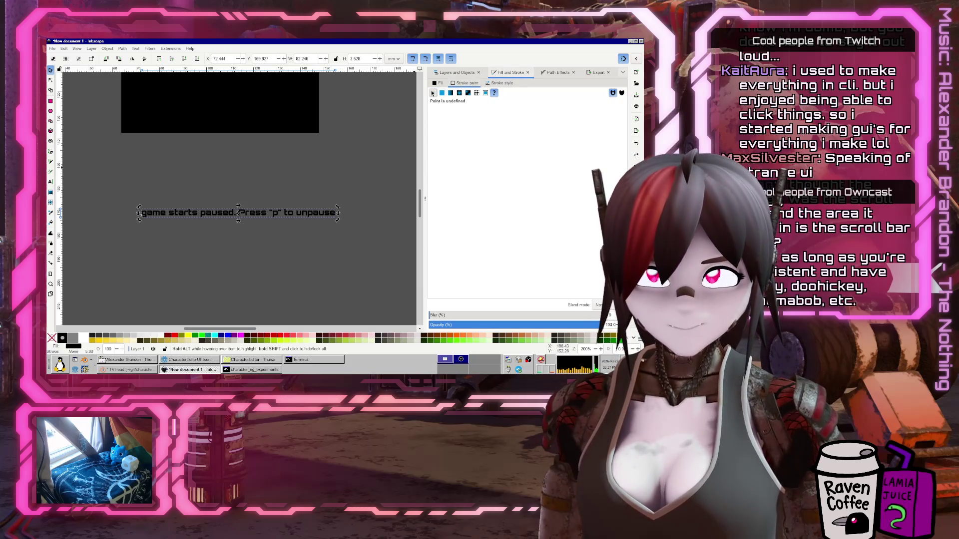
pyautogui.click(437, 83)
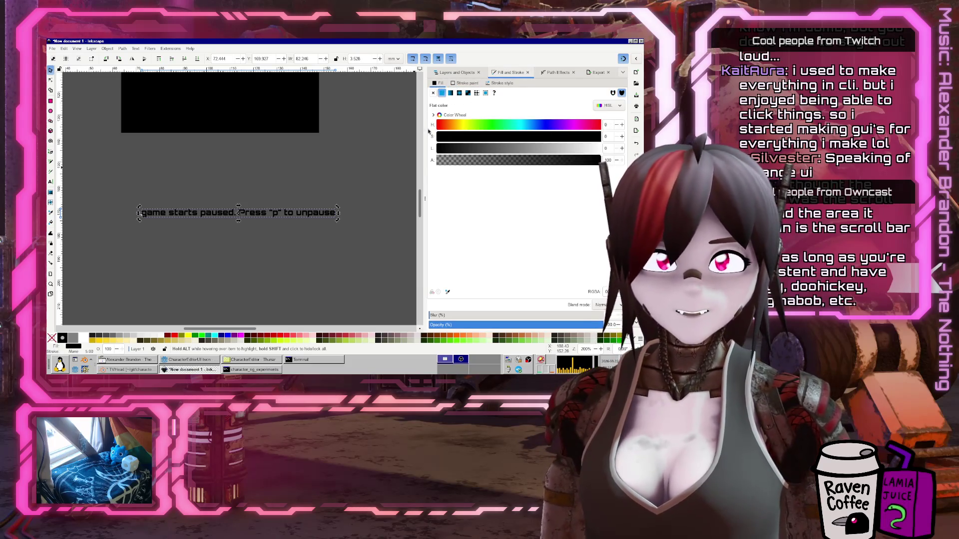
pyautogui.click(599, 136)
pyautogui.click(522, 149)
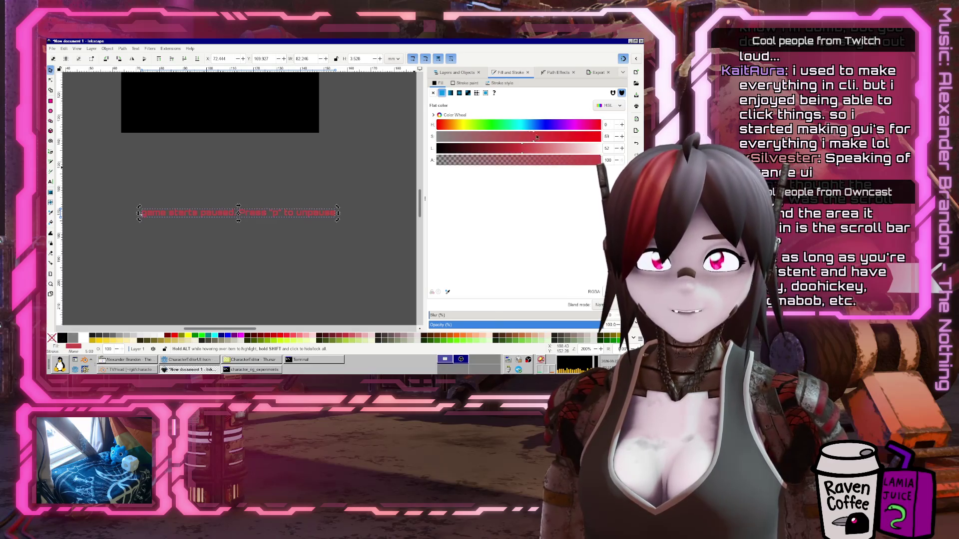
# Move the red instruction text just beneath the black rectangle
pyautogui.moveTo(291, 214); pyautogui.dragTo(272, 142)
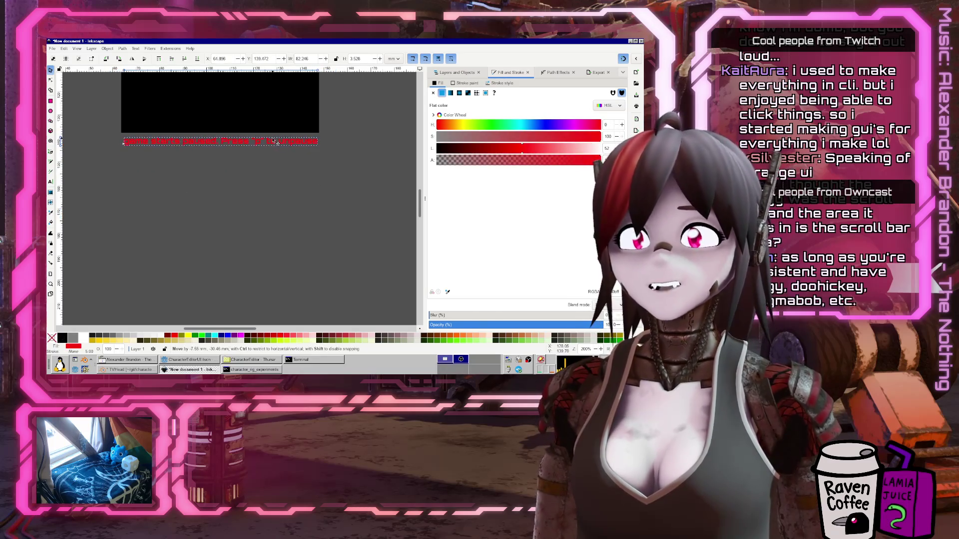
pyautogui.scroll(3, 272, 143)
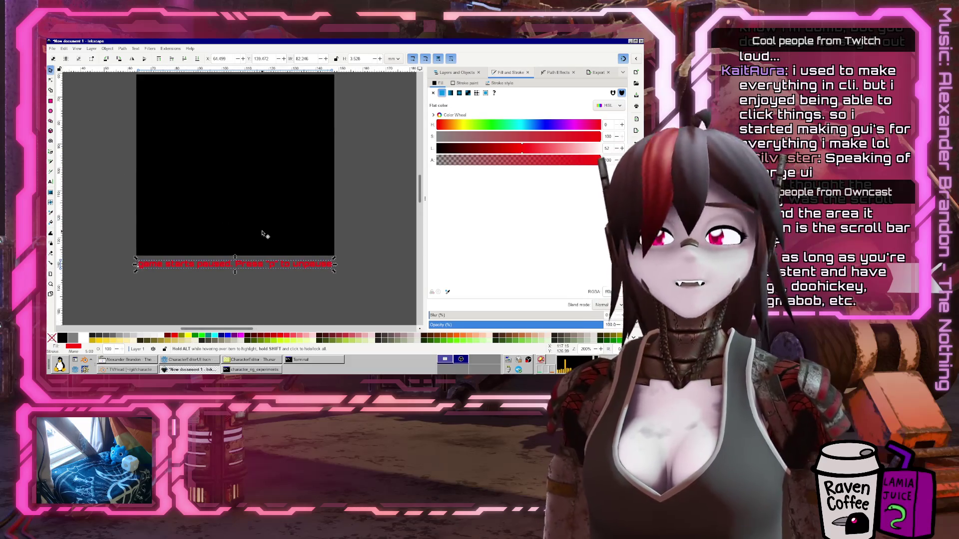
pyautogui.scroll(-1, 287, 205)
pyautogui.scroll(-2, 295, 195)
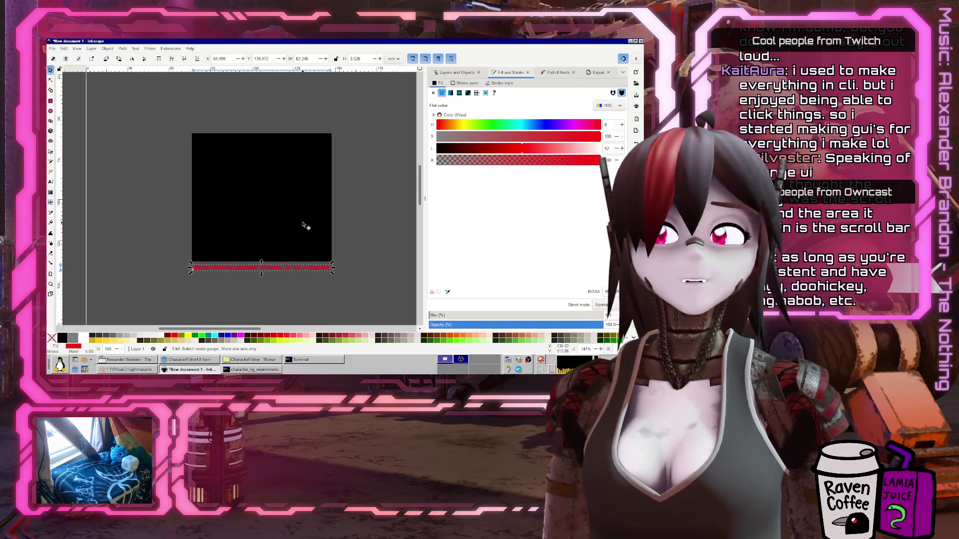
pyautogui.scroll(1, 308, 227)
pyautogui.click(50, 181)
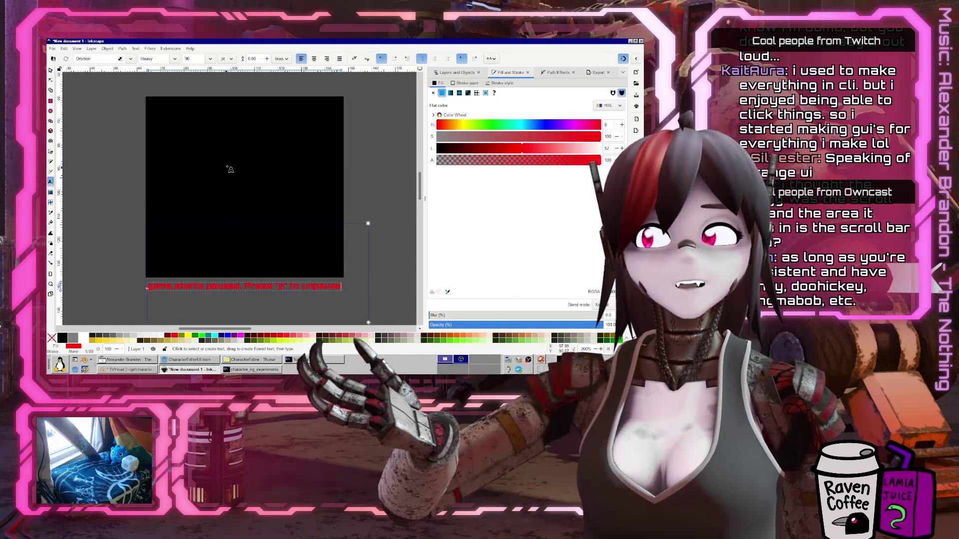
# Add white 'game paused' text centred inside the black rectangle
pyautogui.moveTo(192, 155)
pyautogui.mouseDown()
pyautogui.moveTo(294, 186)
pyautogui.moveTo(298, 200)
pyautogui.mouseUp()
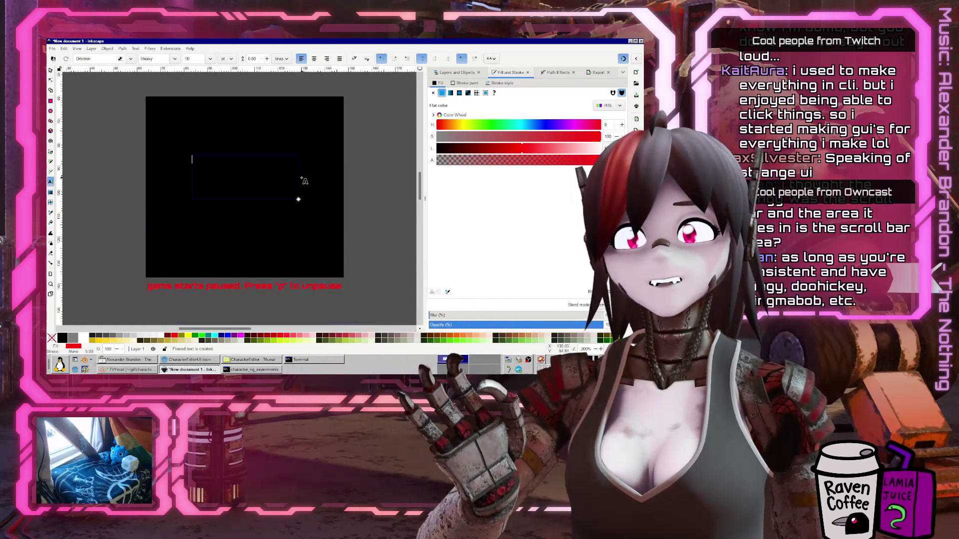
pyautogui.write('game paused')
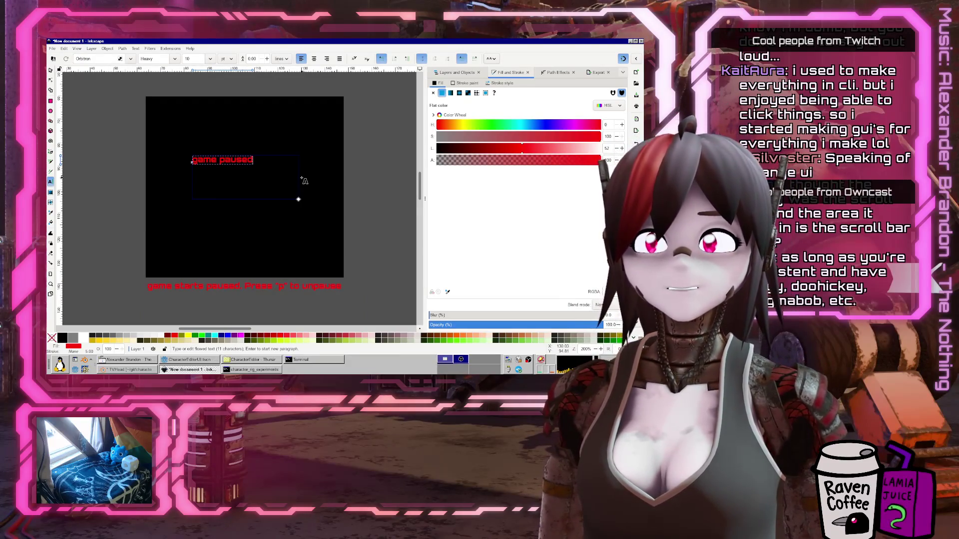
pyautogui.click(51, 70)
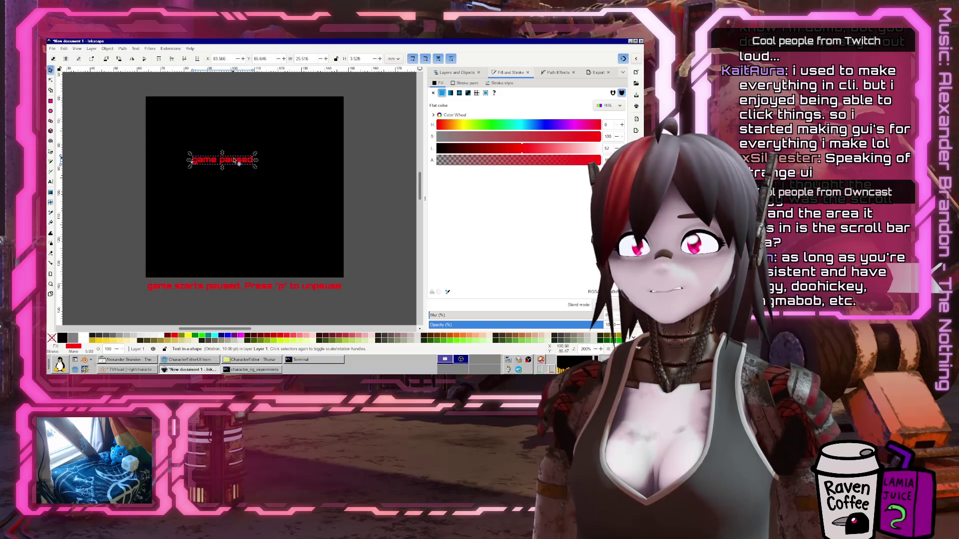
pyautogui.moveTo(222, 159); pyautogui.dragTo(268, 184)
pyautogui.click(83, 339)
# Draw several small white rectangles inside the black area
pyautogui.press('r')
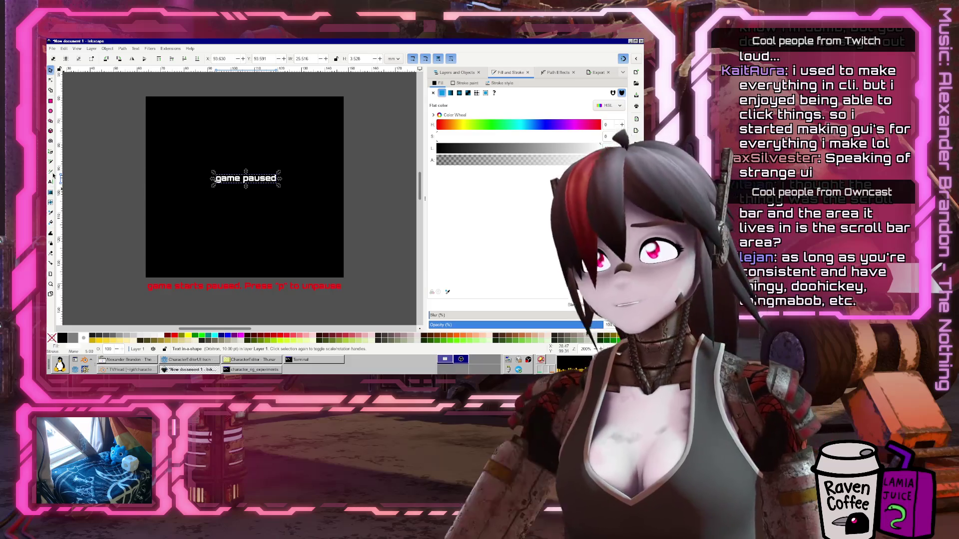
pyautogui.moveTo(233, 233); pyautogui.dragTo(258, 252)
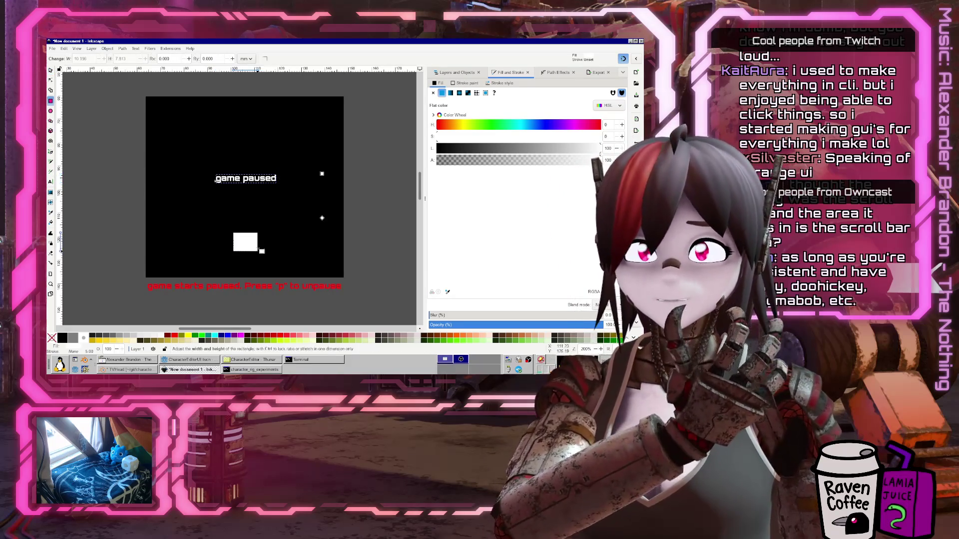
pyautogui.moveTo(277, 121); pyautogui.dragTo(287, 134)
pyautogui.moveTo(199, 111)
pyautogui.mouseDown()
pyautogui.moveTo(205, 118)
pyautogui.moveTo(186, 133)
pyautogui.mouseUp()
pyautogui.scroll(-1, 329, 272)
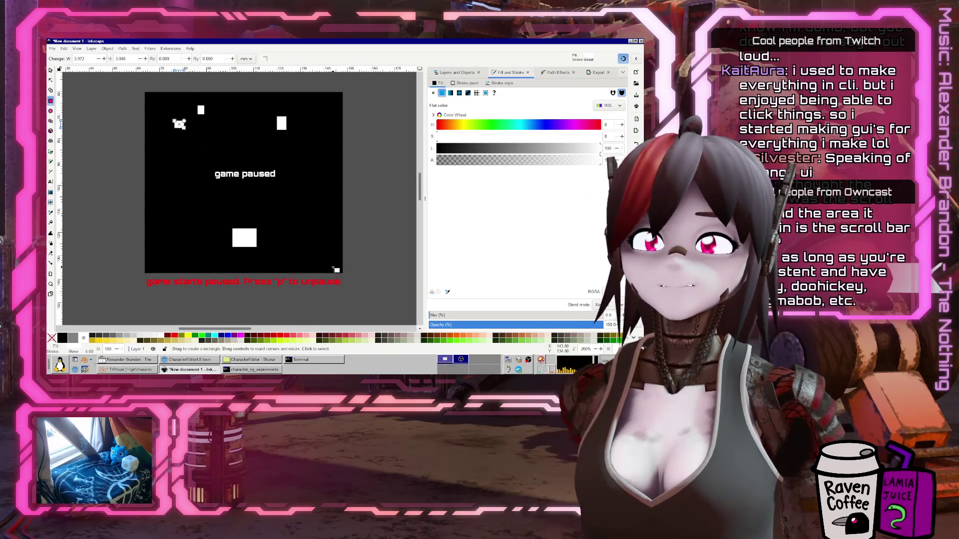
pyautogui.scroll(-4, 330, 272)
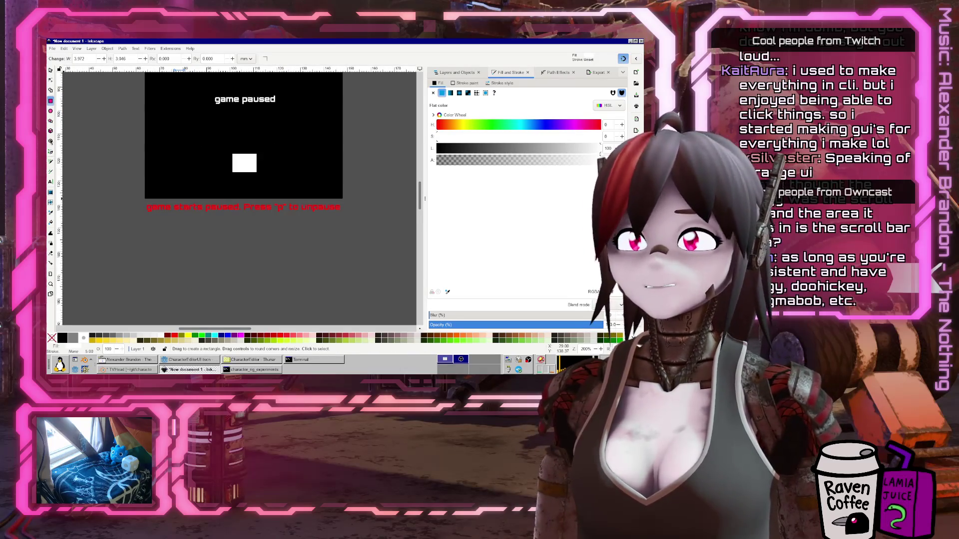
# Add a text block below the red text reading 'controls: z,x,c - shoot, focus, bomb / arrows - move'
pyautogui.click(51, 181)
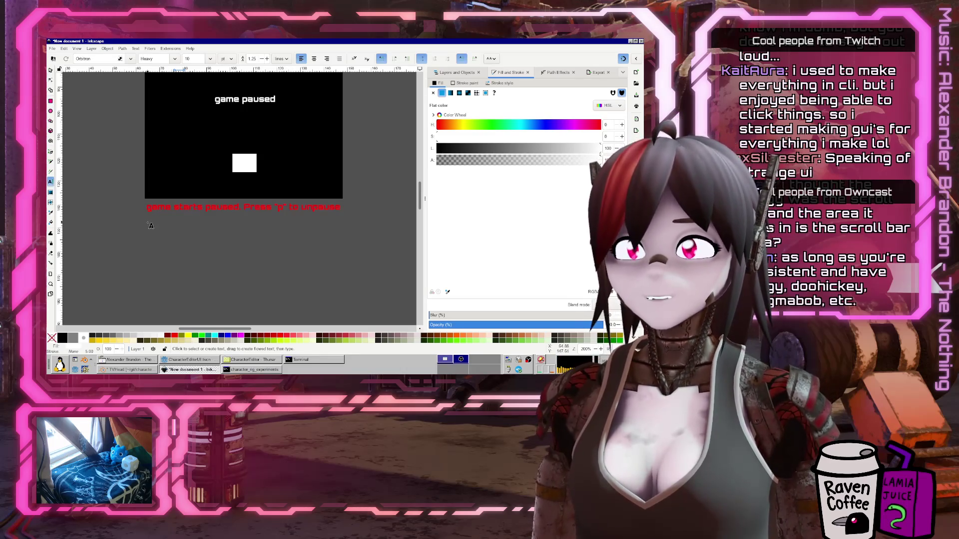
pyautogui.moveTo(148, 220)
pyautogui.mouseDown()
pyautogui.moveTo(343, 322)
pyautogui.moveTo(351, 306)
pyautogui.mouseUp()
pyautogui.write('controls:')
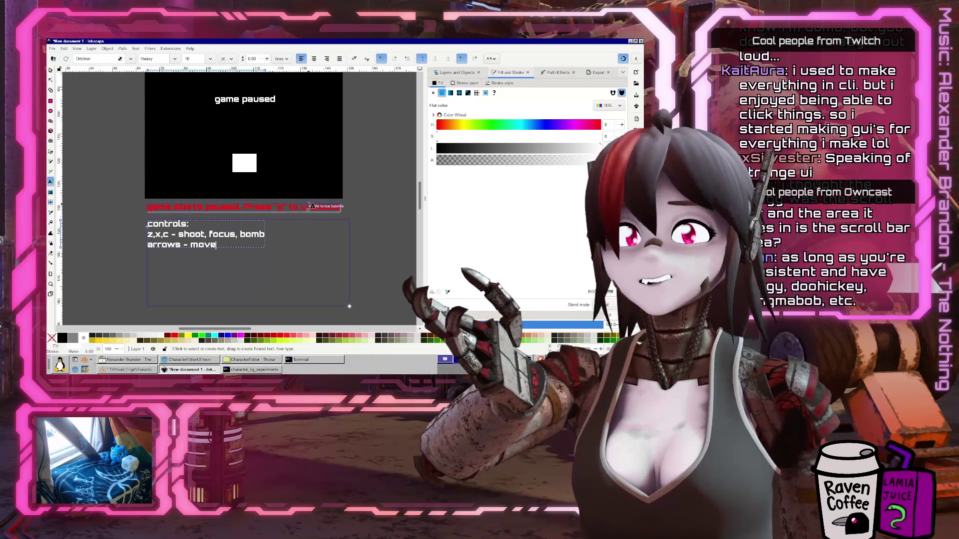
pyautogui.click(50, 70)
pyautogui.scroll(-2, 297, 201)
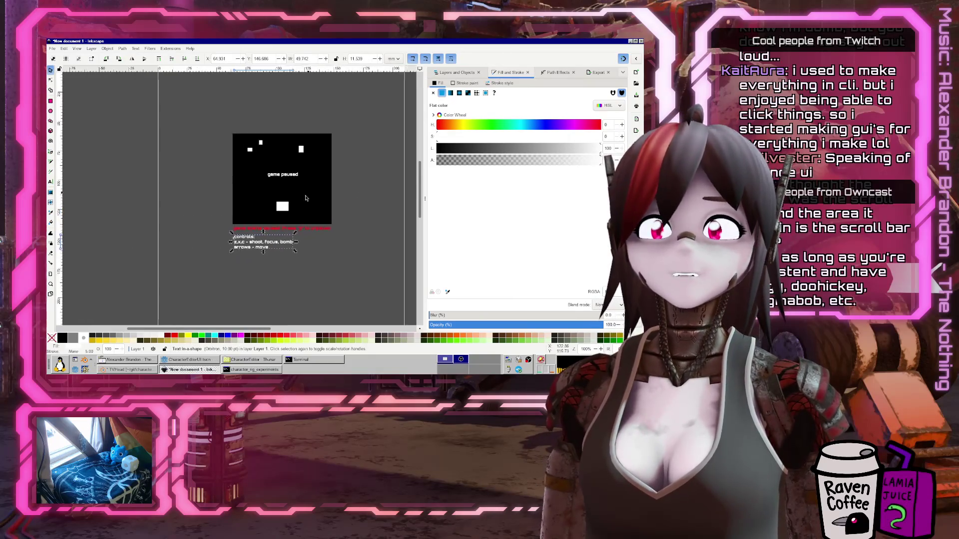
pyautogui.scroll(2, 296, 201)
pyautogui.scroll(-1, 313, 221)
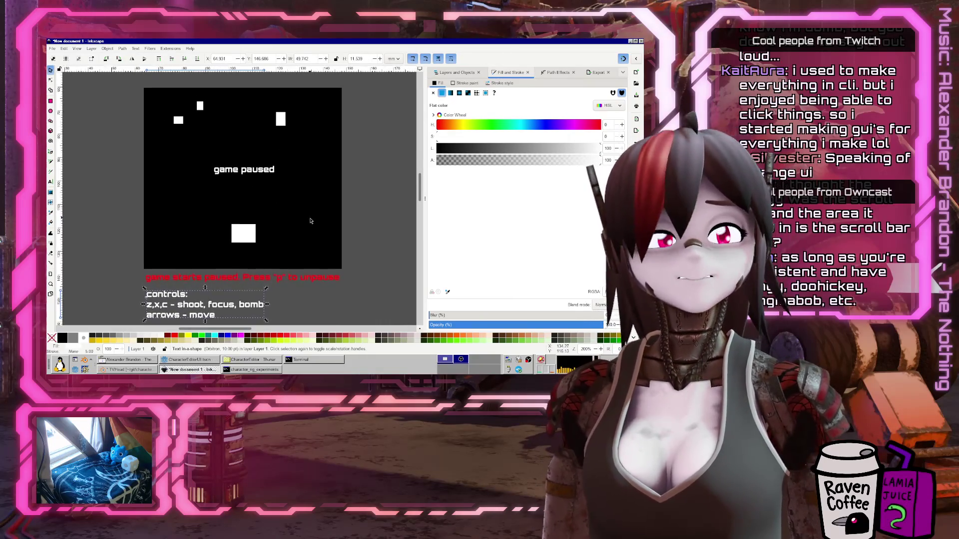
pyautogui.scroll(1, 313, 221)
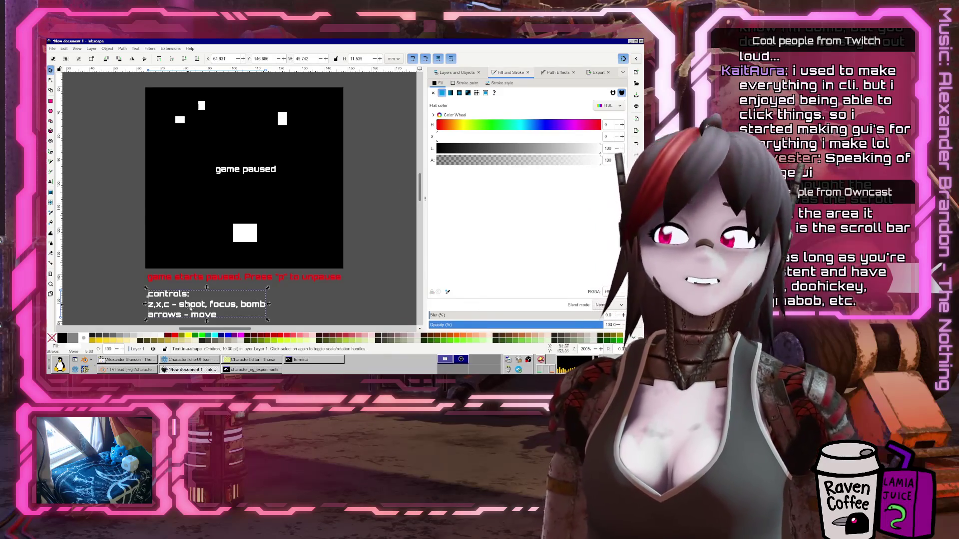
# Draw a large rectangle over the lower mockup with no fill and a solid black outline
pyautogui.click(50, 102)
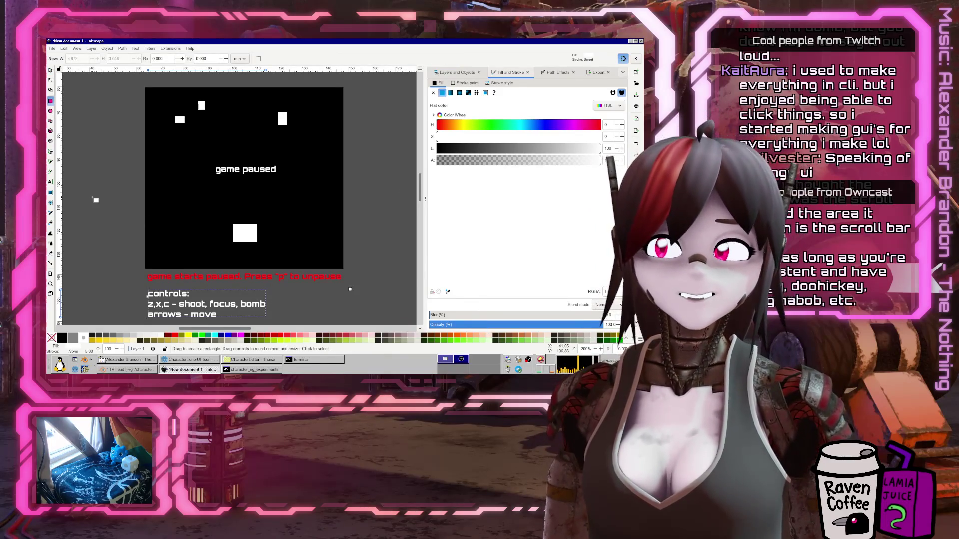
pyautogui.moveTo(93, 197)
pyautogui.mouseDown()
pyautogui.moveTo(321, 325)
pyautogui.moveTo(392, 325)
pyautogui.mouseUp()
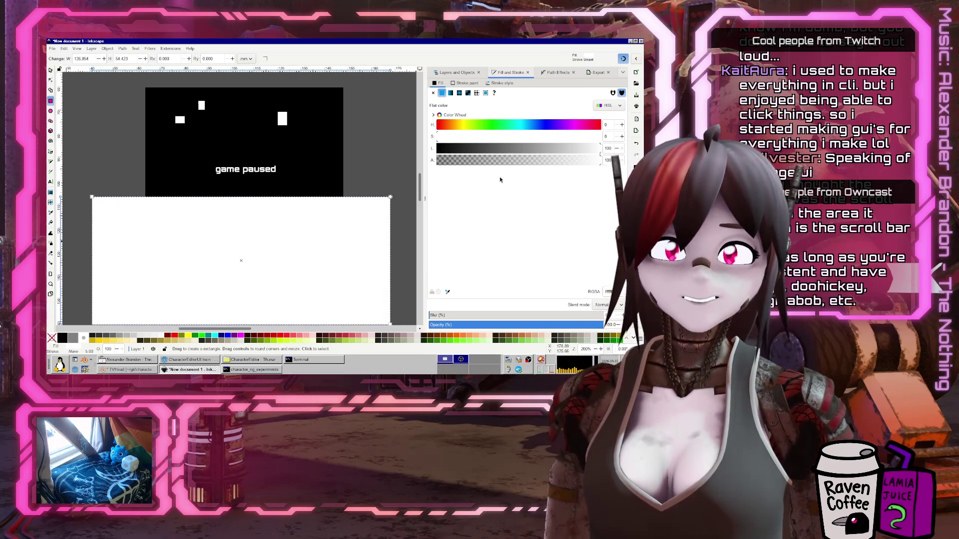
pyautogui.click(451, 94)
pyautogui.click(434, 94)
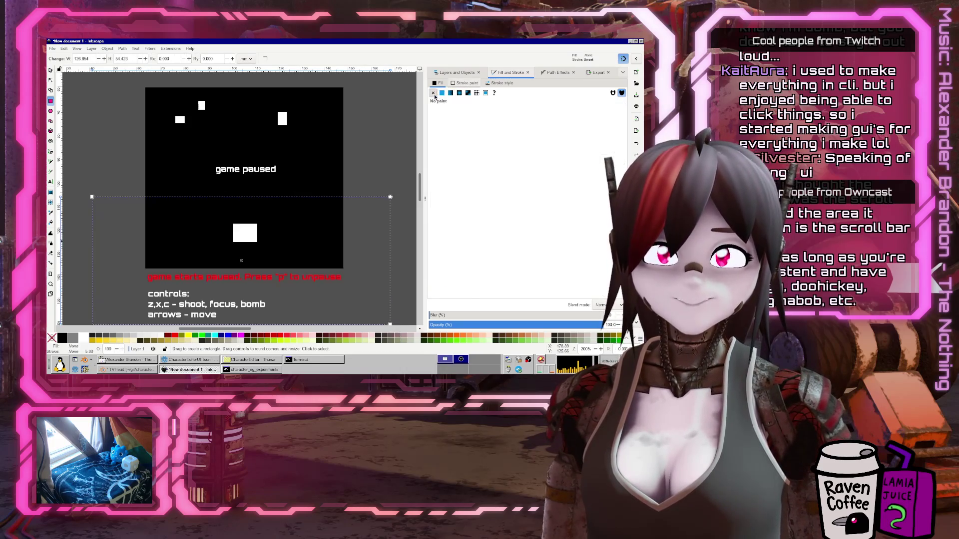
pyautogui.click(442, 94)
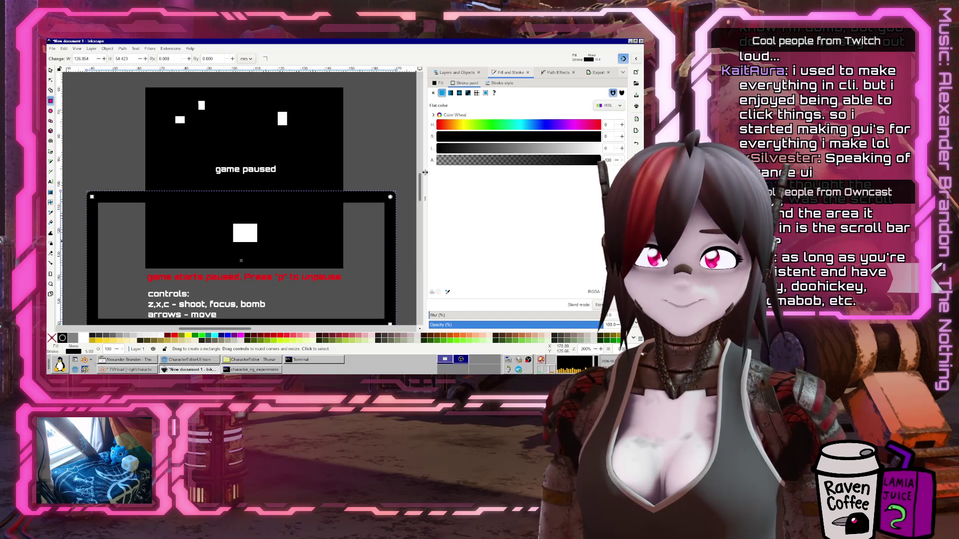
pyautogui.scroll(-2, 321, 267)
pyautogui.hscroll(-1, 321, 268)
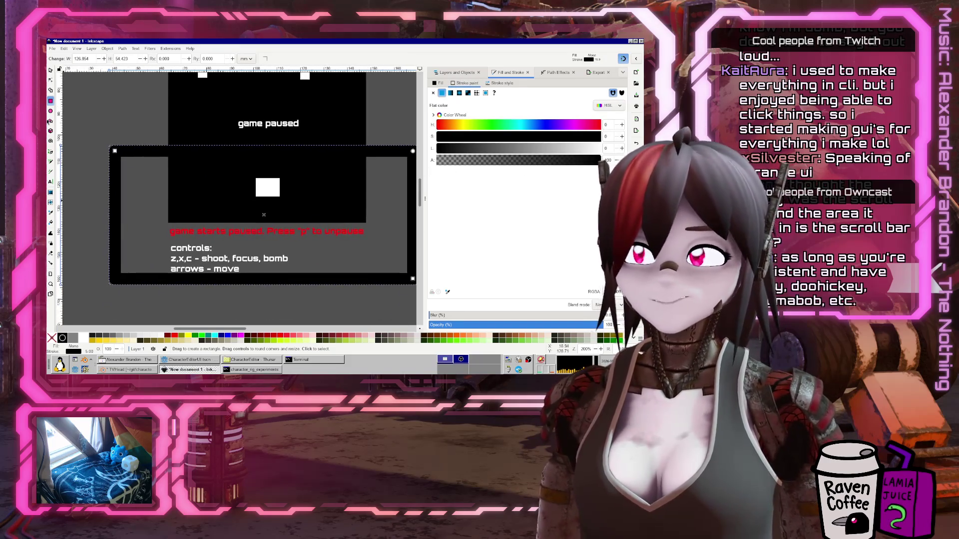
# Draw a wide white-outlined ellipse across the red text, then bring Godot forward
pyautogui.click(50, 111)
pyautogui.moveTo(147, 209)
pyautogui.mouseDown()
pyautogui.moveTo(396, 243)
pyautogui.moveTo(393, 251)
pyautogui.mouseUp()
pyautogui.click(598, 148)
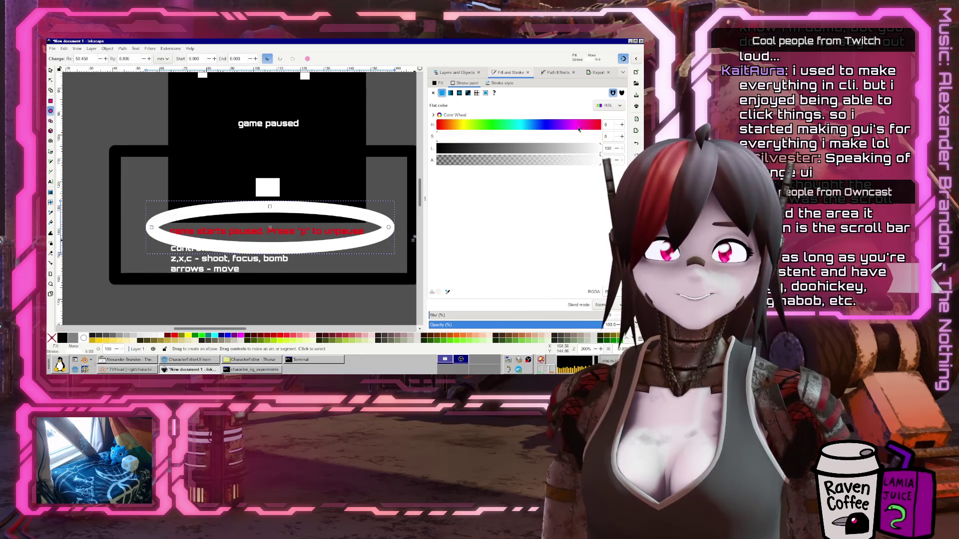
pyautogui.click(50, 70)
pyautogui.moveTo(269, 209); pyautogui.dragTo(237, 216)
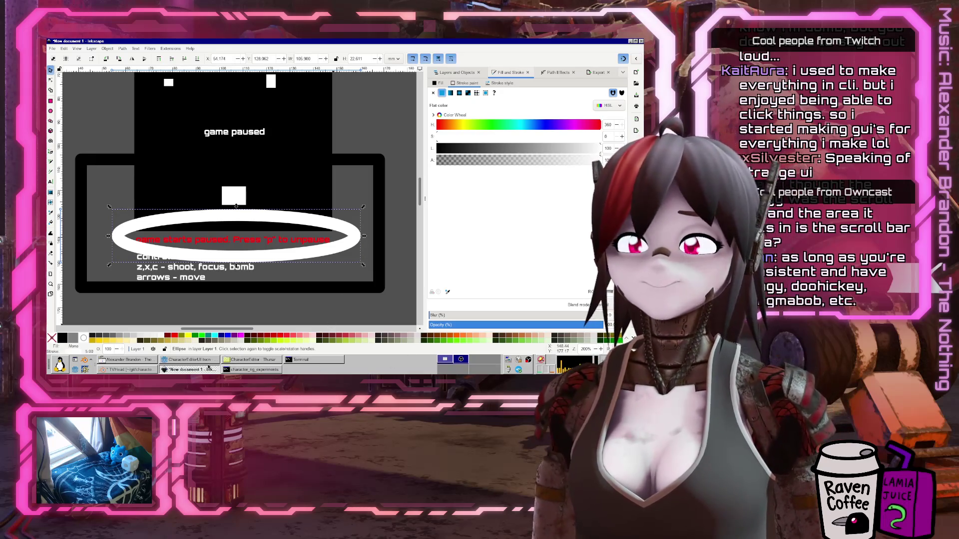
pyautogui.click(190, 363)
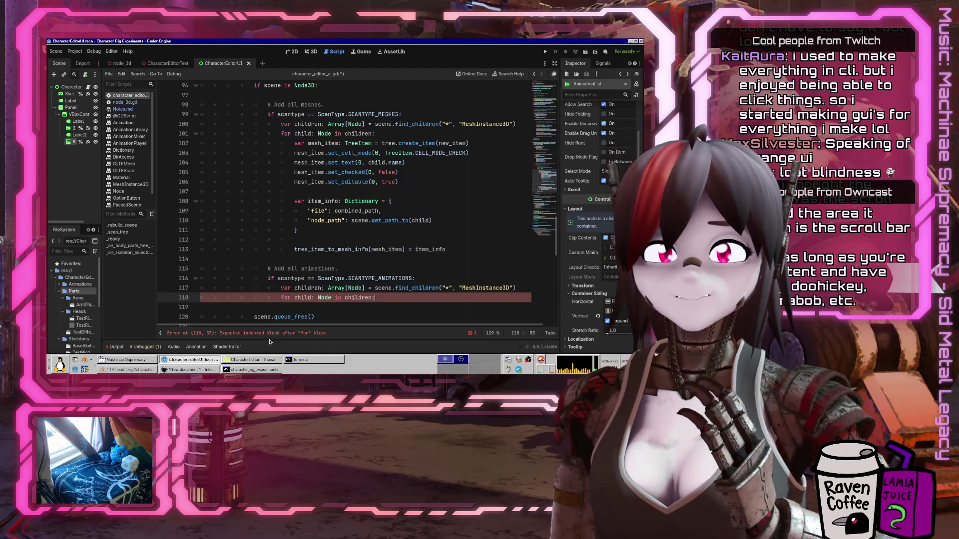
# Move the cursor up to the previous line of the animations code
pyautogui.press('Up')
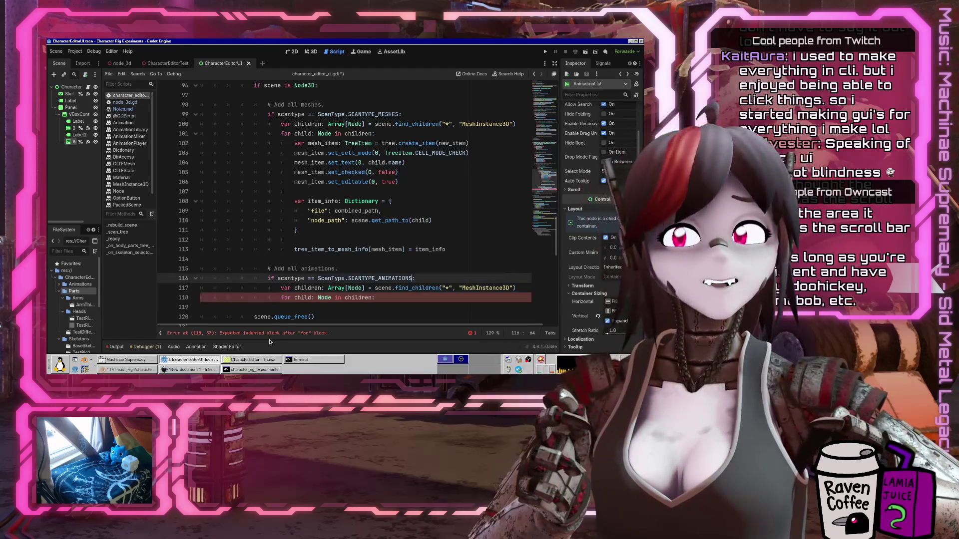
# Change the find_children type filter from MeshInstance3D to "AnimationPlayer"
pyautogui.press('End')
pyautogui.press('Left')
pyautogui.press('Left')
pyautogui.hotkey('ctrl', 'd')
pyautogui.write('Ani')
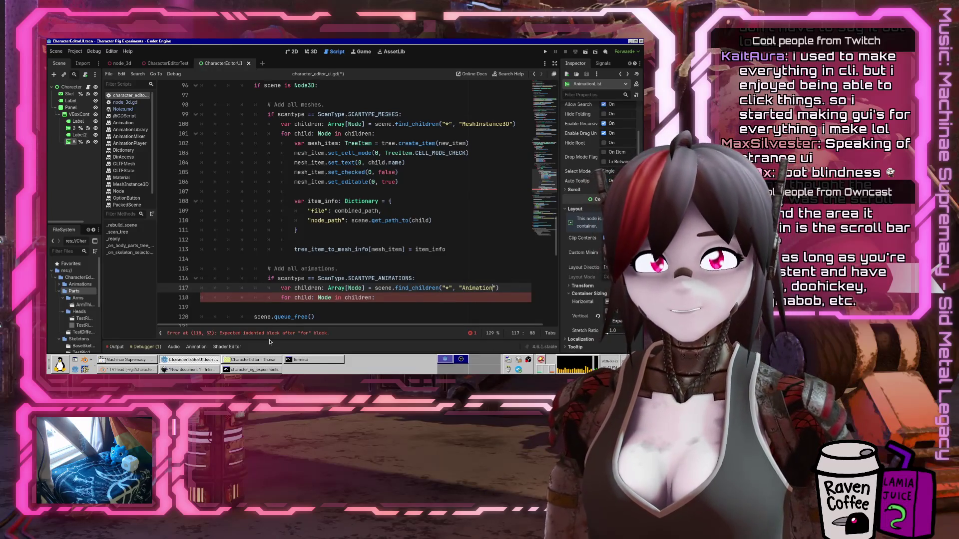
# Add print("ANIM PLAYER: ", child) inside the loop, save, and run the project
pyautogui.press('Down')
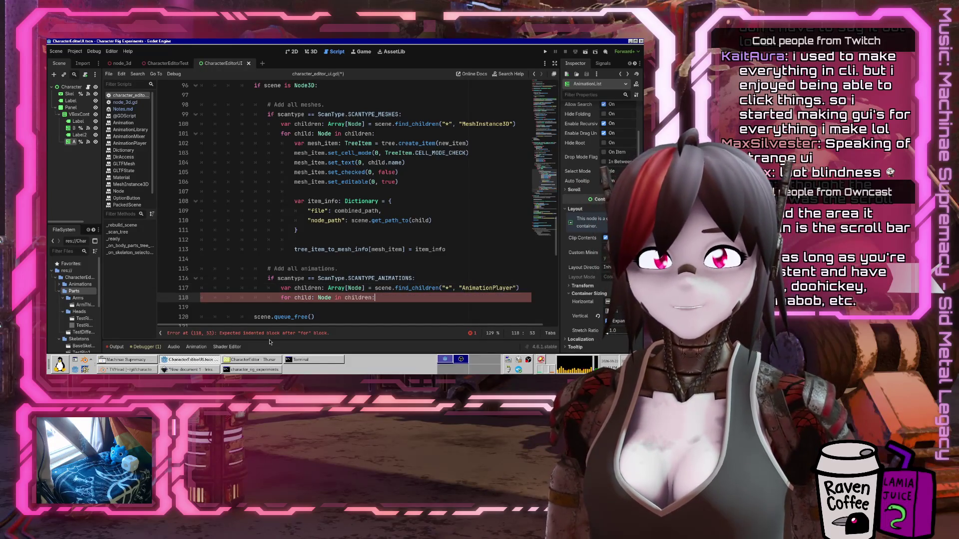
pyautogui.press('Return')
pyautogui.write('print')
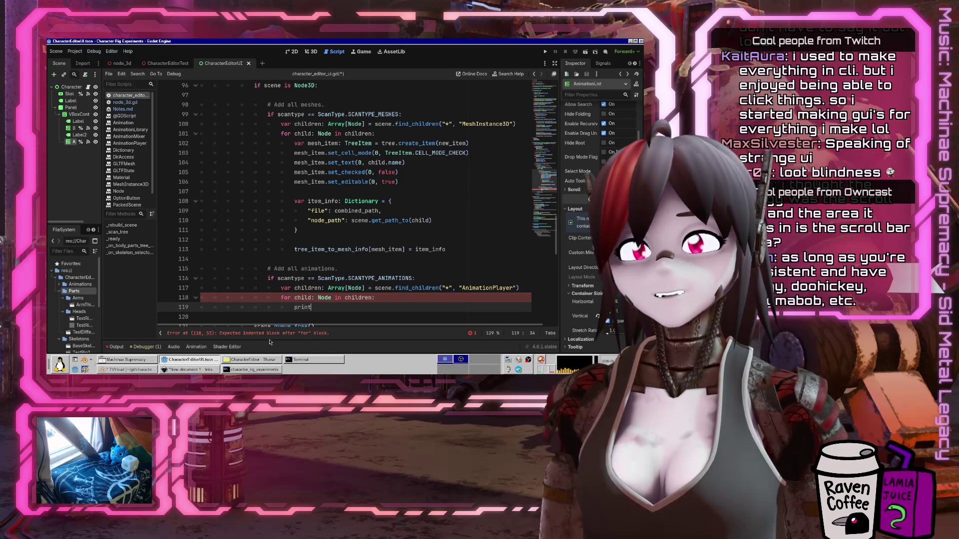
pyautogui.write('(child)')
pyautogui.hotkey('ctrl', 's')
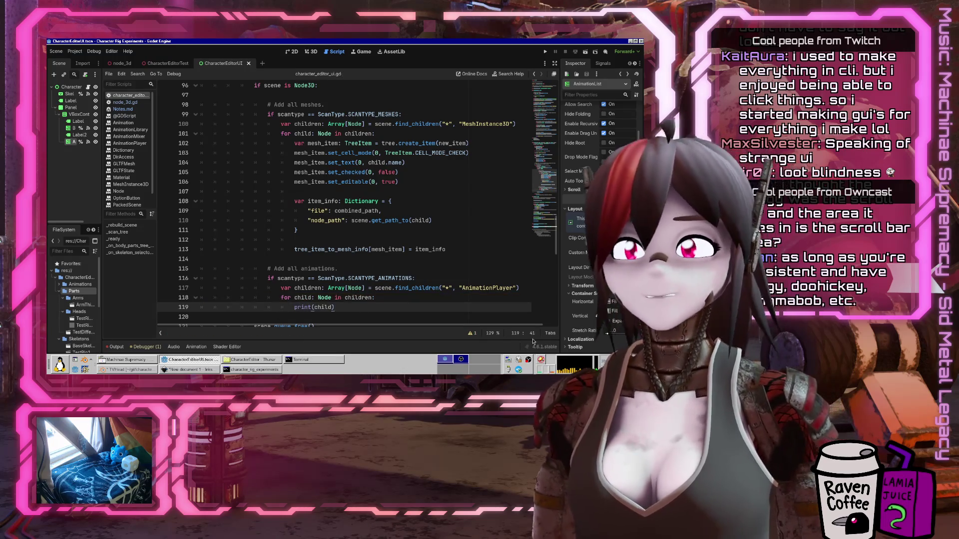
pyautogui.press('Left')
pyautogui.press('Left')
pyautogui.press('Left')
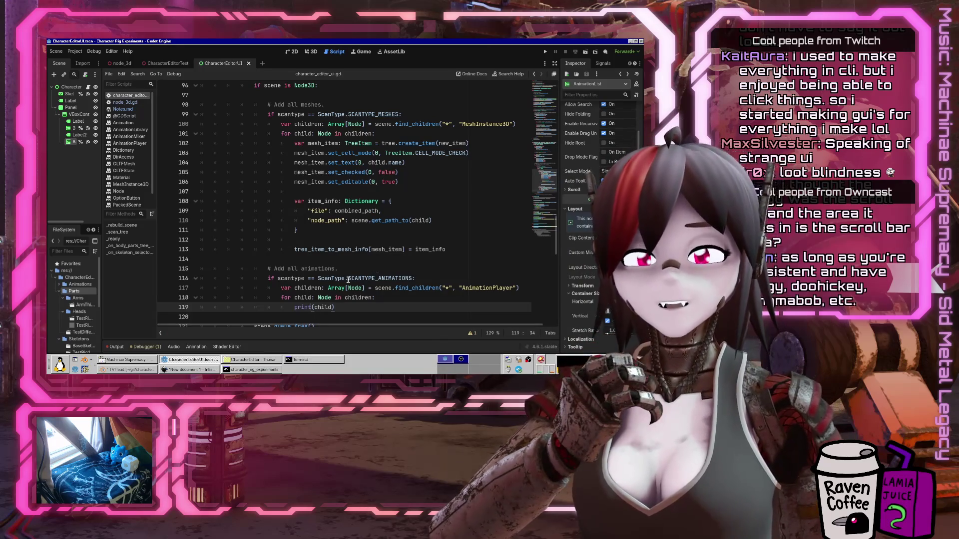
pyautogui.press('Right')
pyautogui.write('"A')
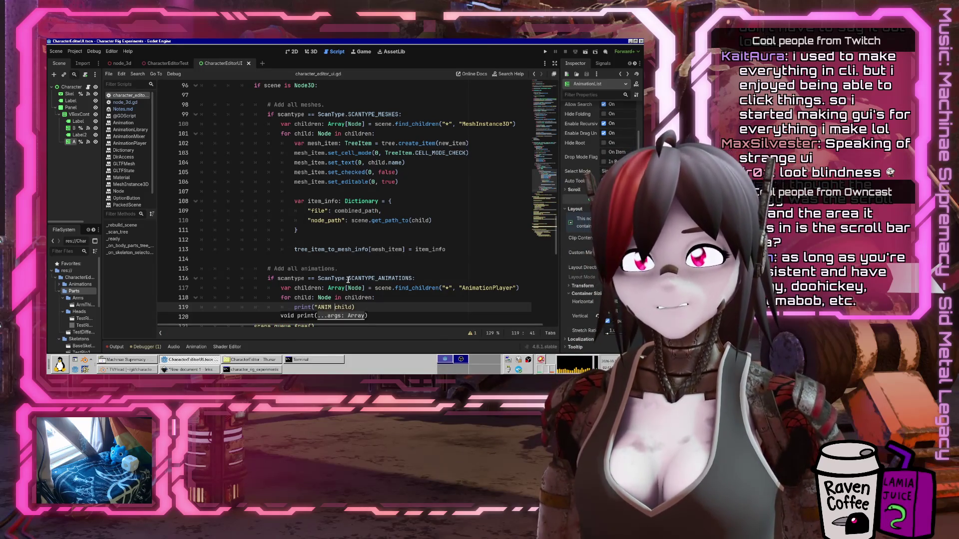
pyautogui.write('",')
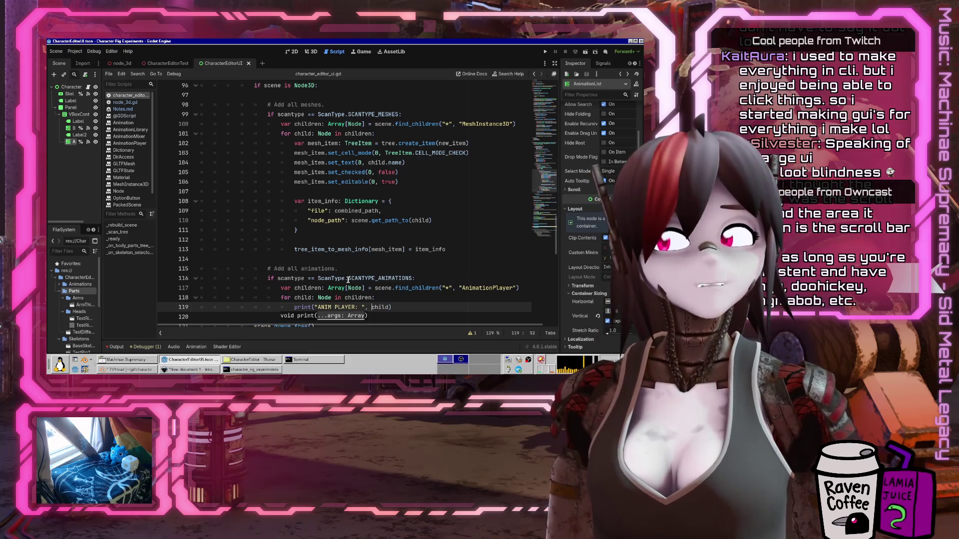
pyautogui.click(545, 51)
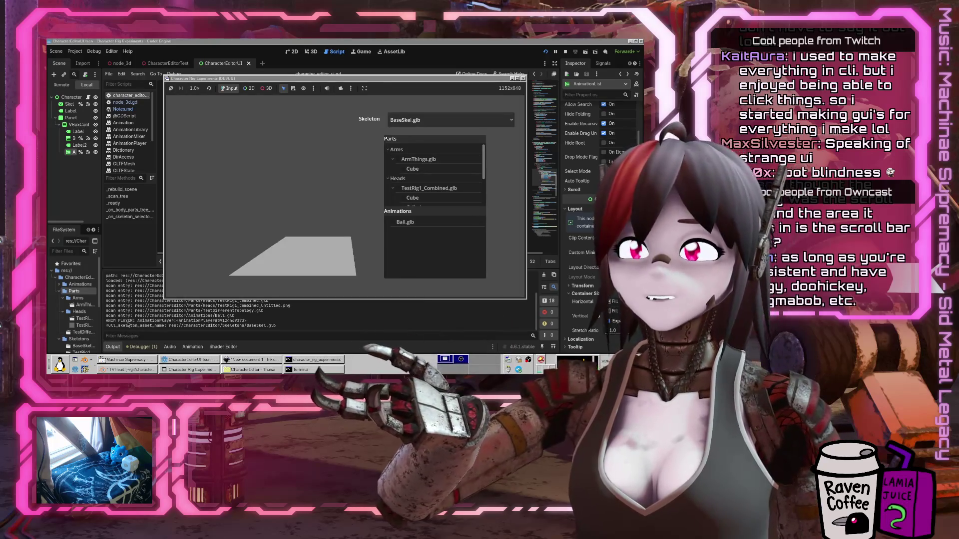
# Stop the game, highlight the ANIM PLAYER output line, and return to the print line in the script
pyautogui.press('F8')
pyautogui.moveTo(106, 320); pyautogui.dragTo(132, 322)
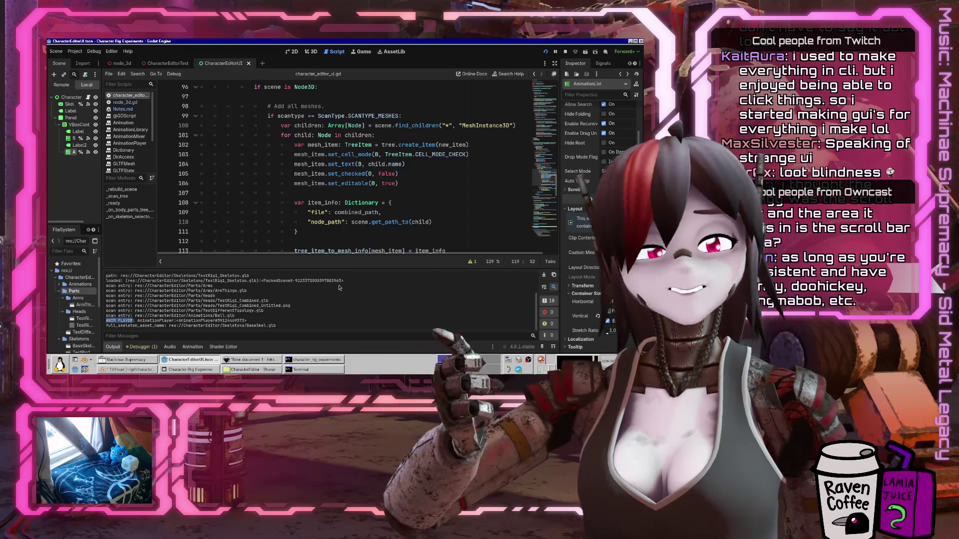
pyautogui.scroll(-1, 438, 149)
pyautogui.scroll(-5, 438, 149)
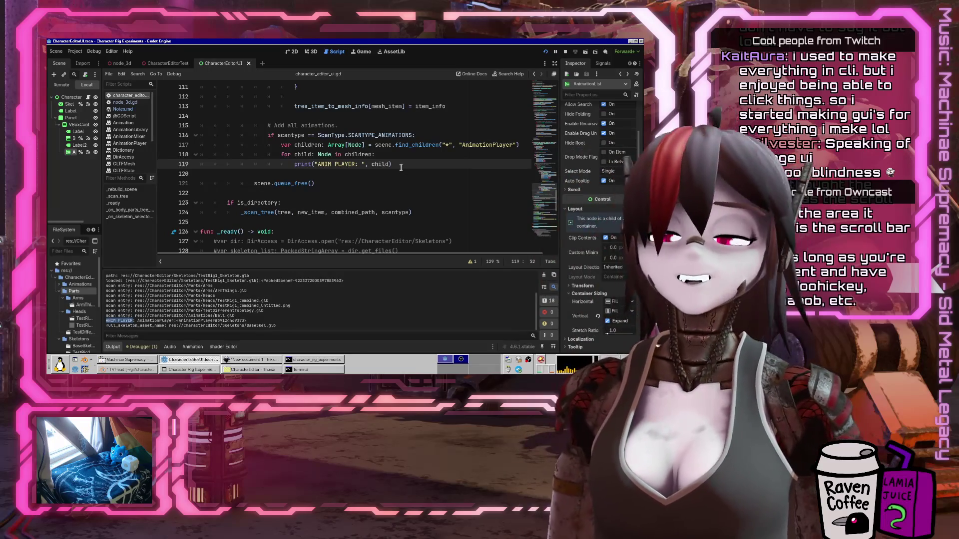
pyautogui.click(394, 164)
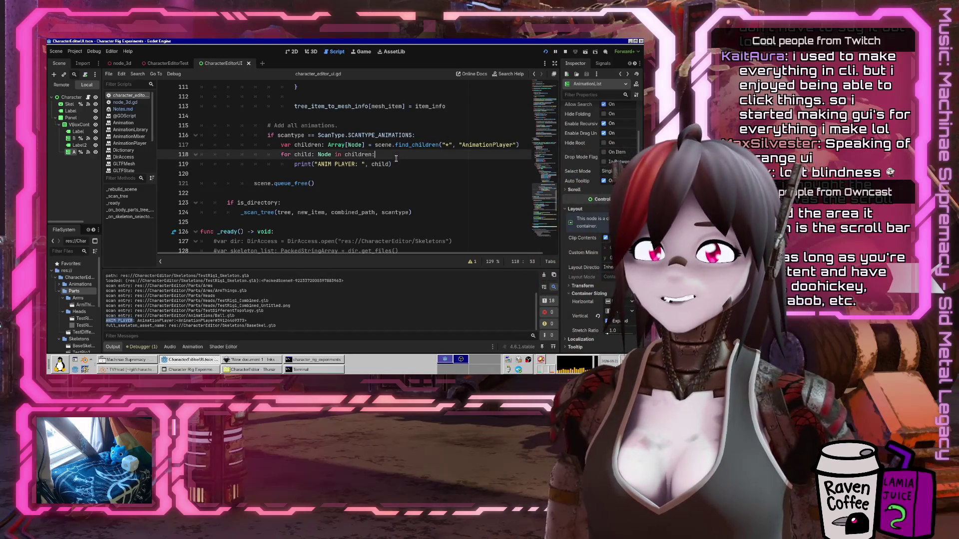
# Hide the Output panel and replace the print line with var anim_player: AnimationPlayer = child
pyautogui.scroll(1, 395, 165)
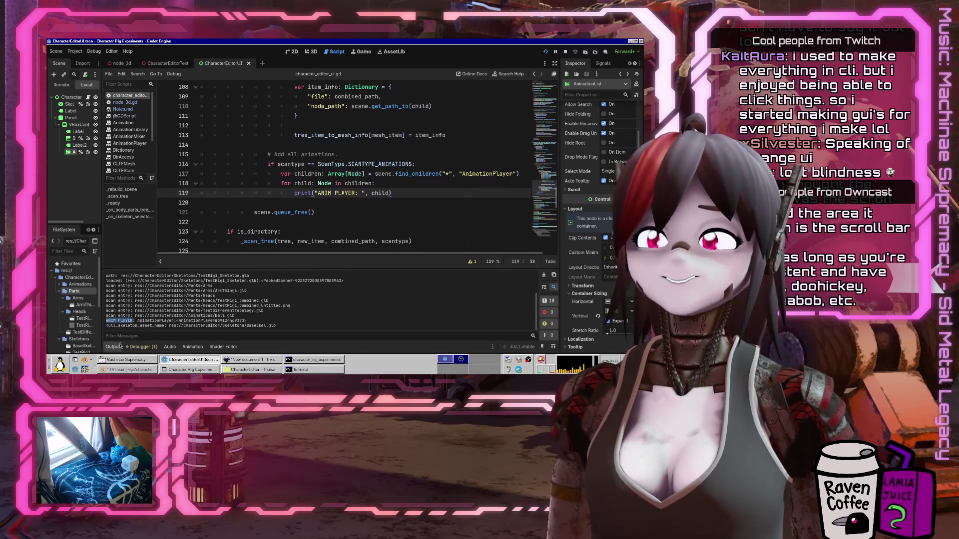
pyautogui.click(119, 346)
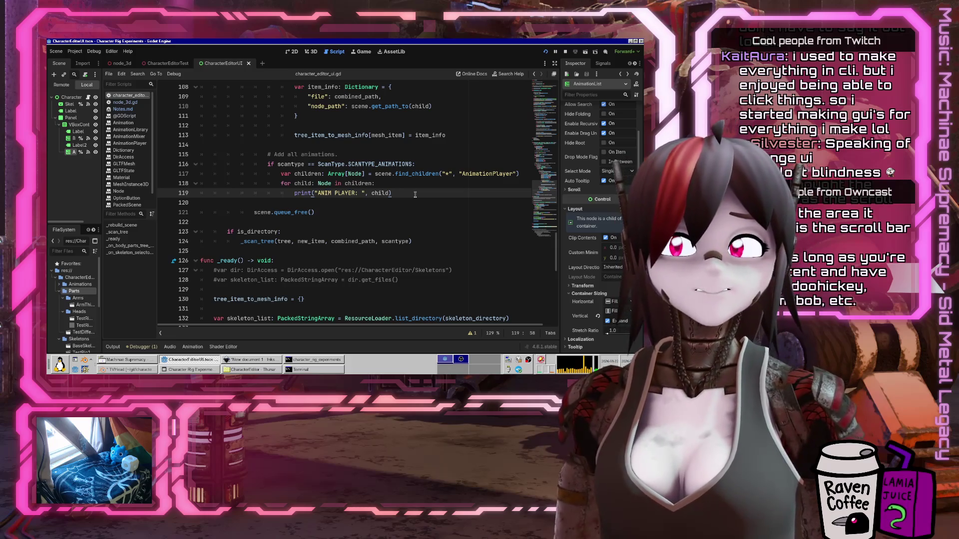
pyautogui.hotkey('shift', 'Home')
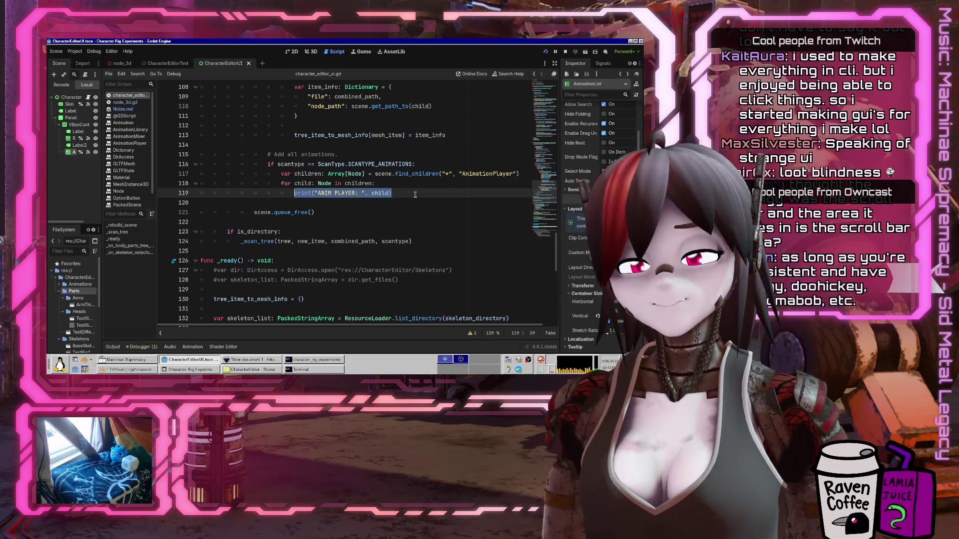
pyautogui.write('var anim_player')
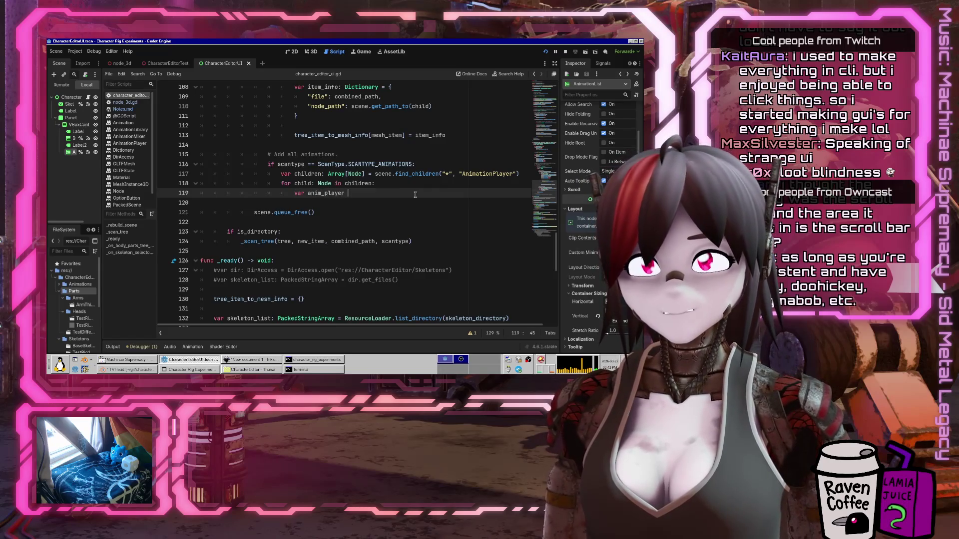
pyautogui.write('Player =')
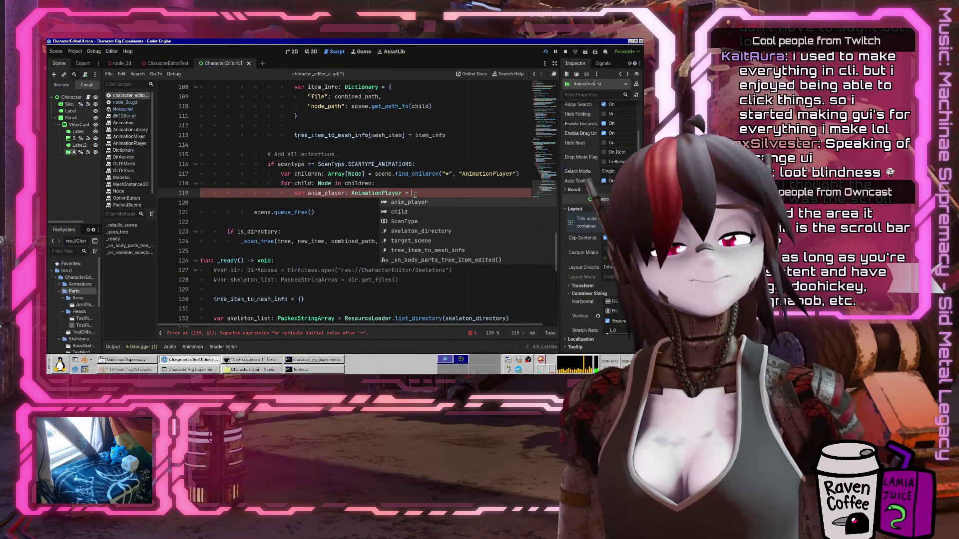
pyautogui.write('child')
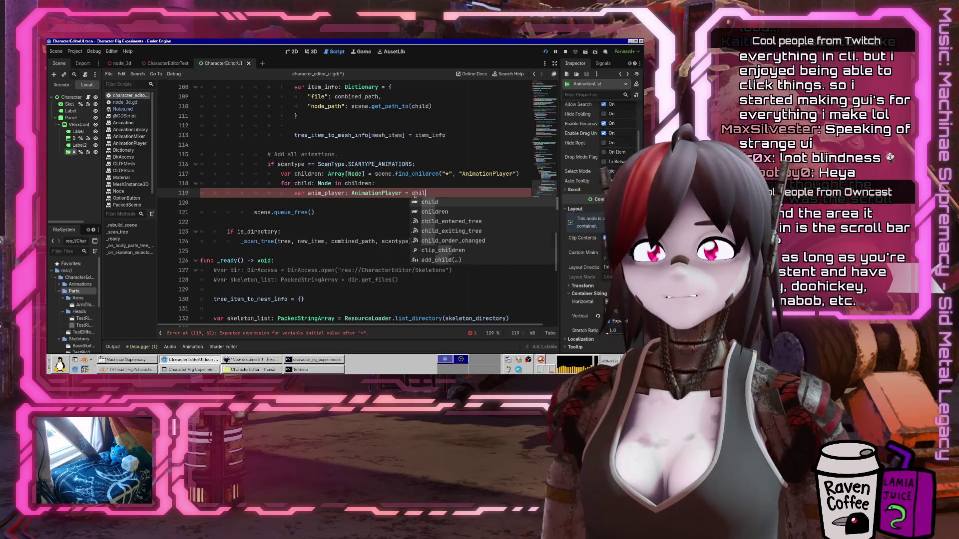
pyautogui.press('Return')
pyautogui.press('Return')
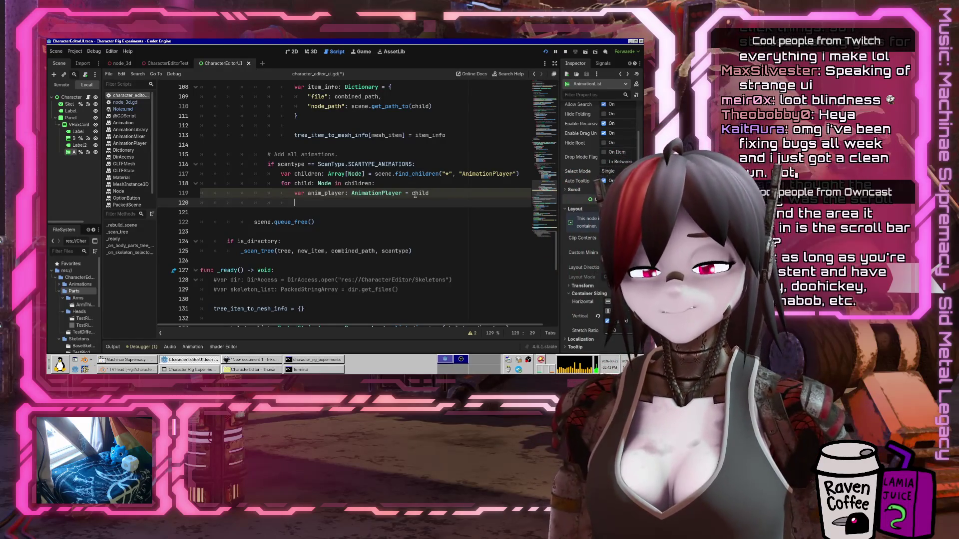
# Add an anim_player.get_animation_list() call using autocomplete
pyautogui.write('anim_pla')
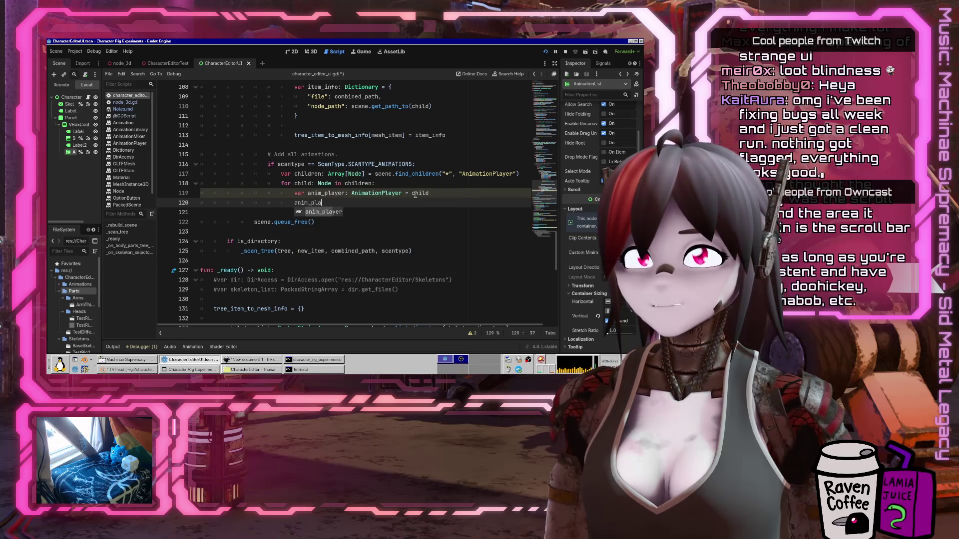
pyautogui.write('yer.get_anim')
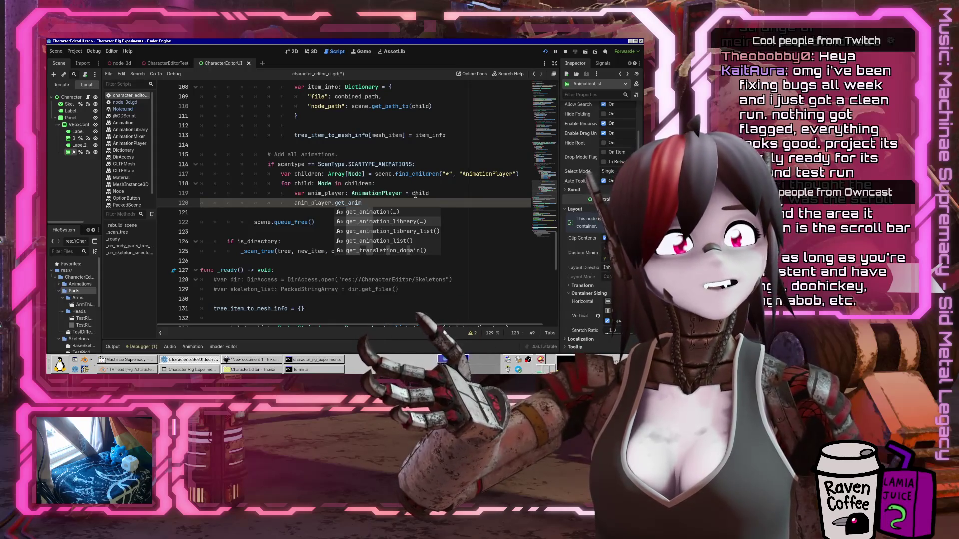
pyautogui.press('Down')
pyautogui.press('Down')
pyautogui.press('Down')
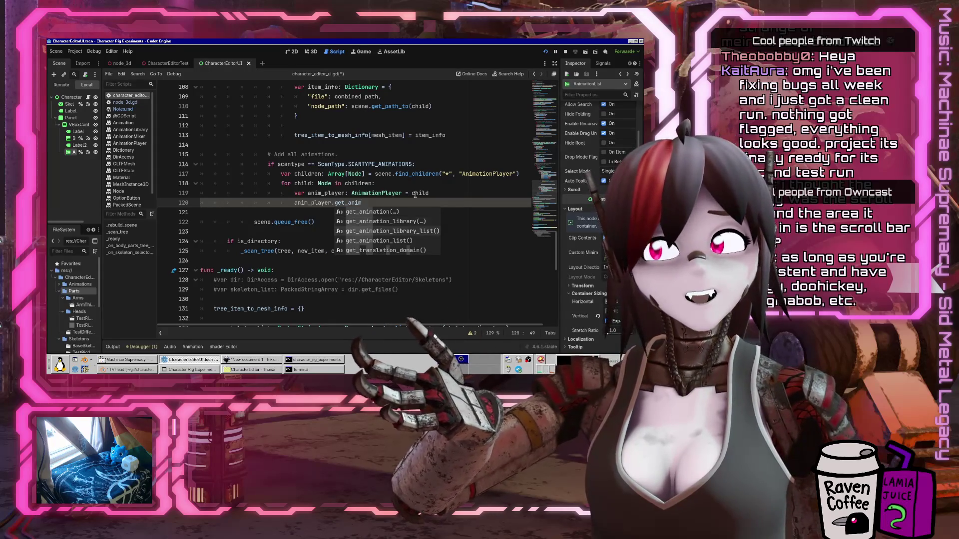
pyautogui.press('Return')
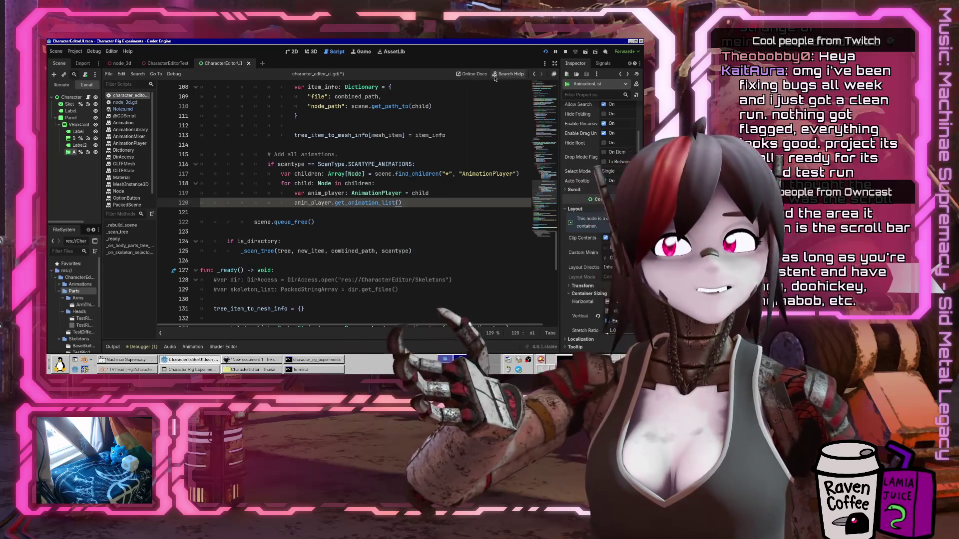
# Read the AnimationMixer help on animation lists and libraries, then switch to node_3d.gd
pyautogui.click(499, 75)
pyautogui.write('g')
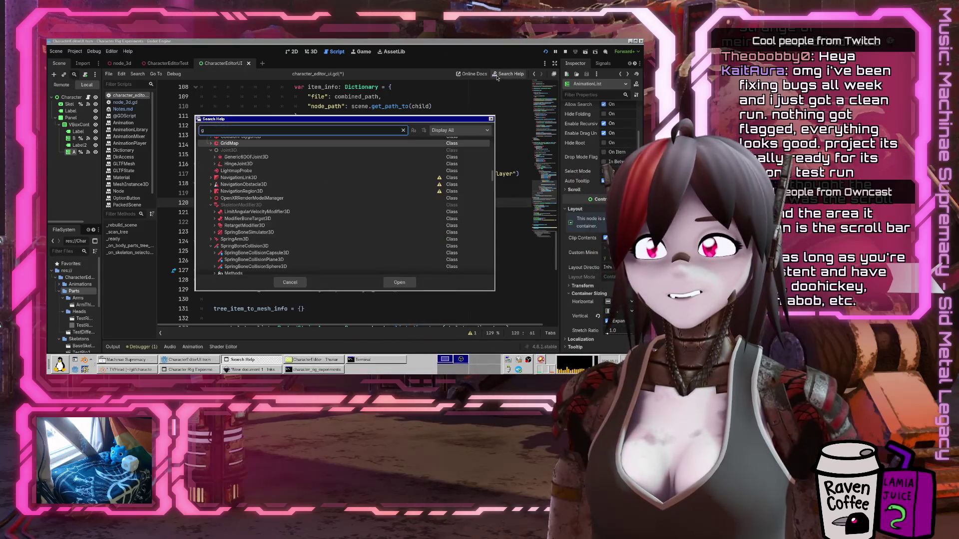
pyautogui.write('et_animation_')
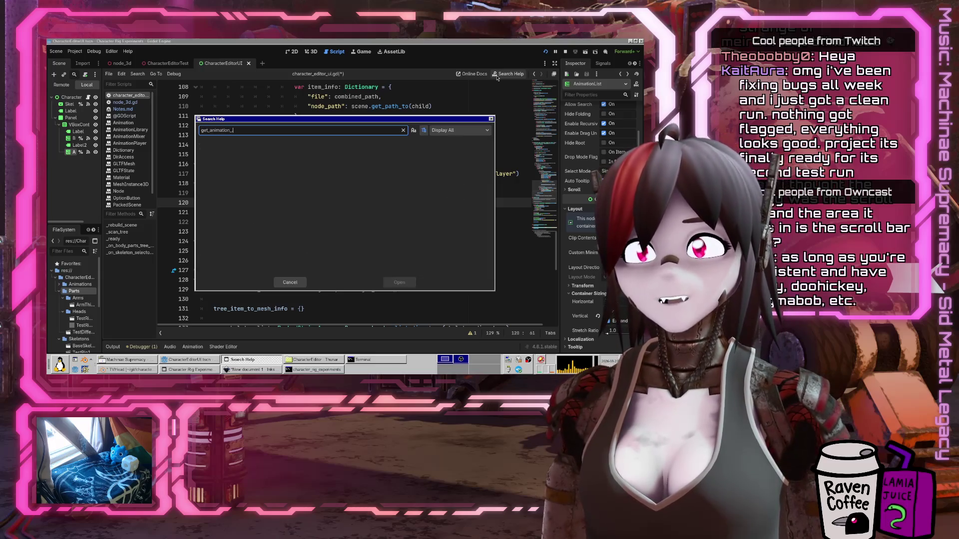
pyautogui.write('library')
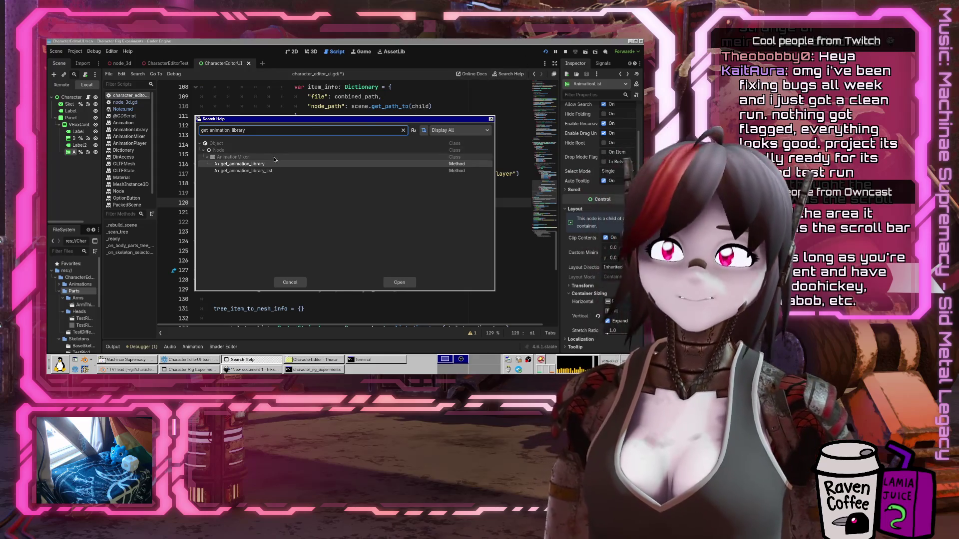
pyautogui.press('Return')
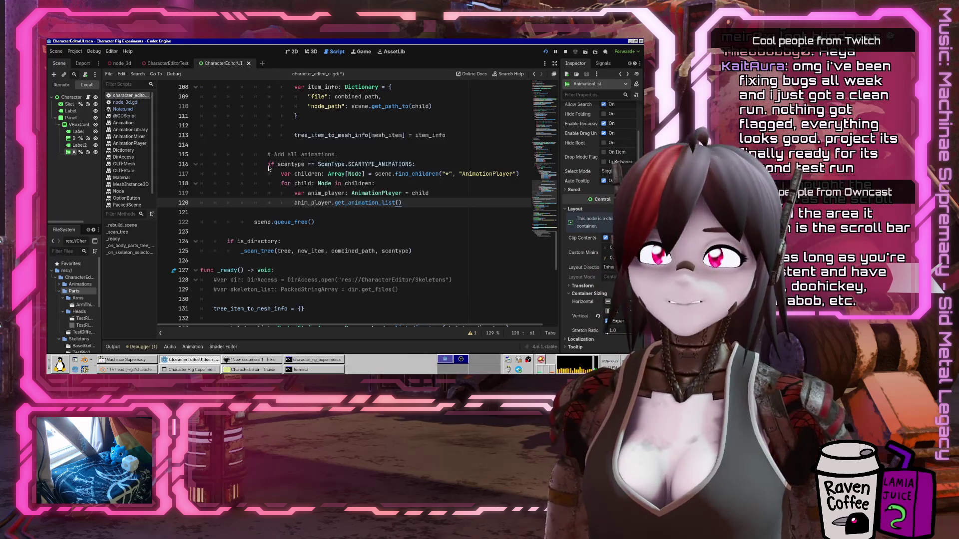
pyautogui.scroll(3, 370, 117)
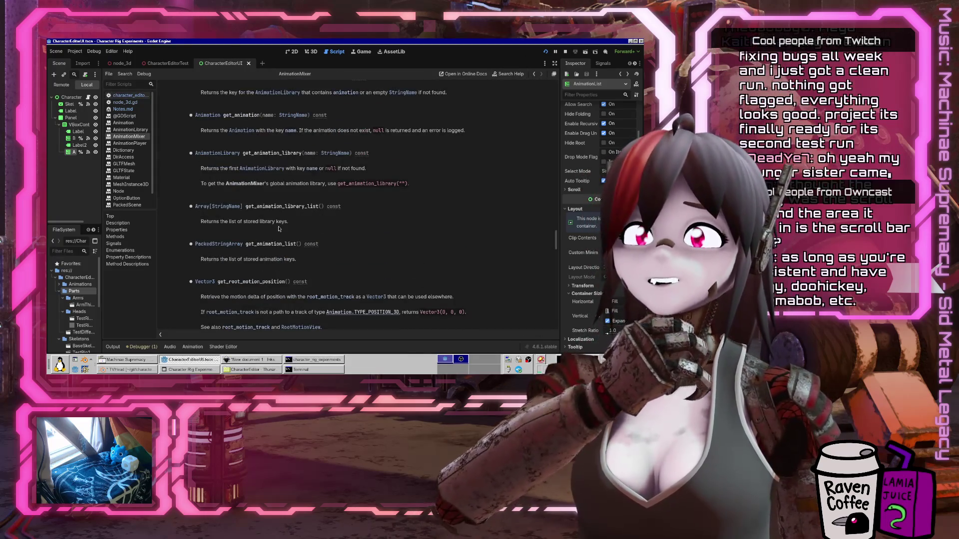
pyautogui.moveTo(200, 221); pyautogui.dragTo(374, 226)
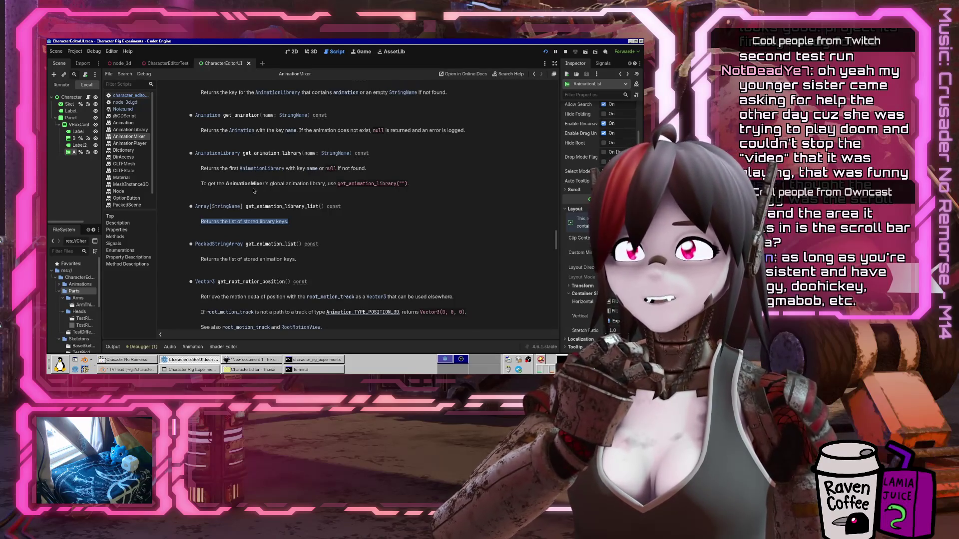
pyautogui.moveTo(200, 259); pyautogui.dragTo(348, 259)
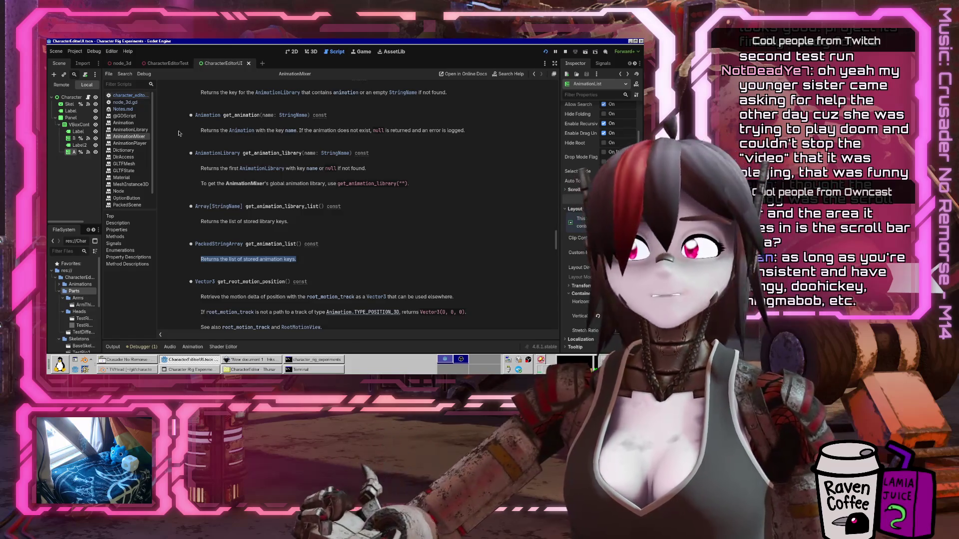
pyautogui.click(131, 103)
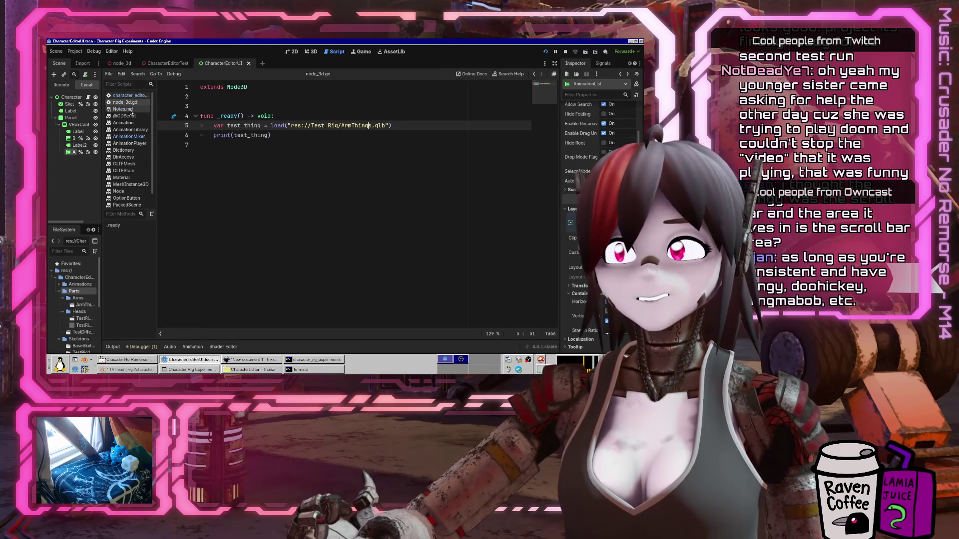
# In character_editor_ui.gd, print "anim list: " with anim_player.get_animation_list()
pyautogui.click(127, 95)
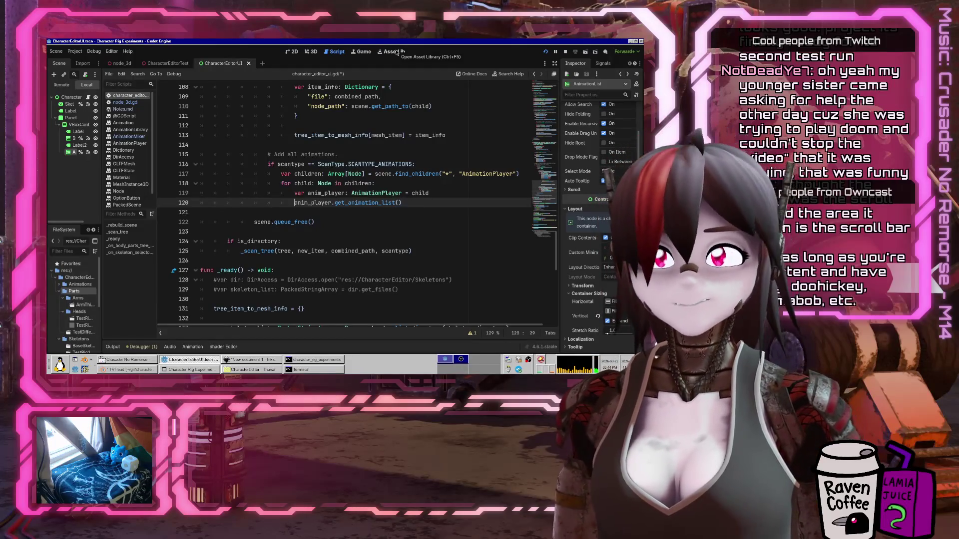
pyautogui.write('print("an')
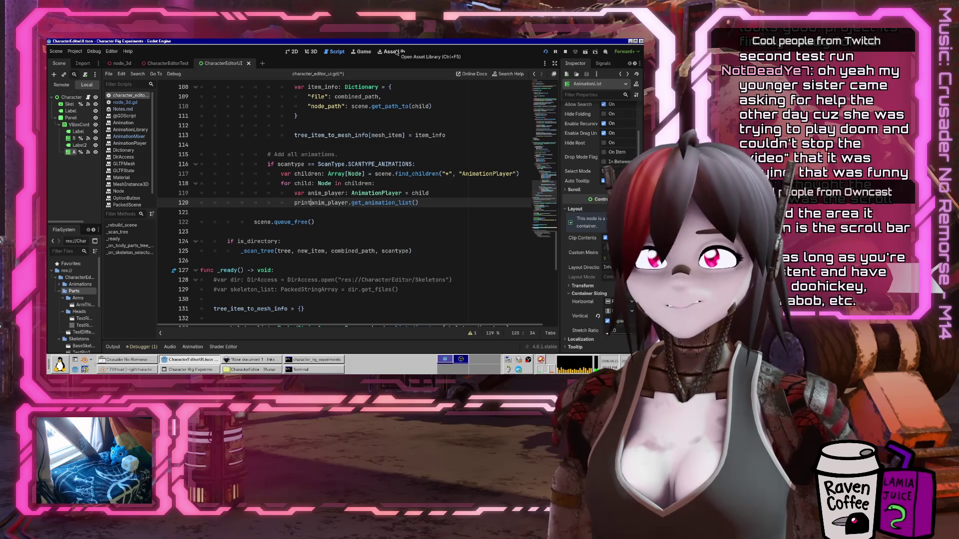
pyautogui.write('im list: "')
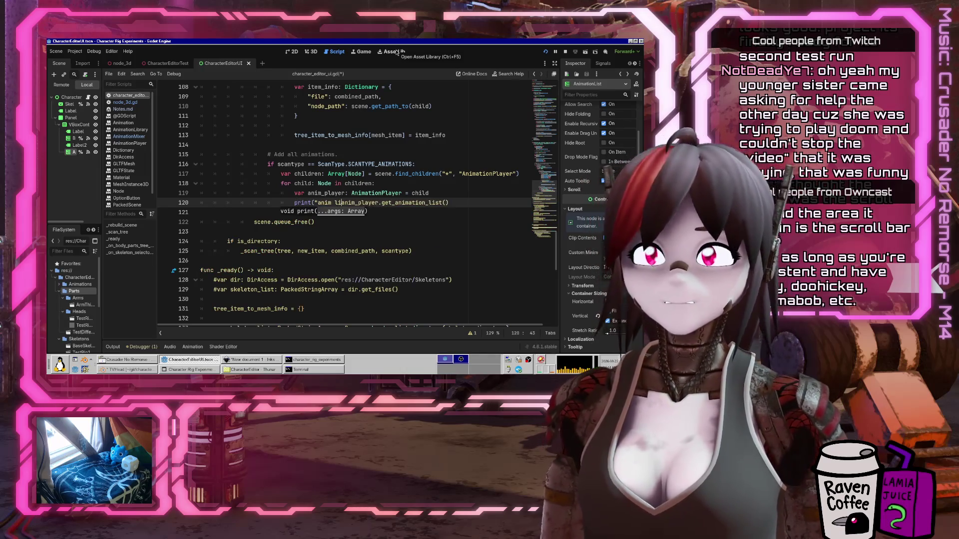
pyautogui.write(',')
pyautogui.press('End')
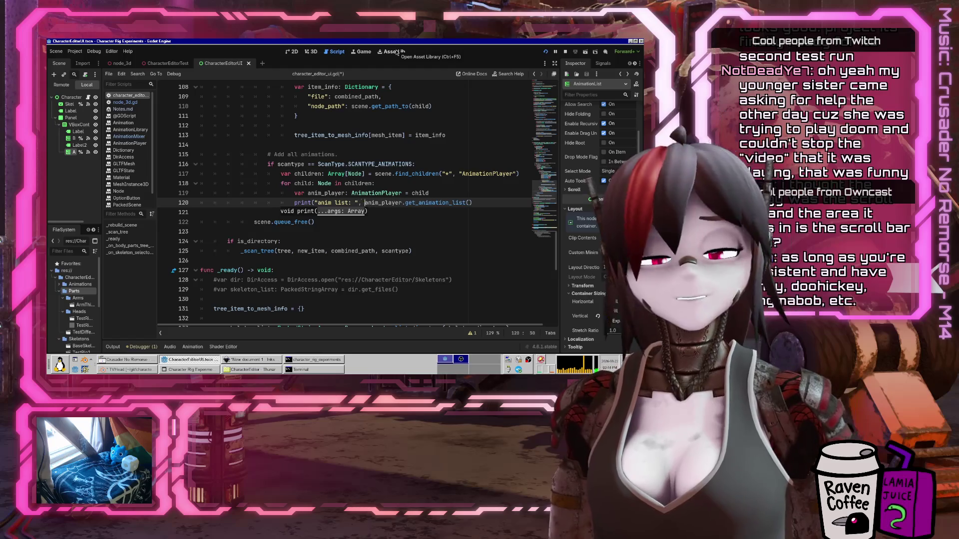
pyautogui.write(')')
# Duplicate that line into a "library" print of get_animation_library("")
pyautogui.hotkey('shift', 'Home')
pyautogui.hotkey('ctrl', 'shift', 'd')
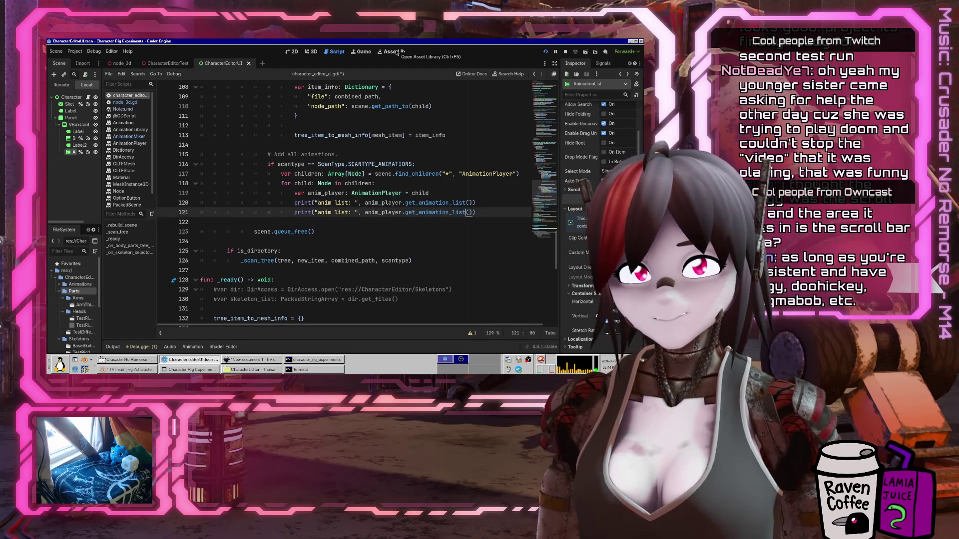
pyautogui.write('"')
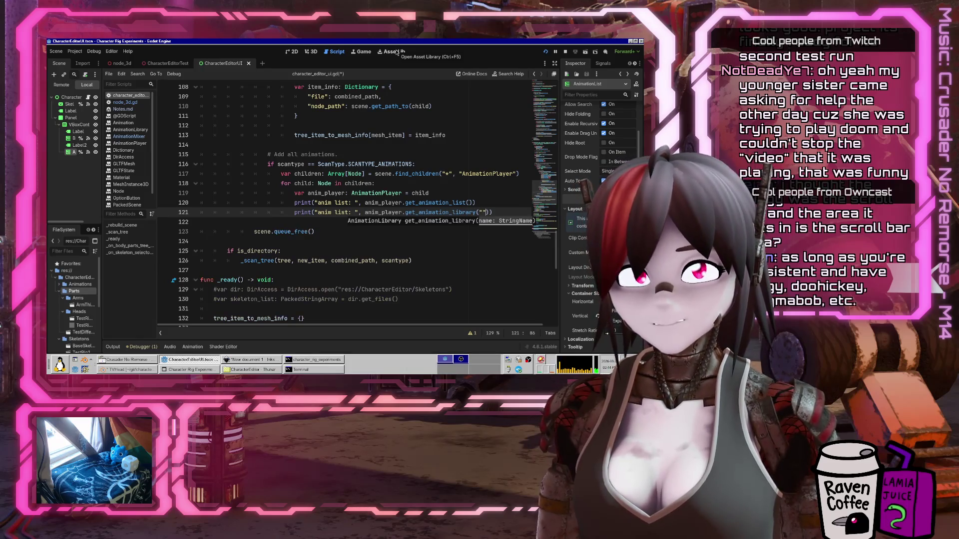
pyautogui.press('Home')
pyautogui.hotkey('ctrl', 'shift', 'Right')
pyautogui.write('library')
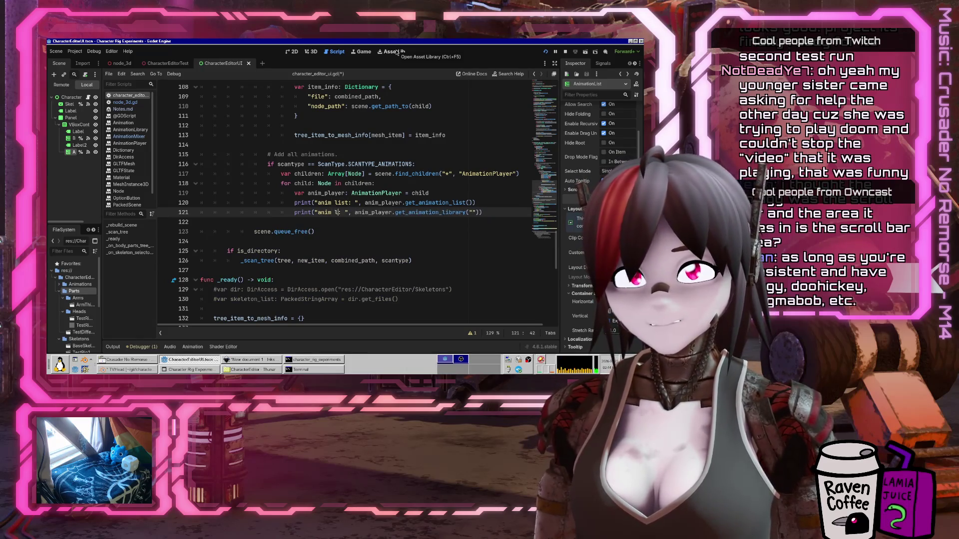
# Add a "library list" print of get_animation_library_list(), save, and run the project
pyautogui.press('Home')
pyautogui.hotkey('shift', 'End')
pyautogui.hotkey('ctrl', 'c')
pyautogui.press('Return')
pyautogui.hotkey('ctrl', 'v')
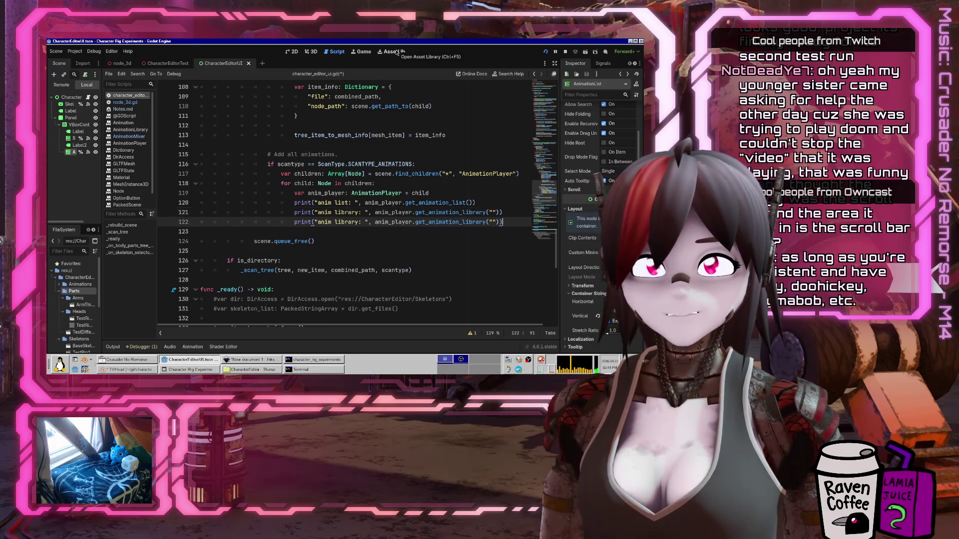
pyautogui.press('Right')
pyautogui.press('Delete')
pyautogui.press('Delete')
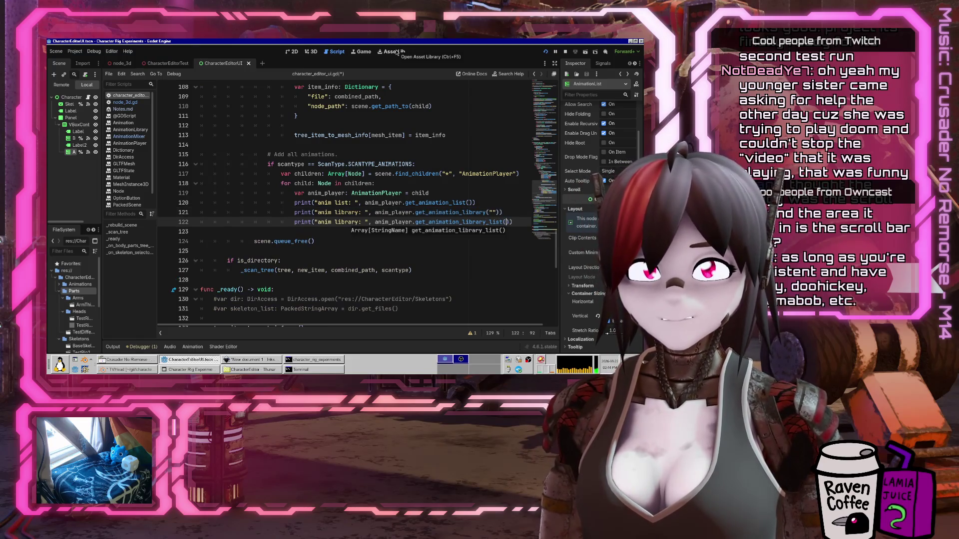
pyautogui.press('Home')
pyautogui.hotkey('ctrl', 'Right')
pyautogui.hotkey('ctrl', 'Right')
pyautogui.write('list')
pyautogui.hotkey('ctrl', 's')
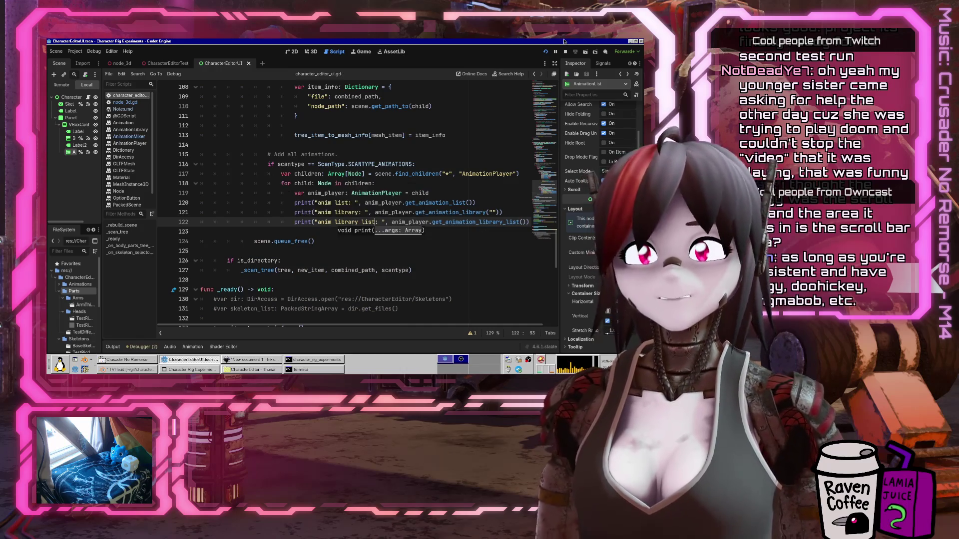
pyautogui.click(546, 51)
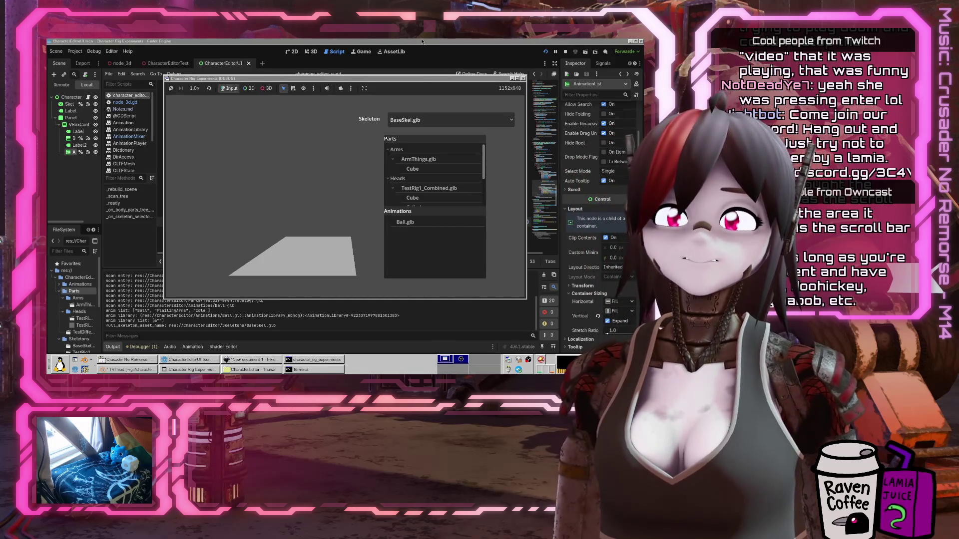
# Close the running game window after checking the printed animation lists
pyautogui.hotkey('alt', 'F4')
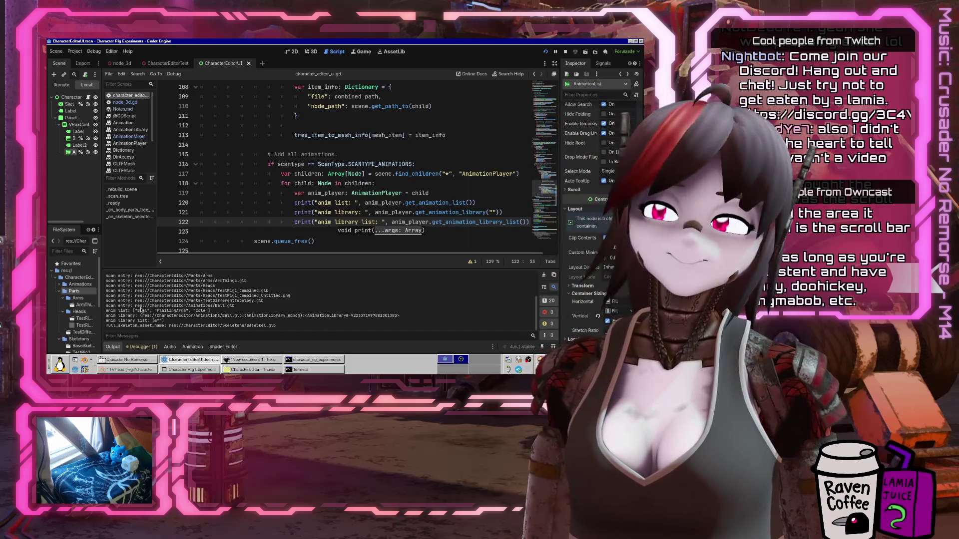
# Launch Firefox with the chosen profile and search for 'godot animation library'
pyautogui.click(138, 370)
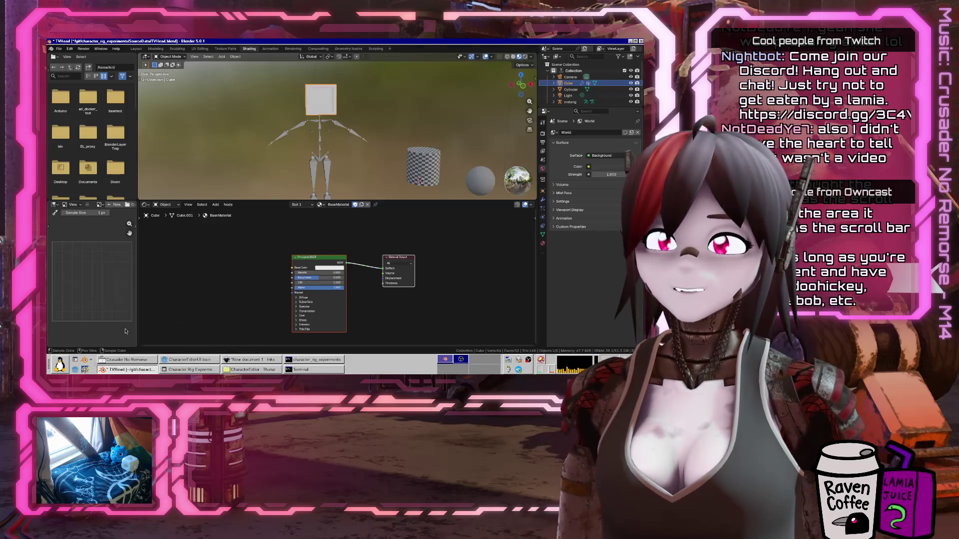
pyautogui.click(84, 370)
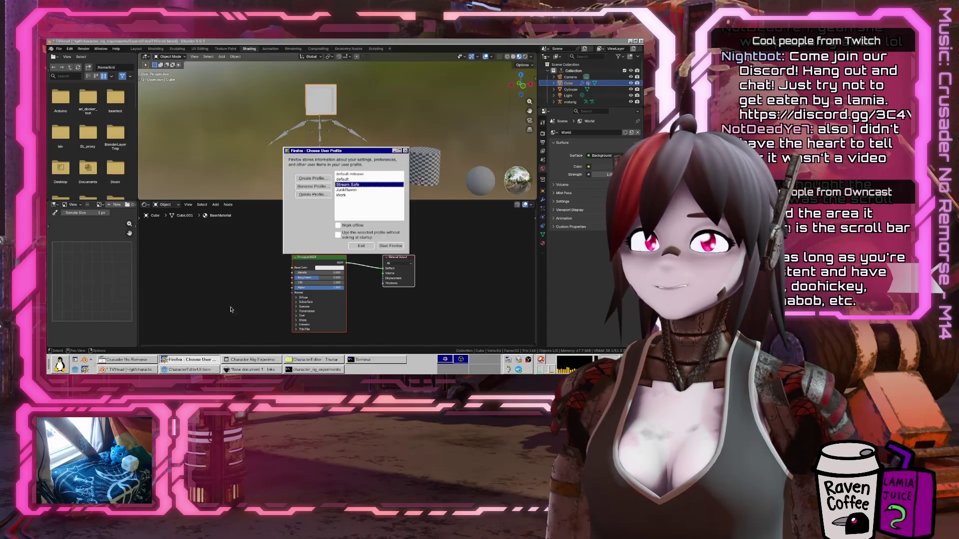
pyautogui.click(386, 246)
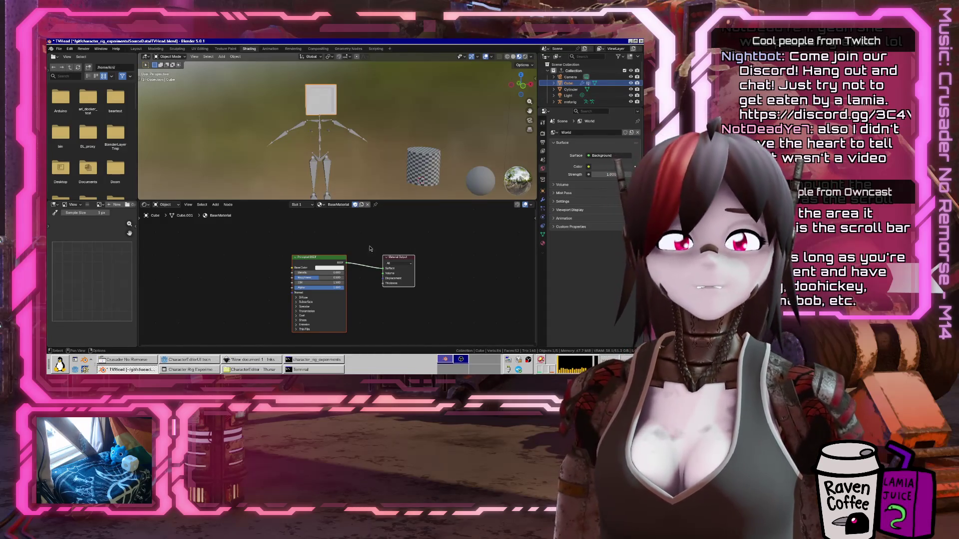
pyautogui.write('go')
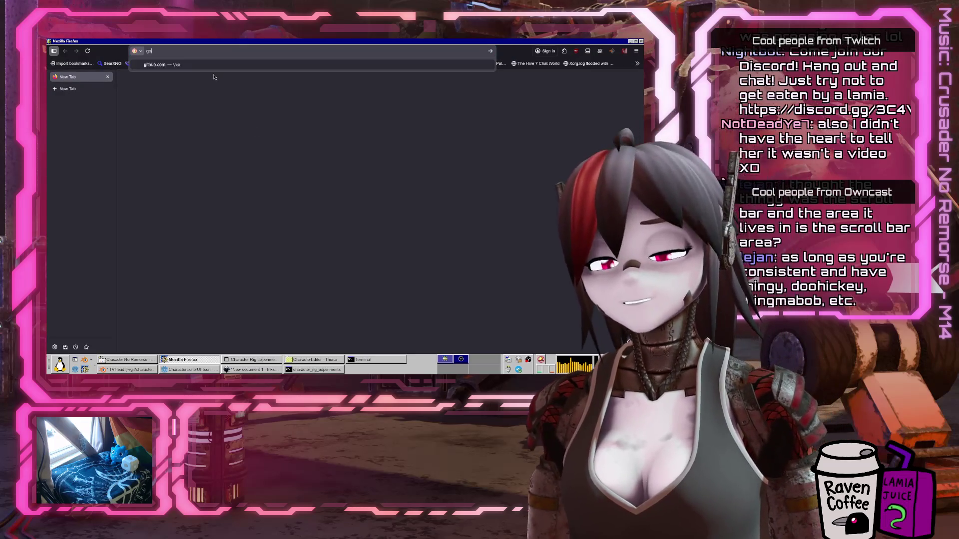
pyautogui.write('dot animation library')
pyautogui.press('Return')
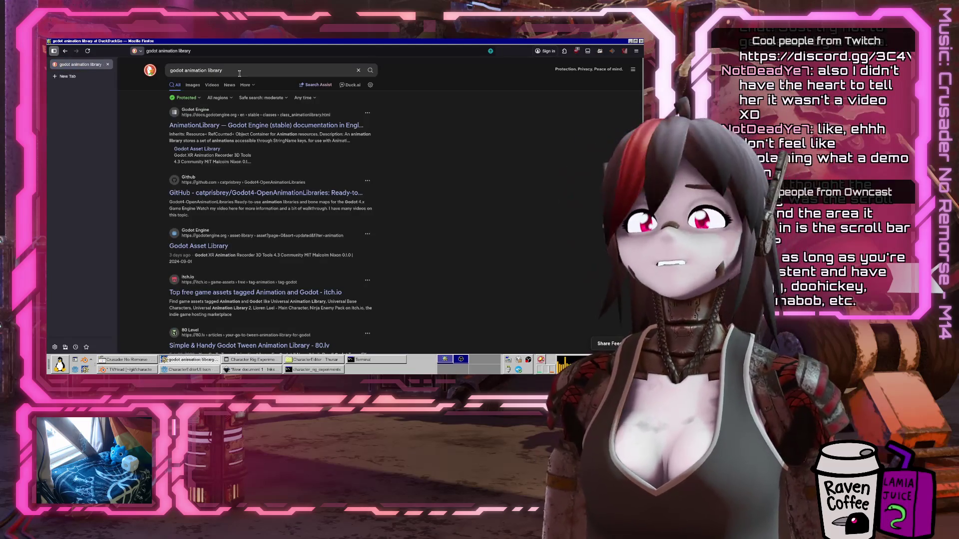
# Read the Godot AnimationLibrary documentation page, then return to the search results
pyautogui.click(240, 127)
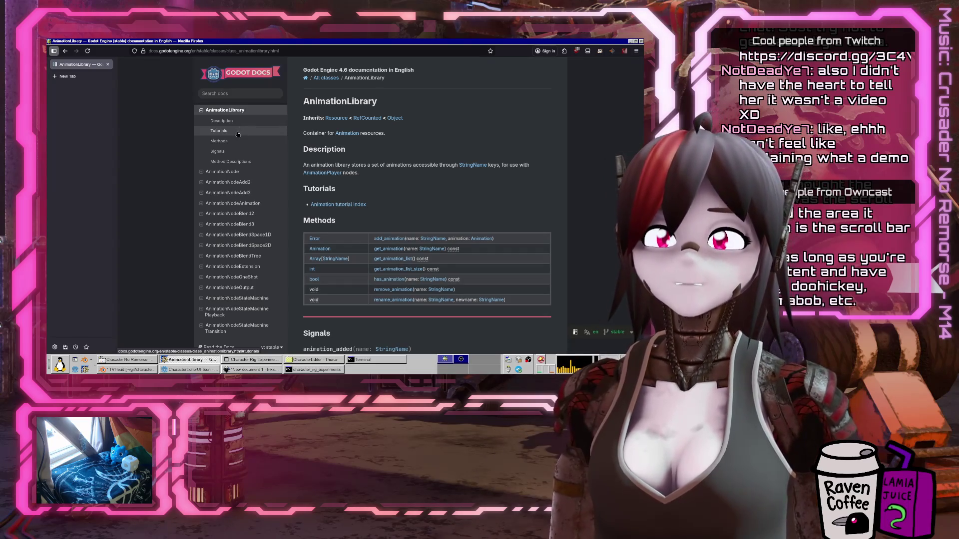
pyautogui.scroll(-10, 421, 206)
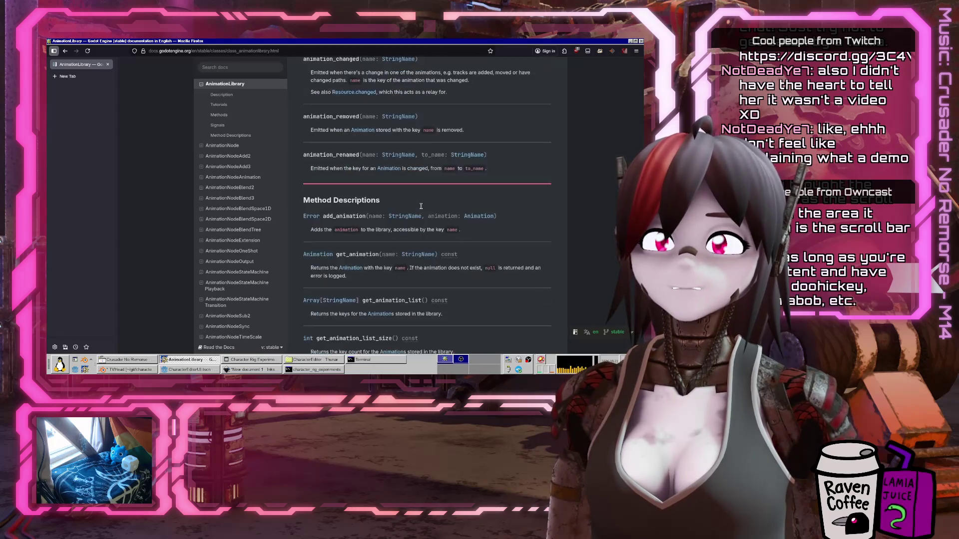
pyautogui.scroll(-5, 421, 206)
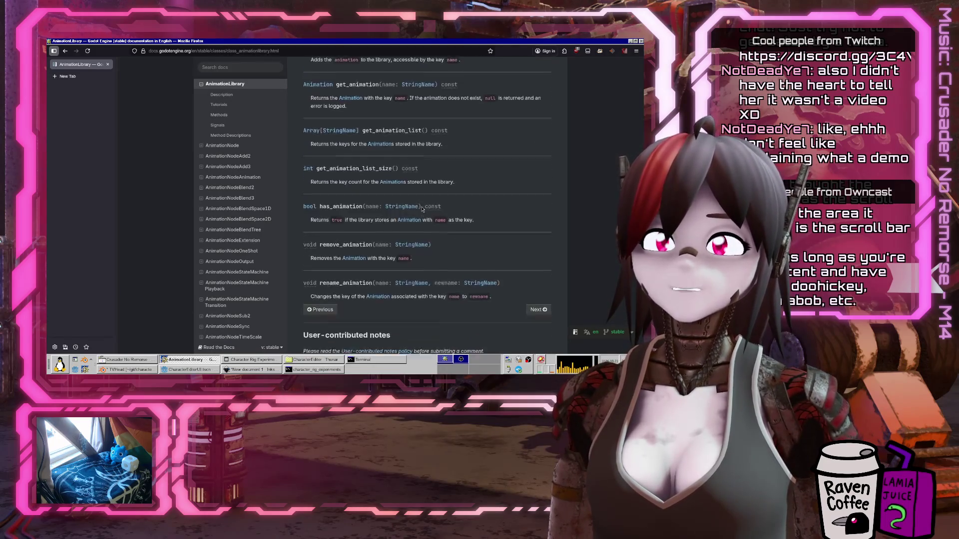
pyautogui.scroll(-3, 422, 206)
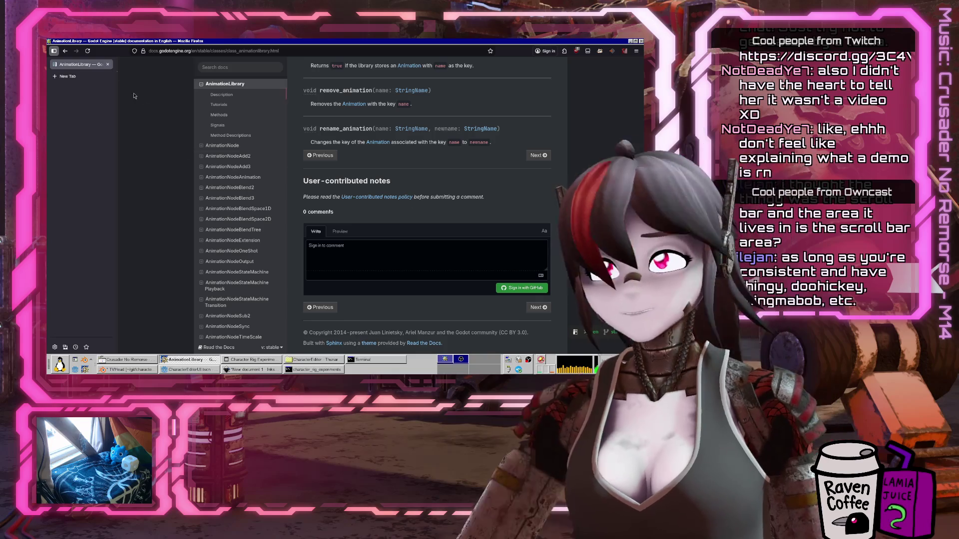
pyautogui.hotkey('alt', 'Left')
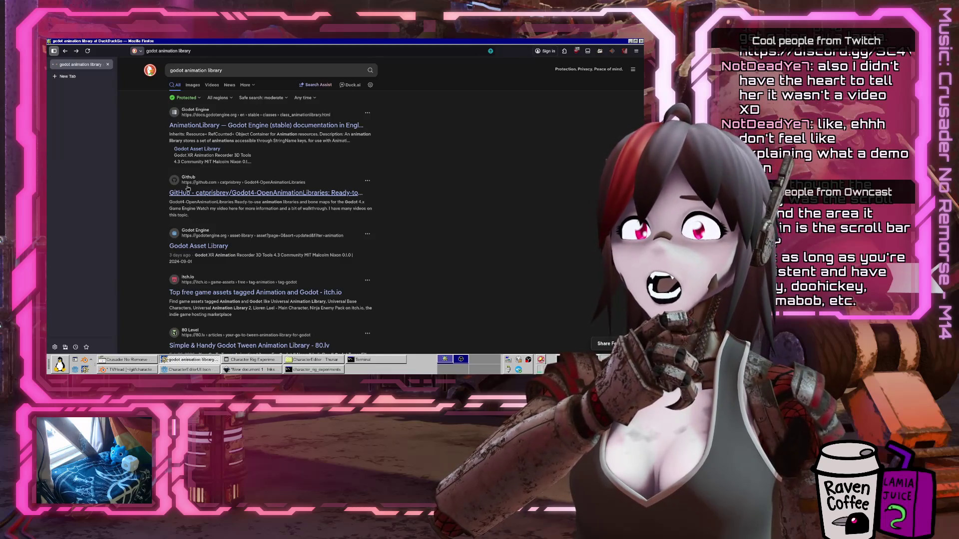
# Open the Godot4-OpenAnimationLibraries GitHub repo and highlight the standard game dev skeleton prerequisite
pyautogui.click(187, 191)
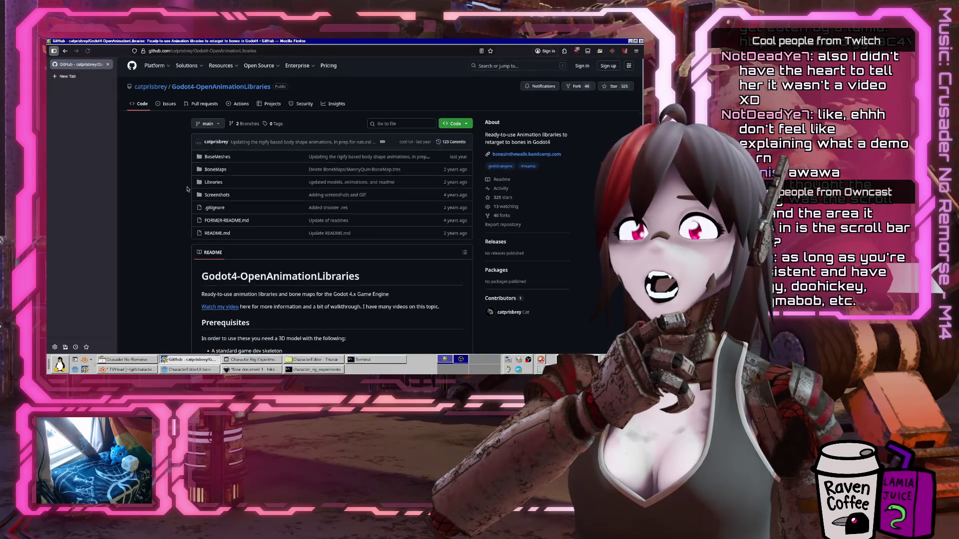
pyautogui.scroll(-5, 188, 189)
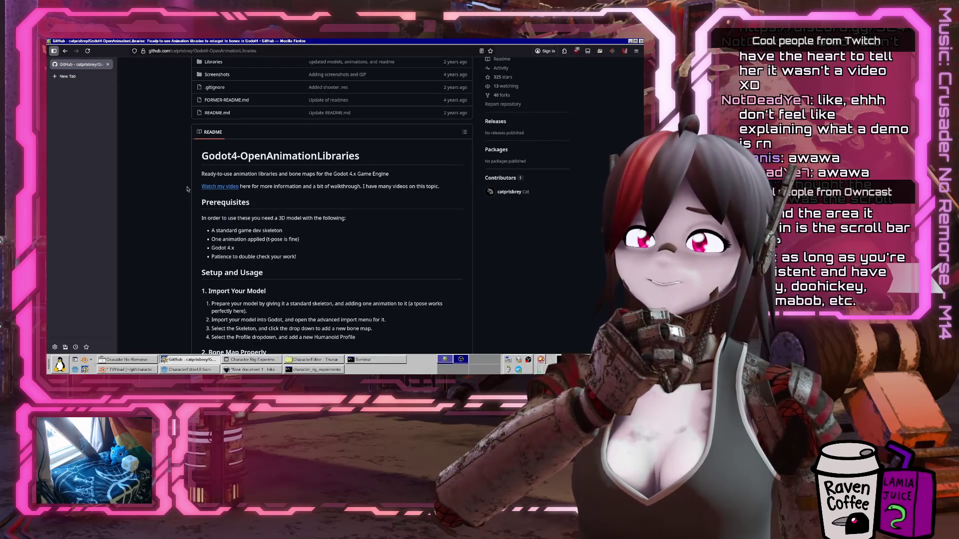
pyautogui.scroll(5, 187, 189)
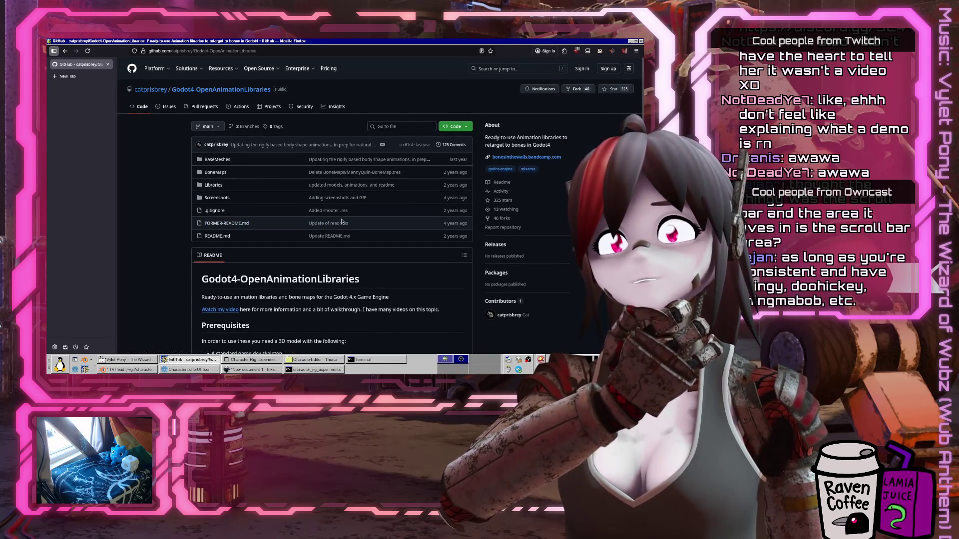
pyautogui.scroll(-15, 342, 221)
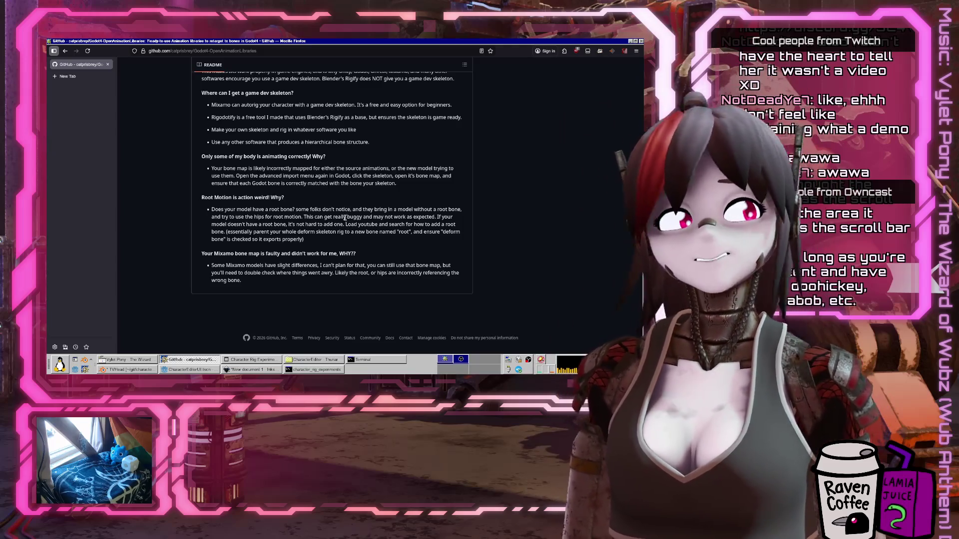
pyautogui.scroll(5, 344, 219)
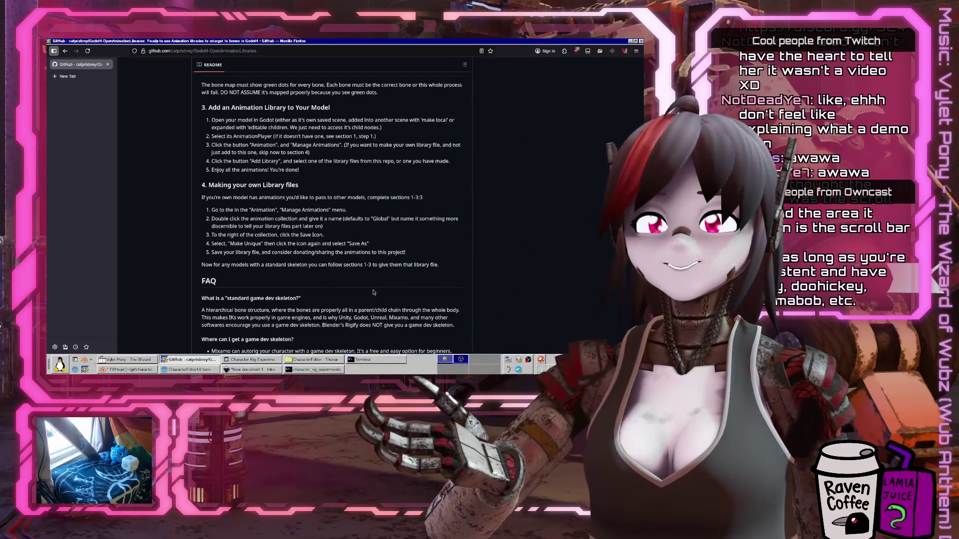
pyautogui.scroll(5, 374, 292)
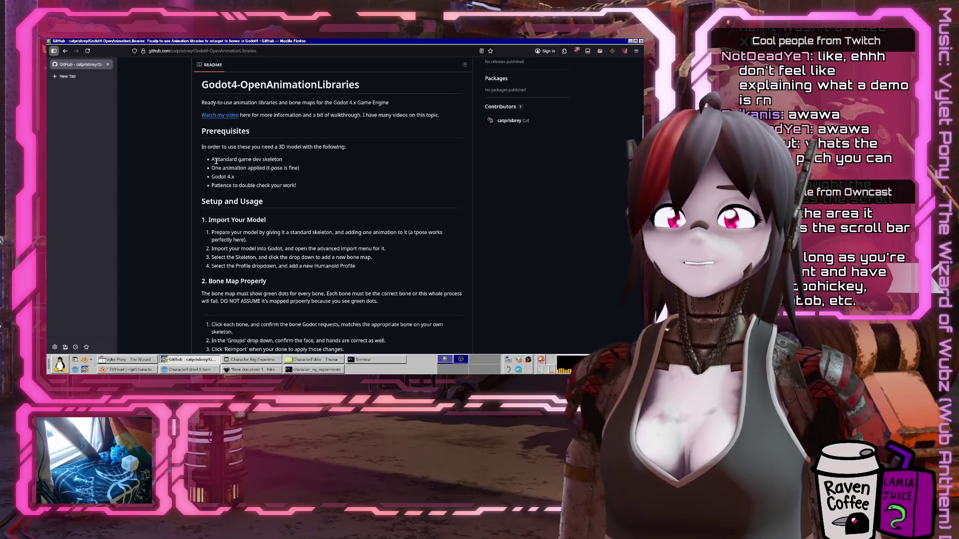
pyautogui.moveTo(212, 159); pyautogui.dragTo(306, 164)
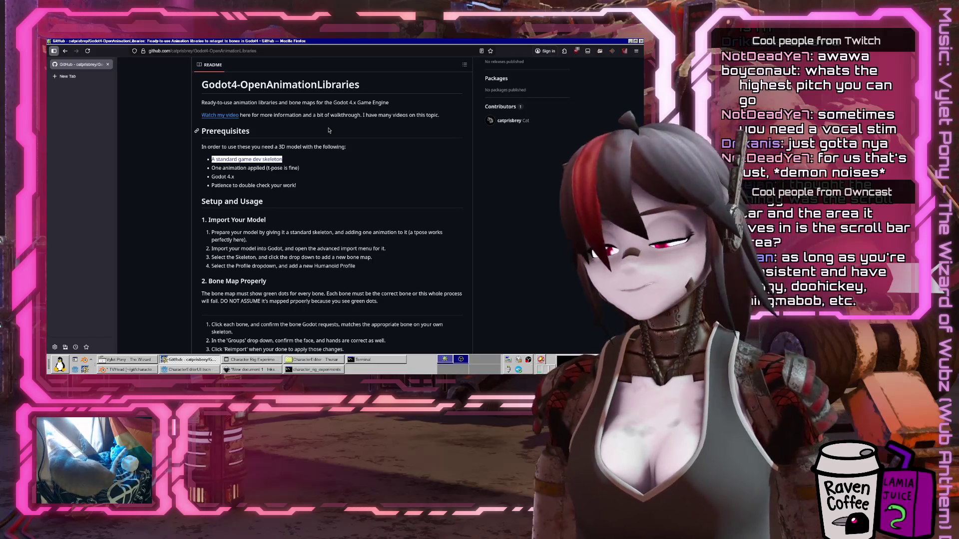
pyautogui.click(60, 365)
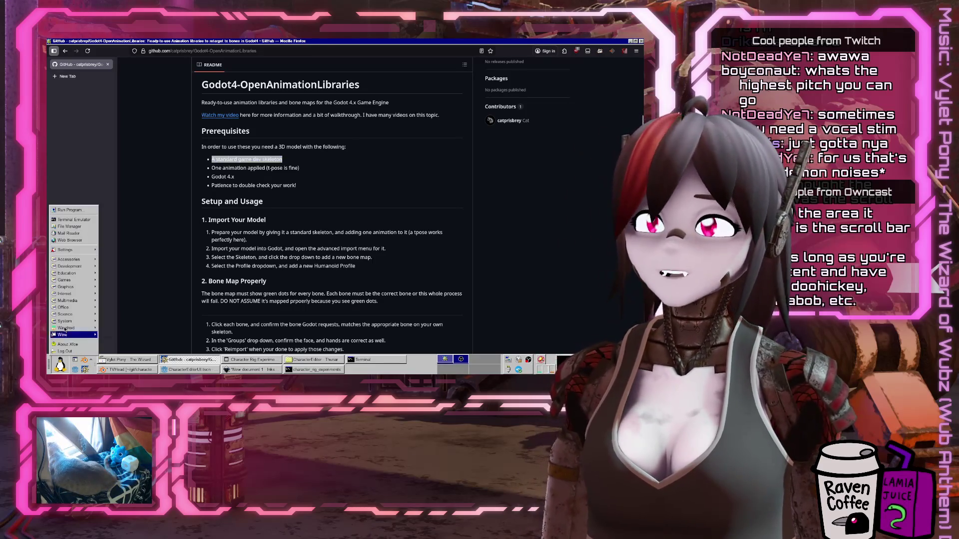
# Launch LMMS and open the TripleOscillator instrument settings
pyautogui.moveTo(88, 300)
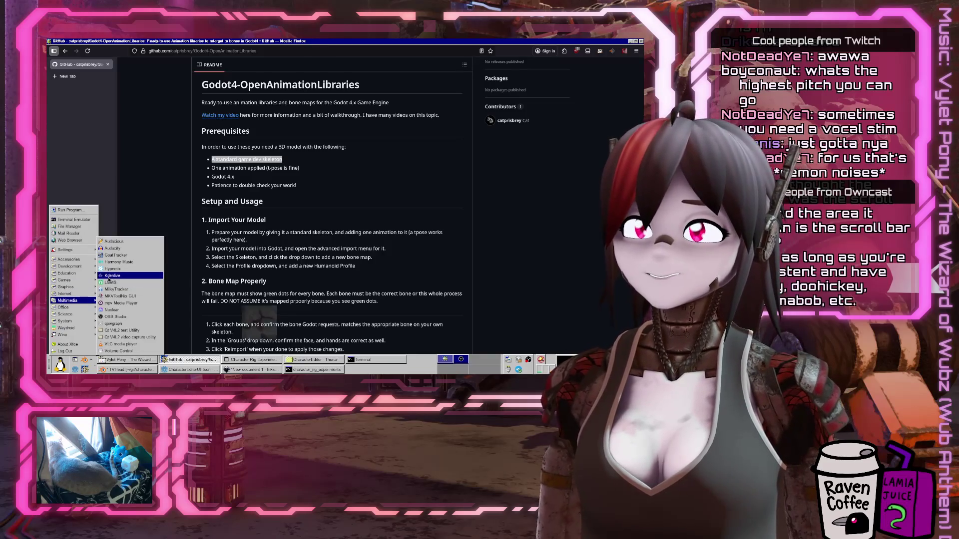
pyautogui.click(110, 283)
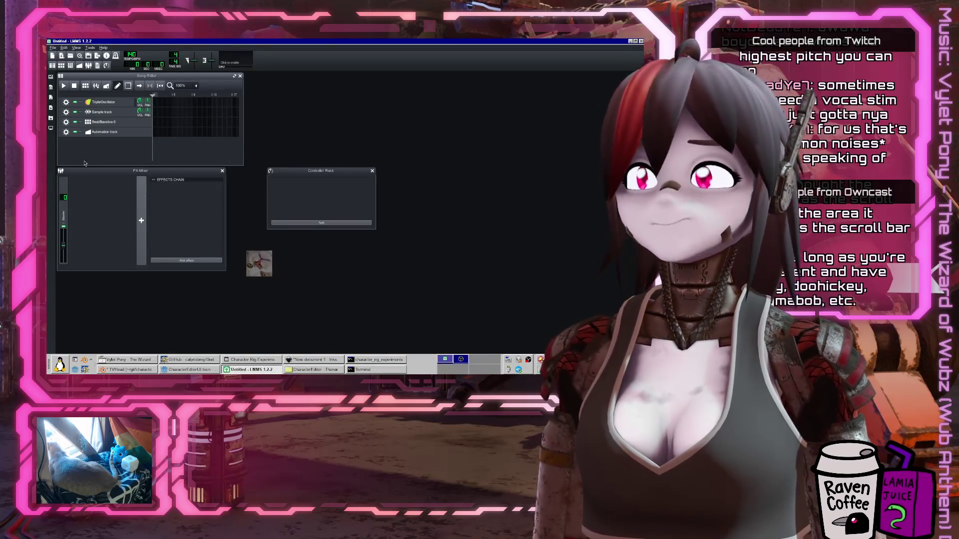
pyautogui.click(104, 102)
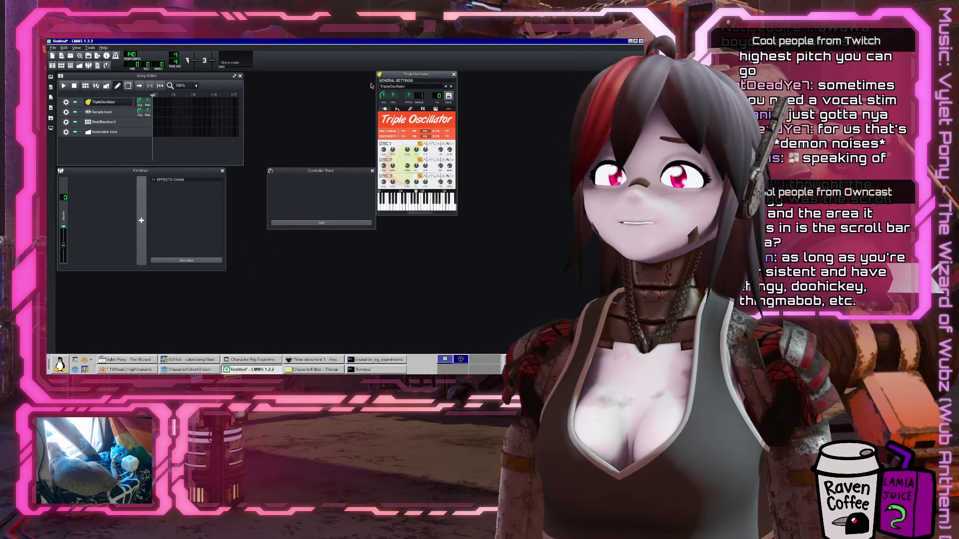
pyautogui.click(454, 75)
pyautogui.click(104, 102)
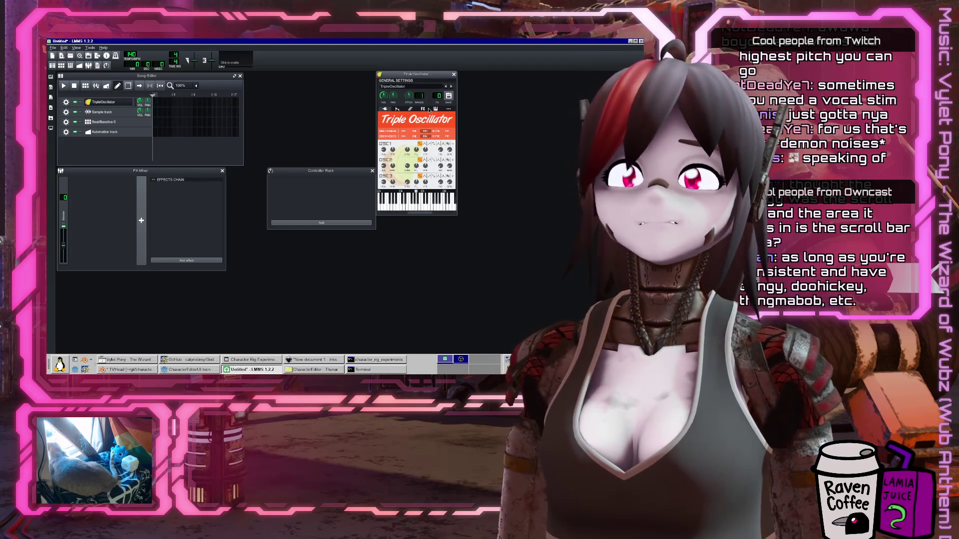
pyautogui.click(423, 109)
# Set the TripleOscillator MIDI input to the LPK25 keyboard, then return to Godot
pyautogui.click(435, 109)
pyautogui.click(387, 123)
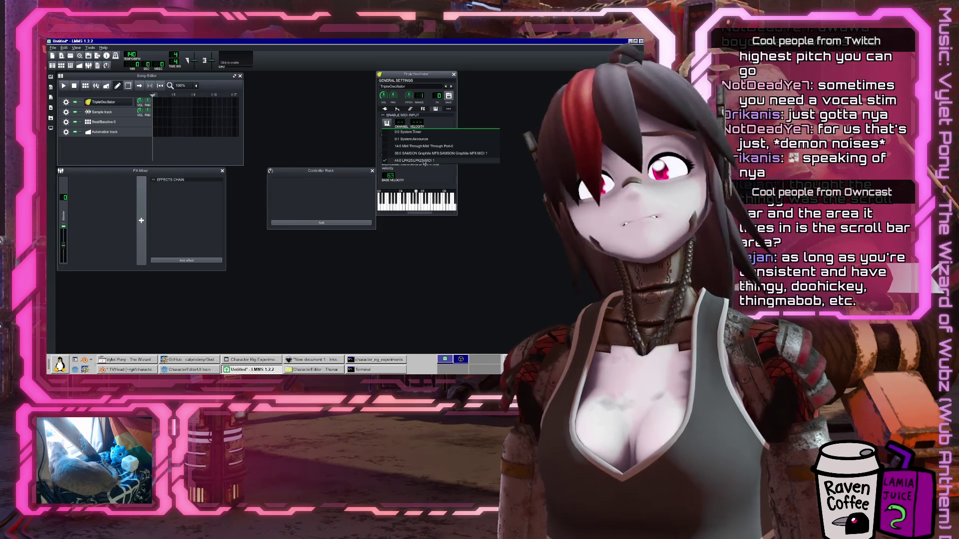
pyautogui.click(421, 161)
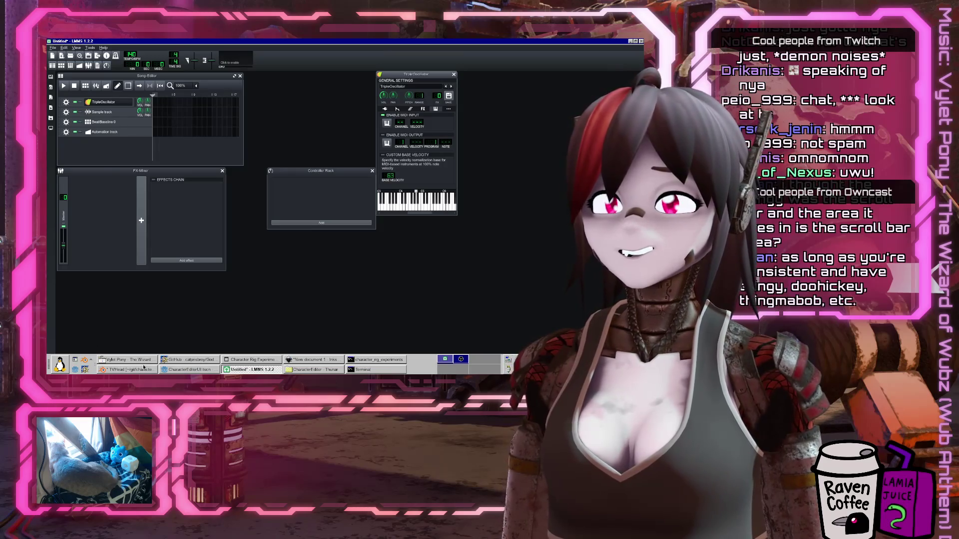
pyautogui.click(189, 370)
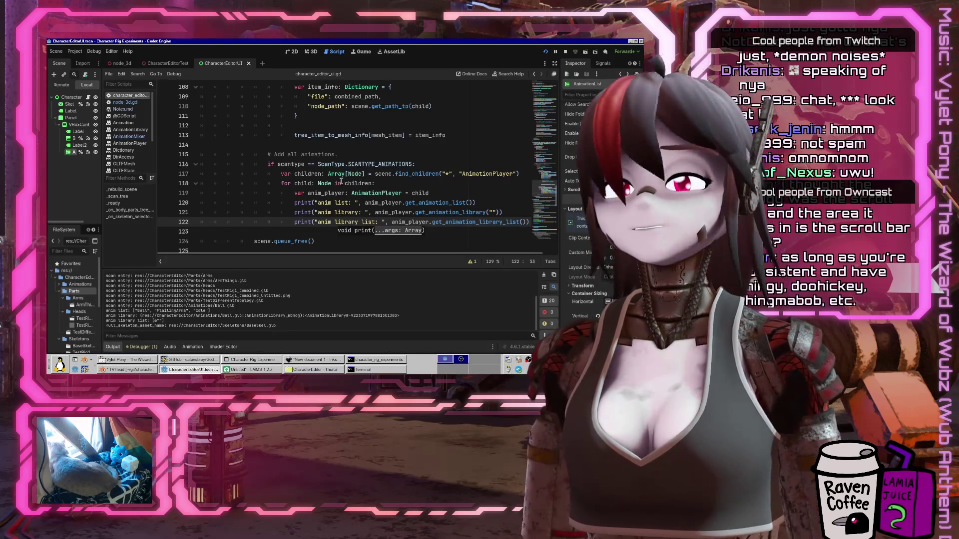
# Go to the print lines 120–121, then launch a second Godot 4.6.1 Project Manager
pyautogui.click(294, 202)
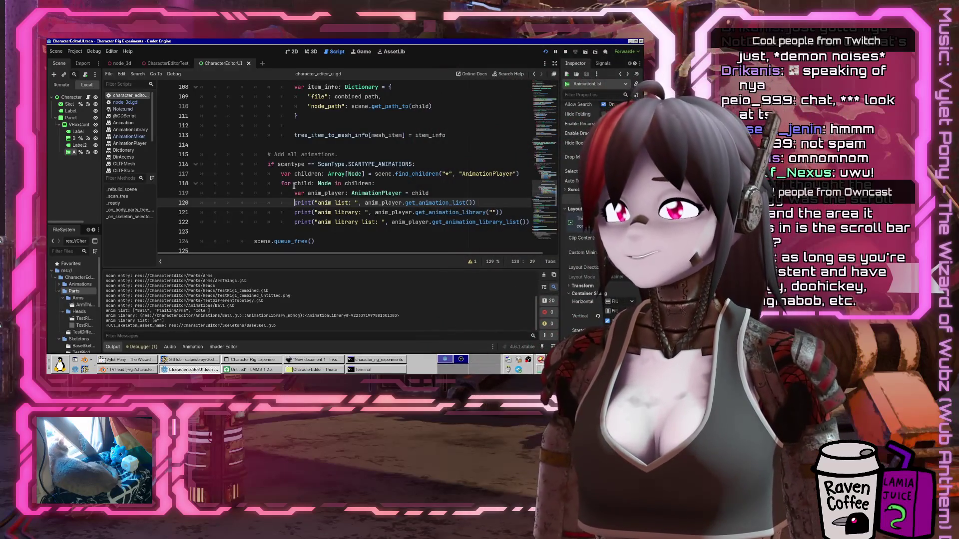
pyautogui.press('Down')
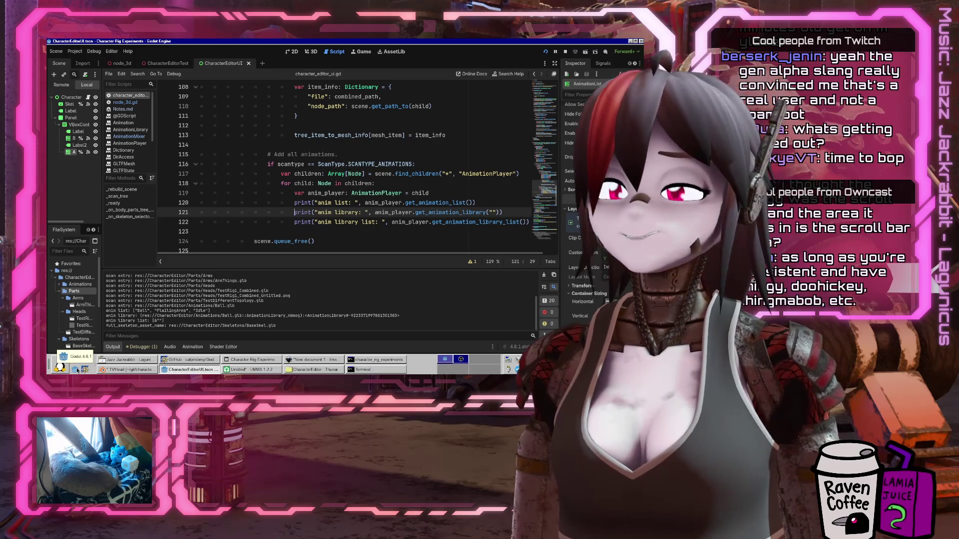
pyautogui.click(76, 369)
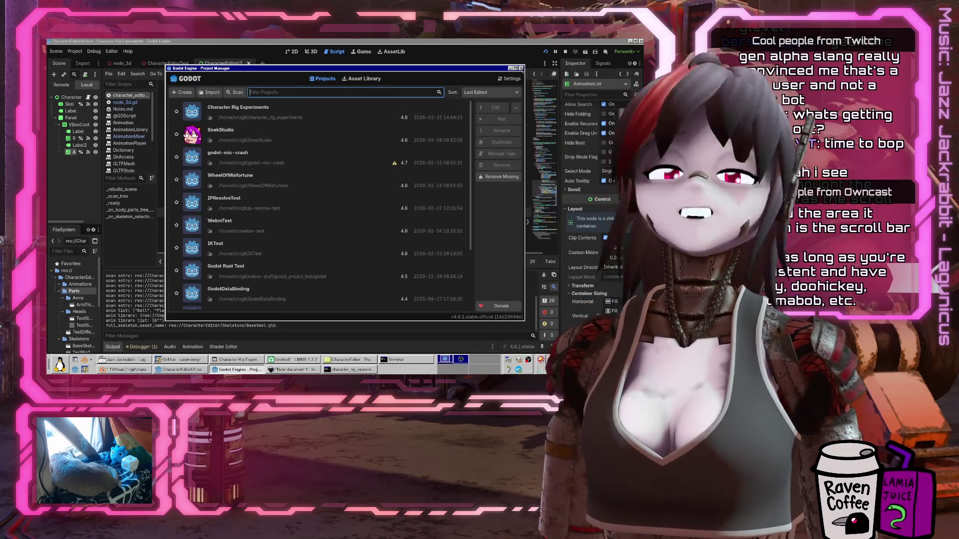
# Close the Project Manager window to return to the character_editor_ui.gd script
pyautogui.click(522, 68)
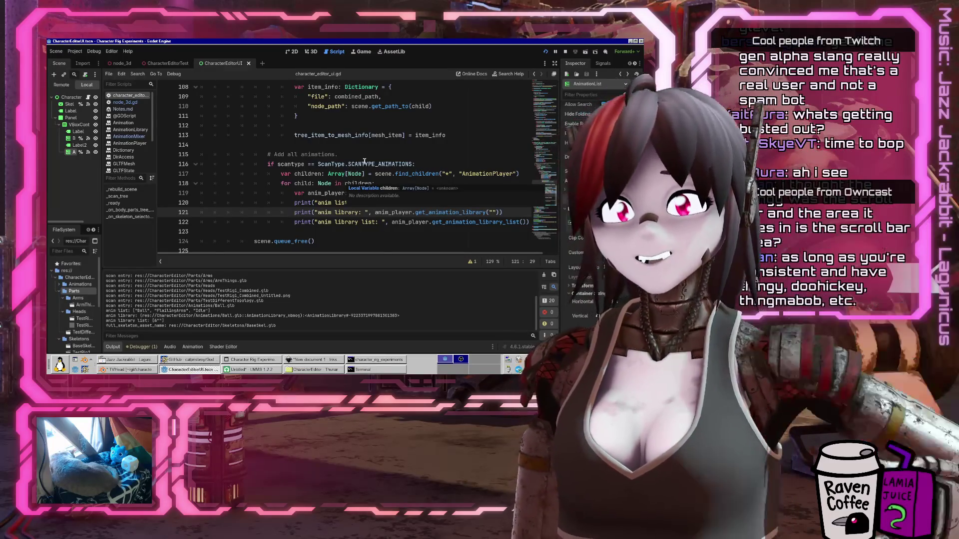
# Copy the mesh_item setup lines 102–106 and place the caret at the end of line 122
pyautogui.scroll(4, 364, 162)
pyautogui.click(401, 180)
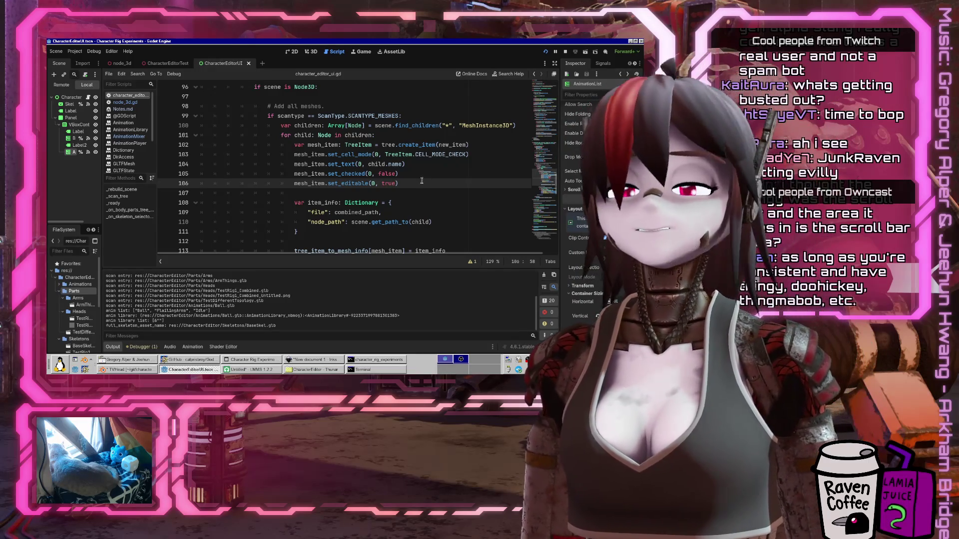
pyautogui.scroll(-7, 420, 184)
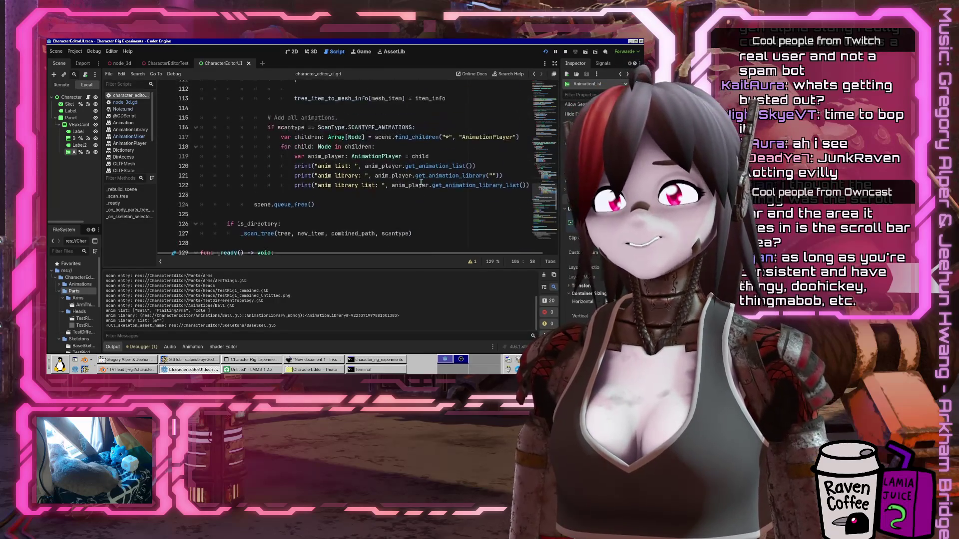
pyautogui.scroll(6, 421, 183)
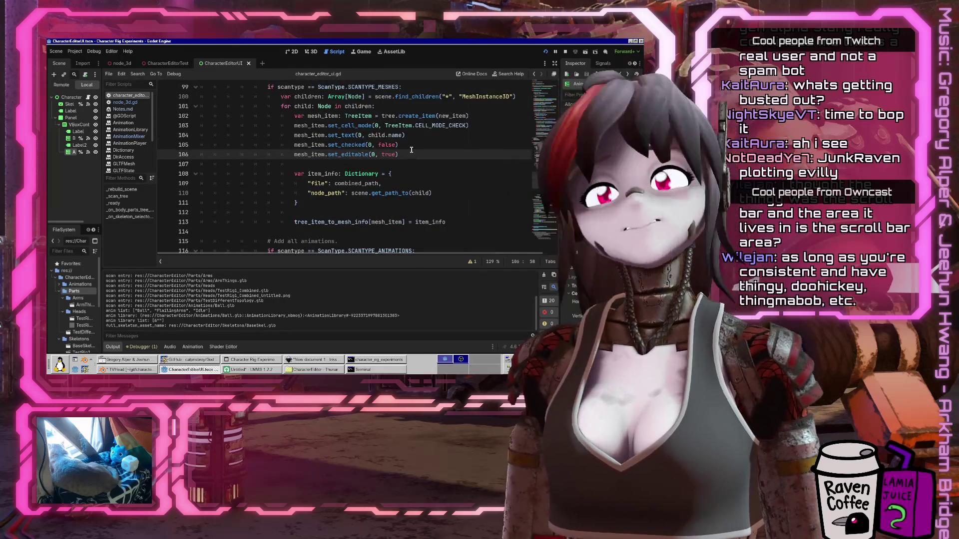
pyautogui.click(301, 116)
pyautogui.press('Home')
pyautogui.press('Home')
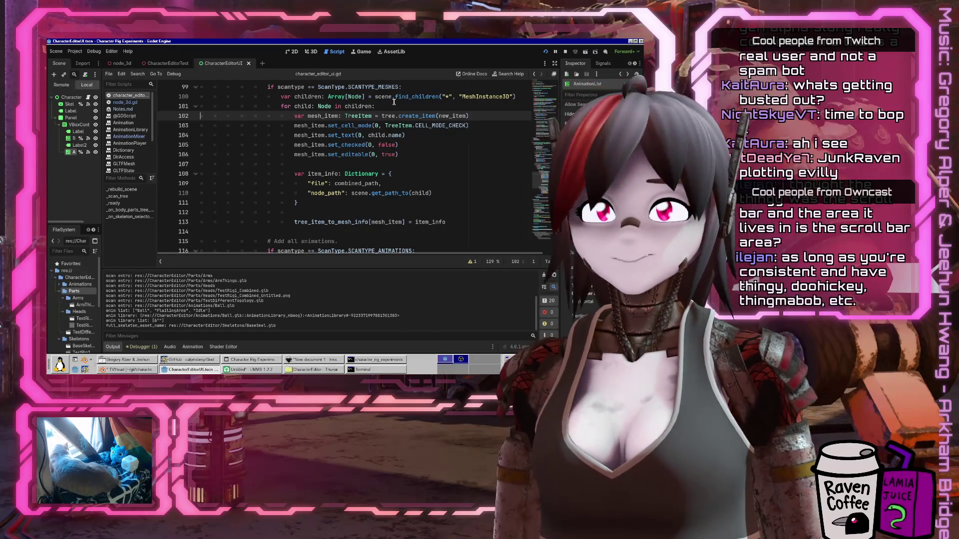
pyautogui.hotkey('shift', 'Down')
pyautogui.hotkey('shift', 'Down')
pyautogui.hotkey('shift', 'Down')
pyautogui.scroll(-5, 394, 102)
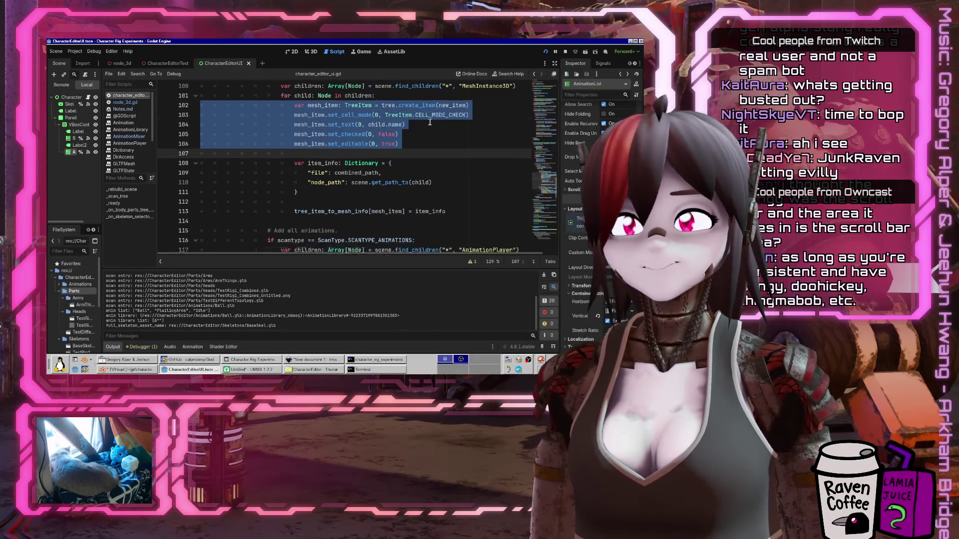
pyautogui.click(332, 164)
pyautogui.press('End')
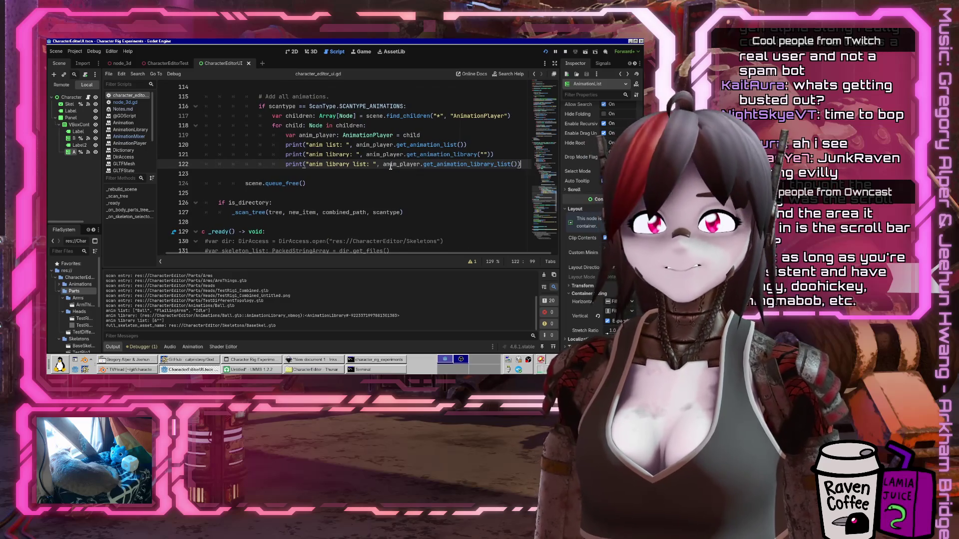
# Add a loop line over anim_player.get_animation_list() and paste the copied TreeItem lines beneath it
pyautogui.press('Return')
pyautogui.write('for anim_name: String in')
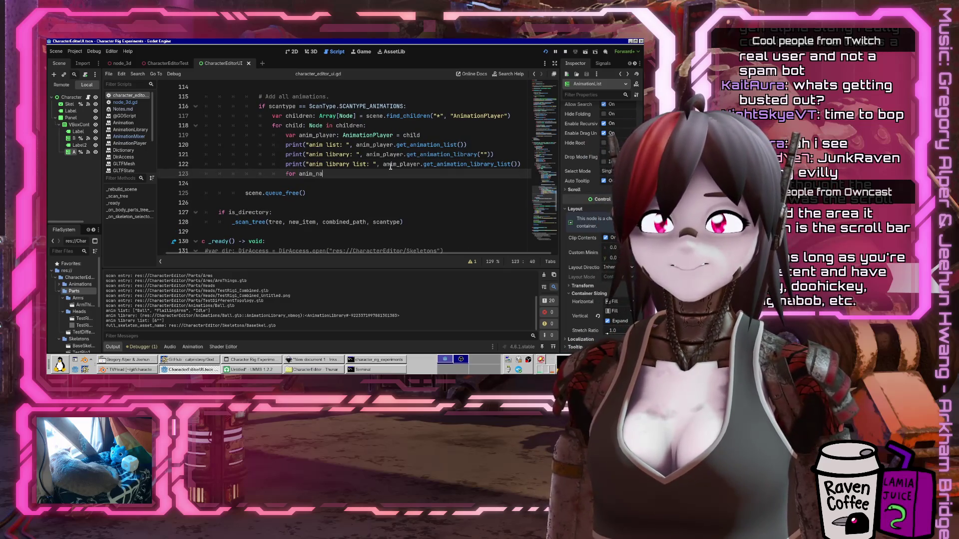
pyautogui.write(' anim')
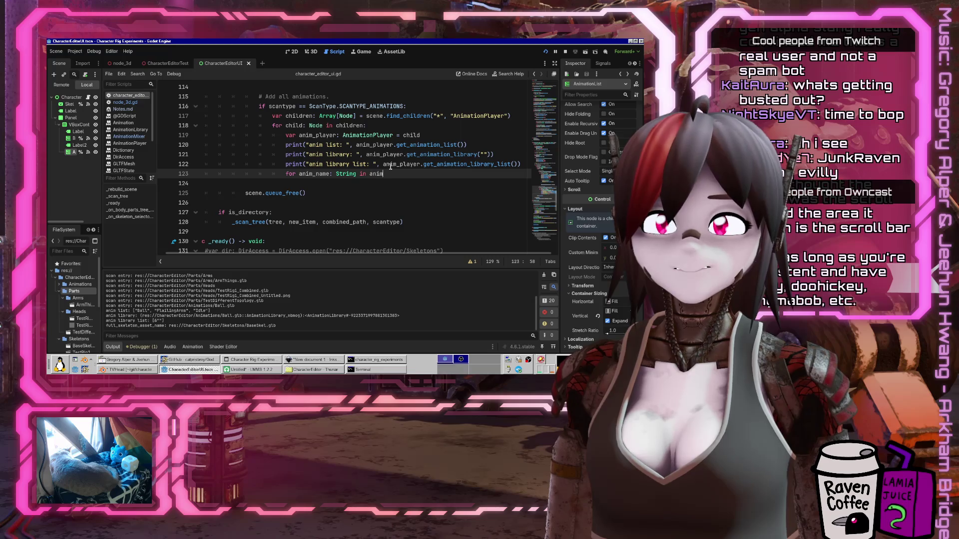
pyautogui.write('_player.get_anim')
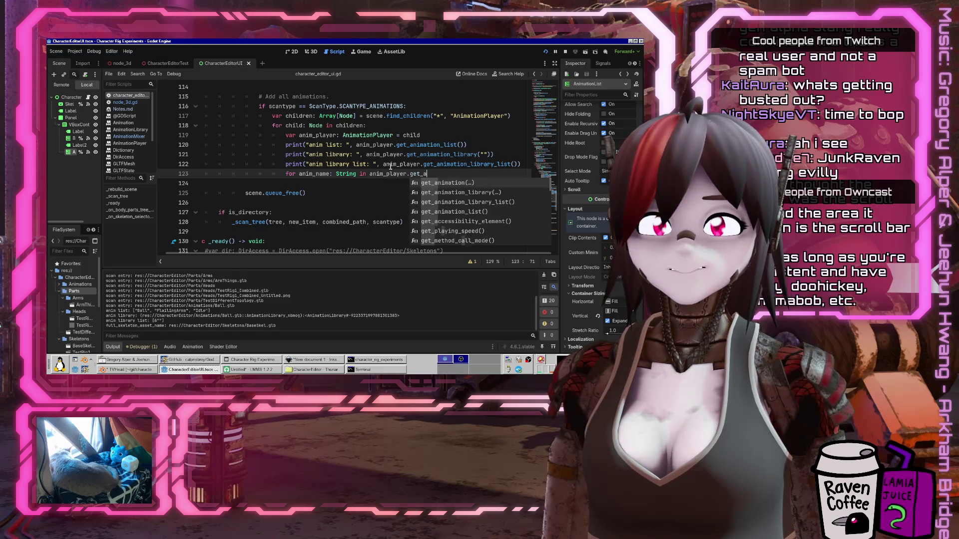
pyautogui.press('Return')
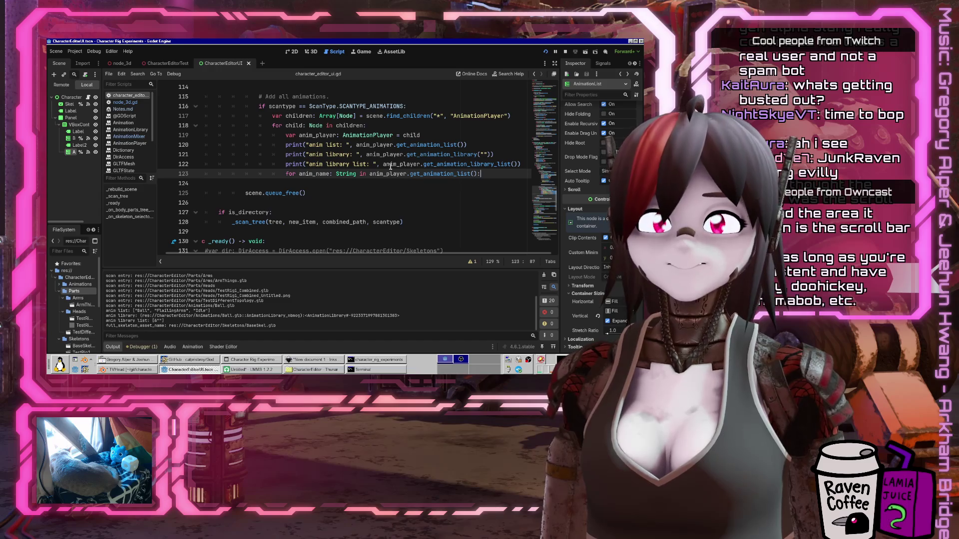
pyautogui.press('Return')
pyautogui.hotkey('ctrl', 'v')
# Fix the indentation of the pasted lines 124–128 so they sit inside the loop
pyautogui.press('Up')
pyautogui.press('Up')
pyautogui.press('Up')
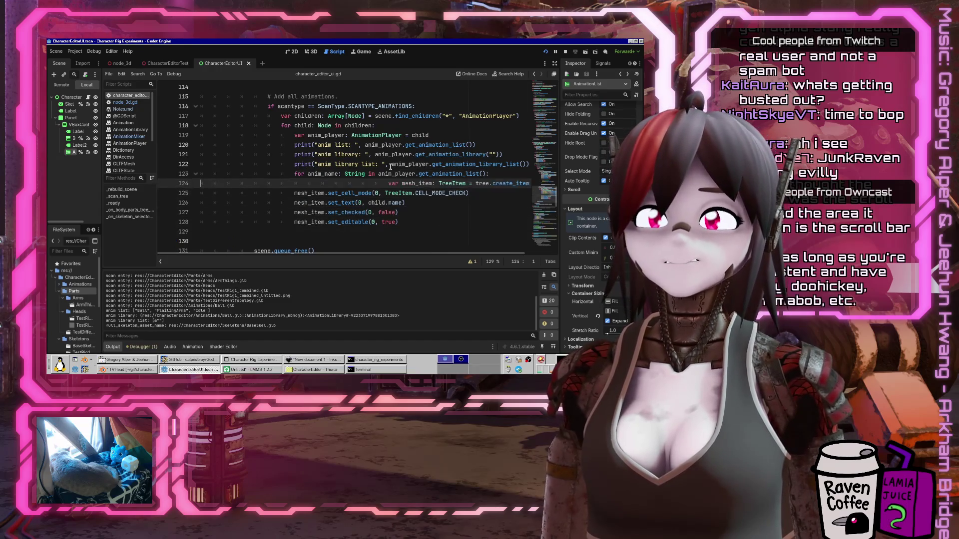
pyautogui.press('Delete')
pyautogui.press('Delete')
pyautogui.press('Delete')
pyautogui.press('Down')
pyautogui.hotkey('shift', 'Down')
pyautogui.hotkey('shift', 'Down')
pyautogui.hotkey('shift', 'Down')
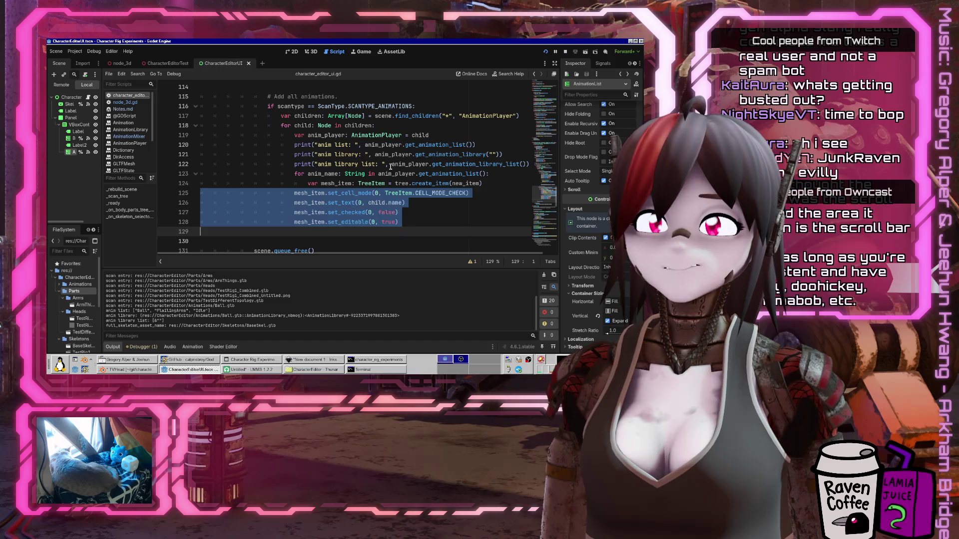
pyautogui.press('Tab')
pyautogui.press('Up')
pyautogui.press('Up')
pyautogui.press('Up')
pyautogui.hotkey('ctrl', 'Right')
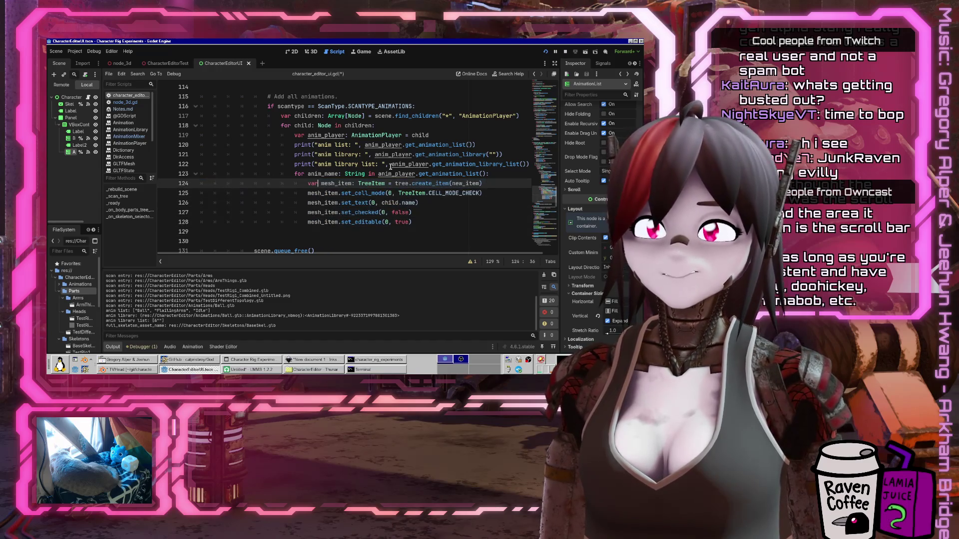
pyautogui.press('Down')
pyautogui.press('Home')
pyautogui.hotkey('shift', 'Up')
pyautogui.hotkey('shift', 'Home')
pyautogui.hotkey('shift', 'Home')
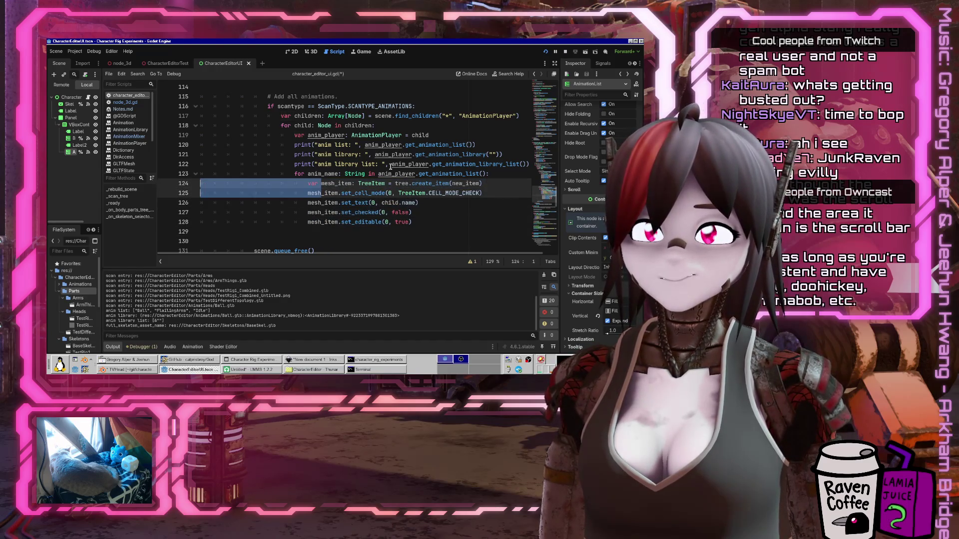
pyautogui.press('Left')
pyautogui.hotkey('ctrl', 'Right')
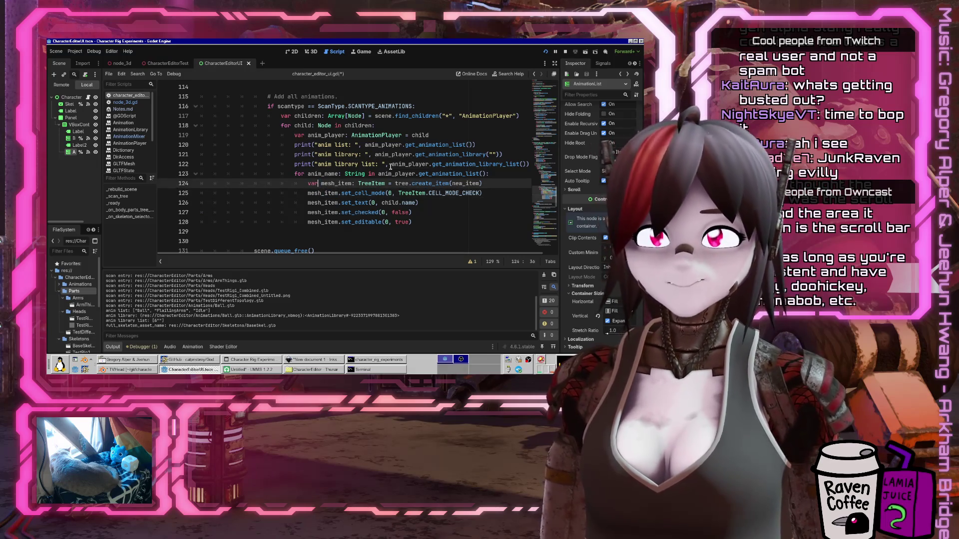
# Rename mesh_item to anim_item across lines 124–128 and save the script
pyautogui.press('Delete')
pyautogui.press('Delete')
pyautogui.press('Delete')
pyautogui.write('anim')
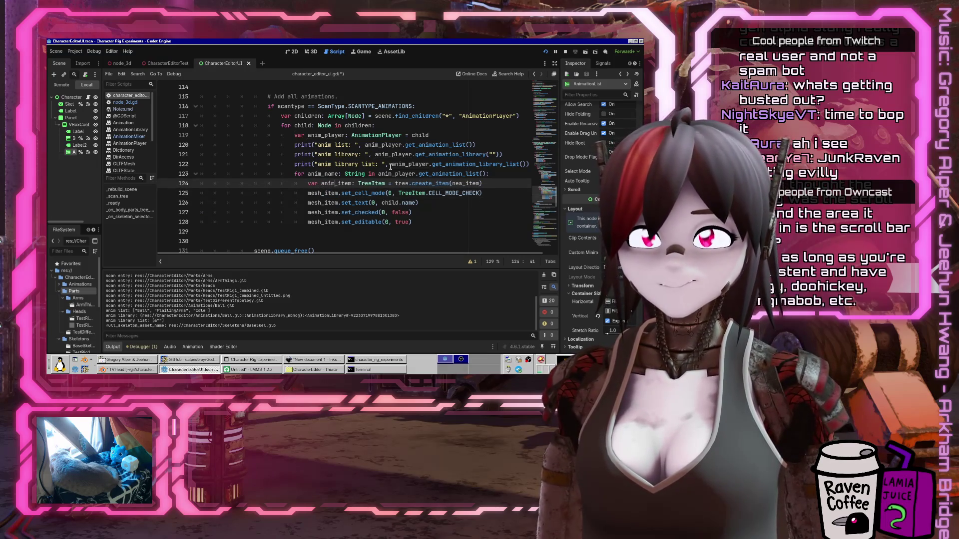
pyautogui.press('Down')
pyautogui.press('Left')
pyautogui.press('Left')
pyautogui.press('Left')
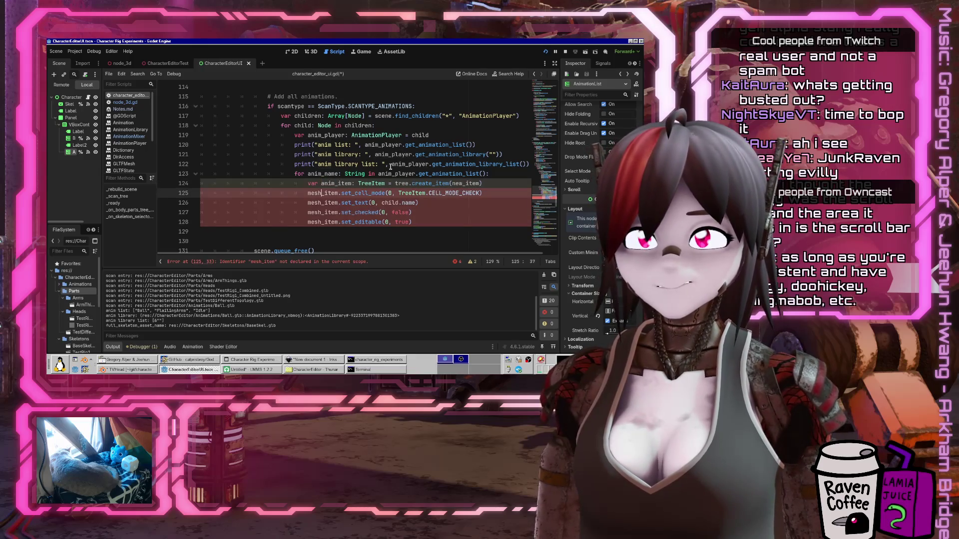
pyautogui.press('Left')
pyautogui.hotkey('shift', 'alt', 'Down')
pyautogui.hotkey('shift', 'alt', 'Down')
pyautogui.hotkey('shift', 'alt', 'Down')
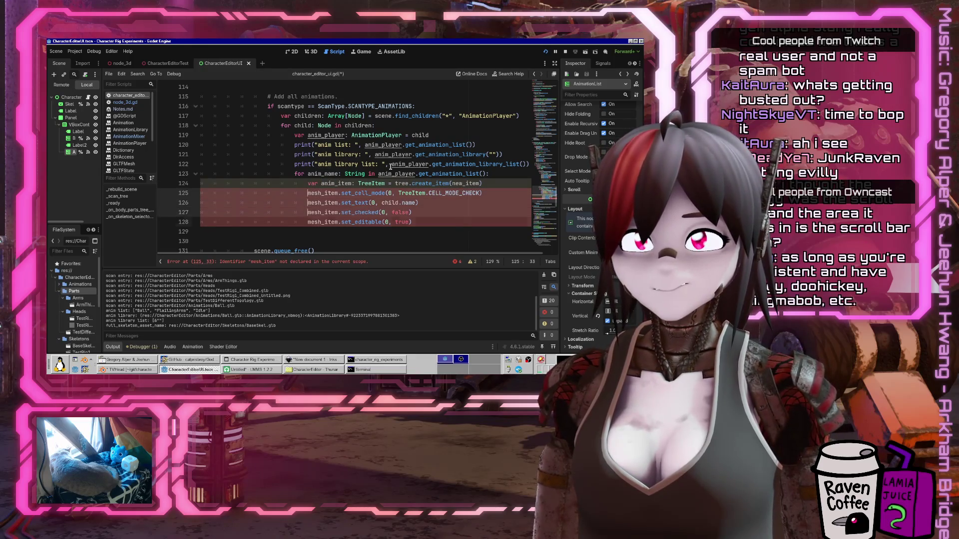
pyautogui.press('Delete')
pyautogui.press('Delete')
pyautogui.press('Delete')
pyautogui.write('anim')
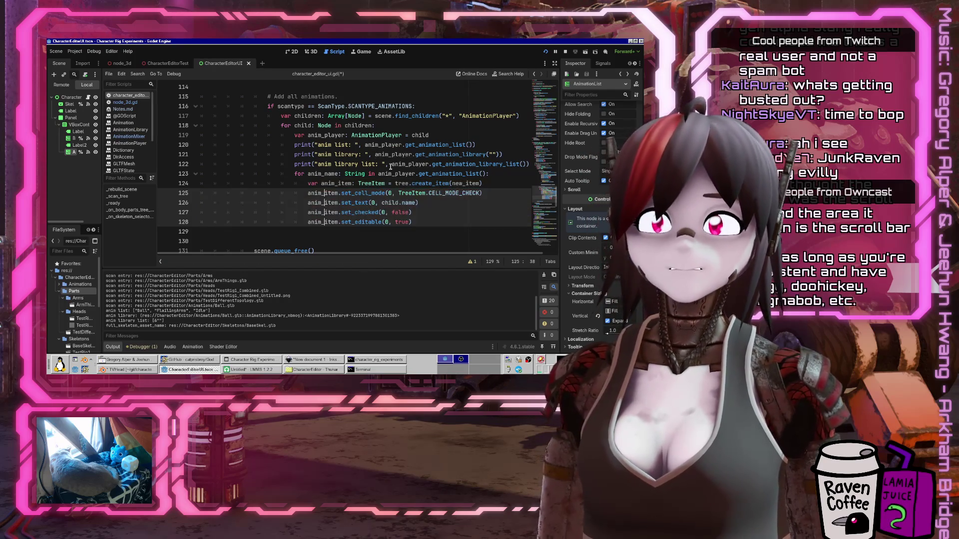
pyautogui.press('Right')
pyautogui.press('Right')
pyautogui.press('Right')
pyautogui.press('Escape')
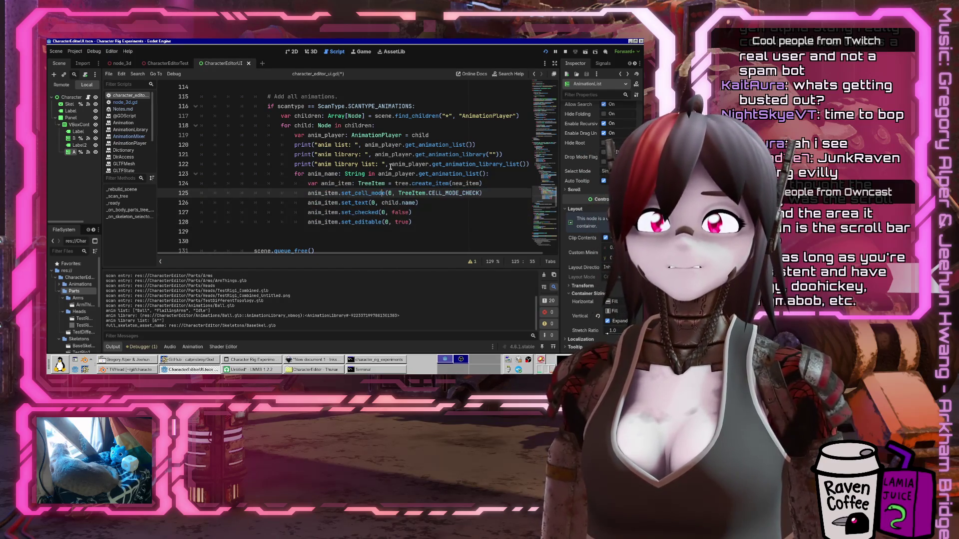
pyautogui.press('Down')
pyautogui.press('Down')
pyautogui.press('Down')
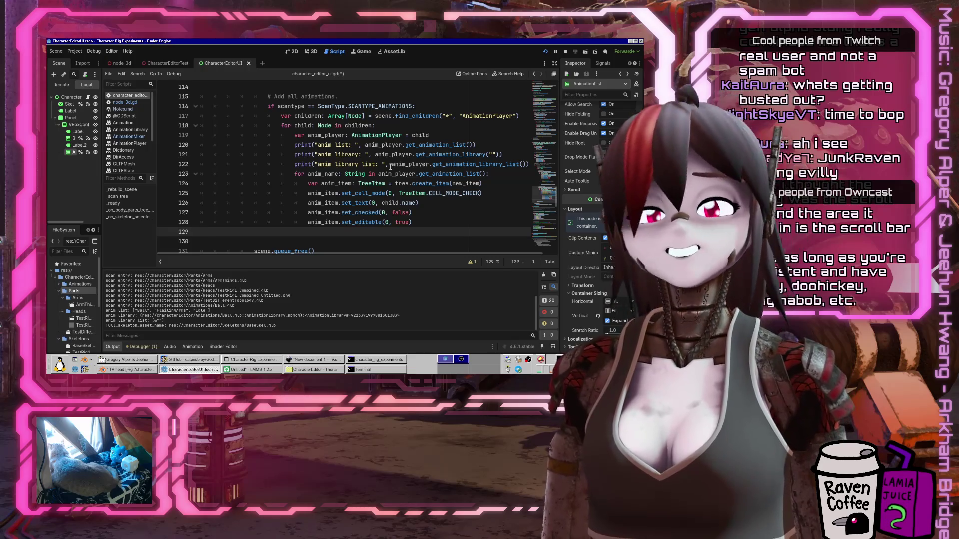
pyautogui.hotkey('ctrl', 's')
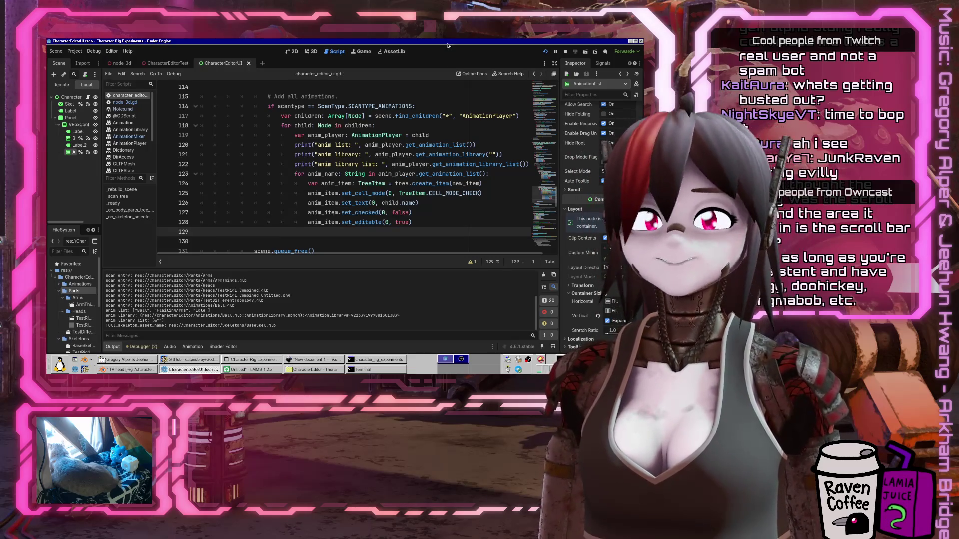
# Replace child.name with anim_name in the set_text call on line 126
pyautogui.scroll(-2, 388, 175)
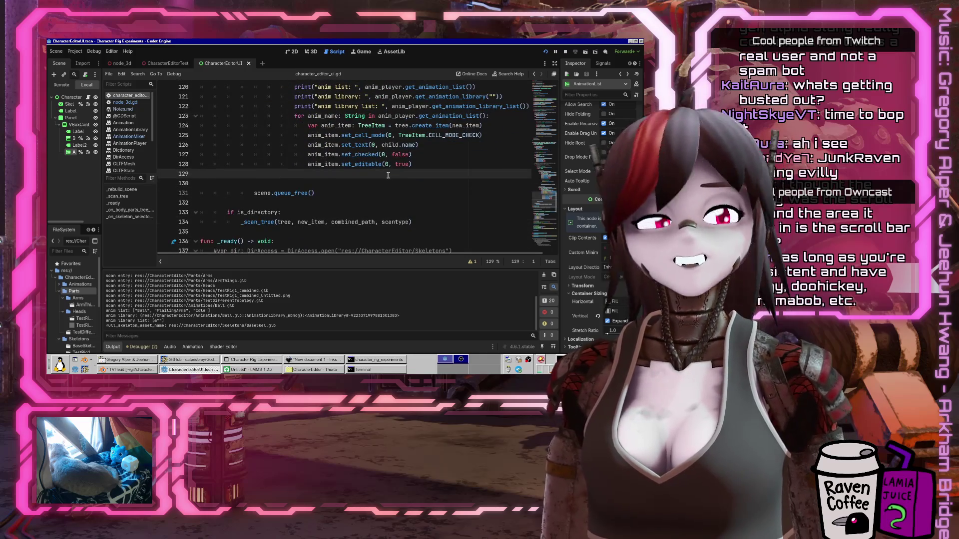
pyautogui.scroll(1, 395, 175)
pyautogui.click(519, 173)
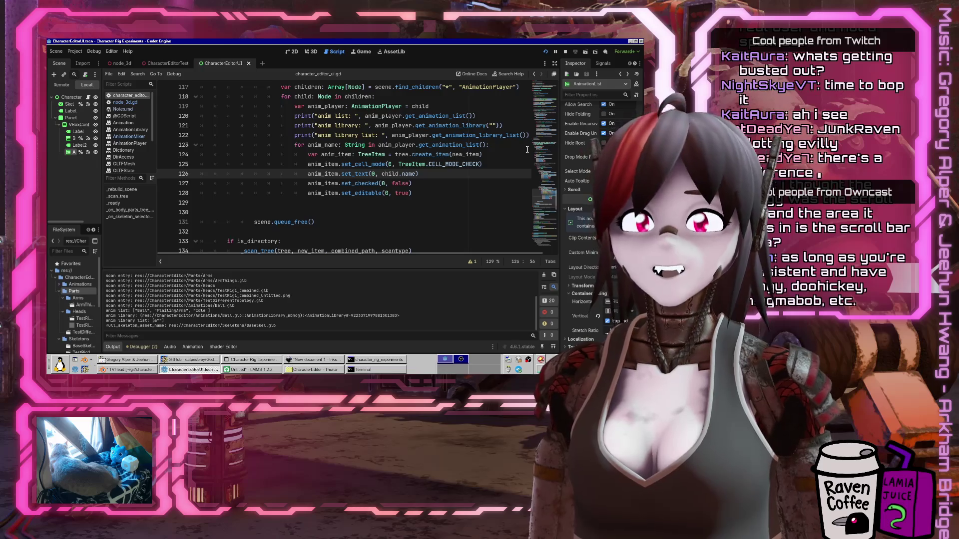
pyautogui.press('BackSpace')
pyautogui.press('BackSpace')
pyautogui.press('BackSpace')
pyautogui.write('anim')
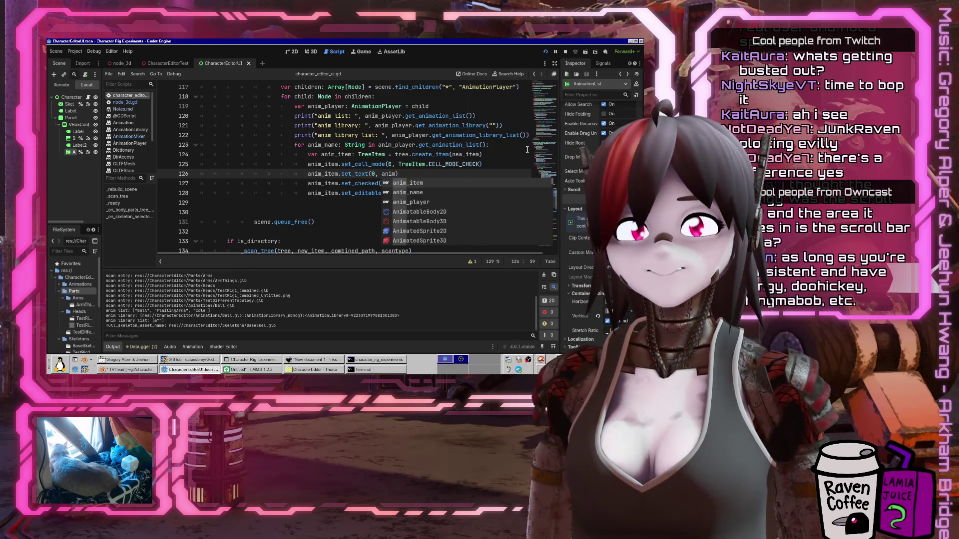
pyautogui.write('_name')
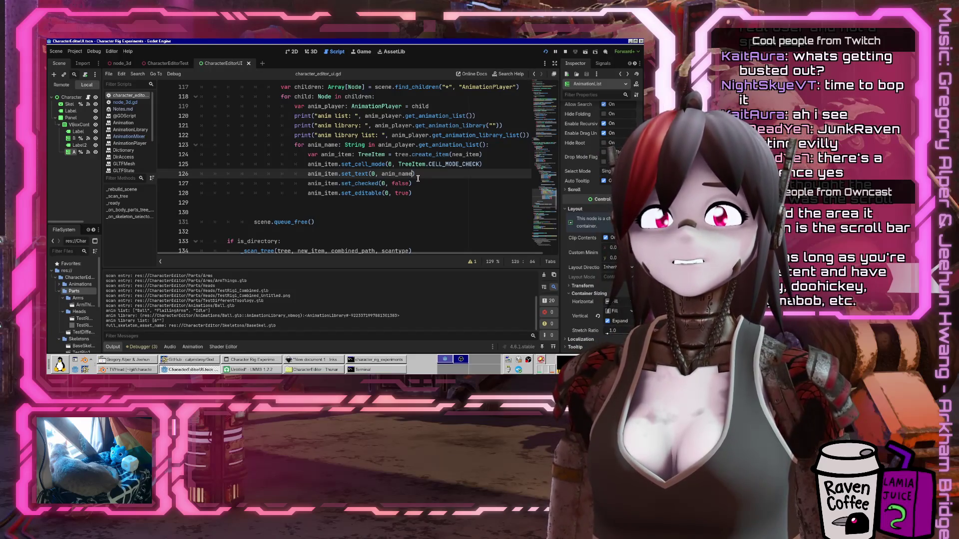
# Select new_item in the create_item call on line 124, then run the scene to test
pyautogui.scroll(2, 418, 178)
pyautogui.doubleClick(462, 212)
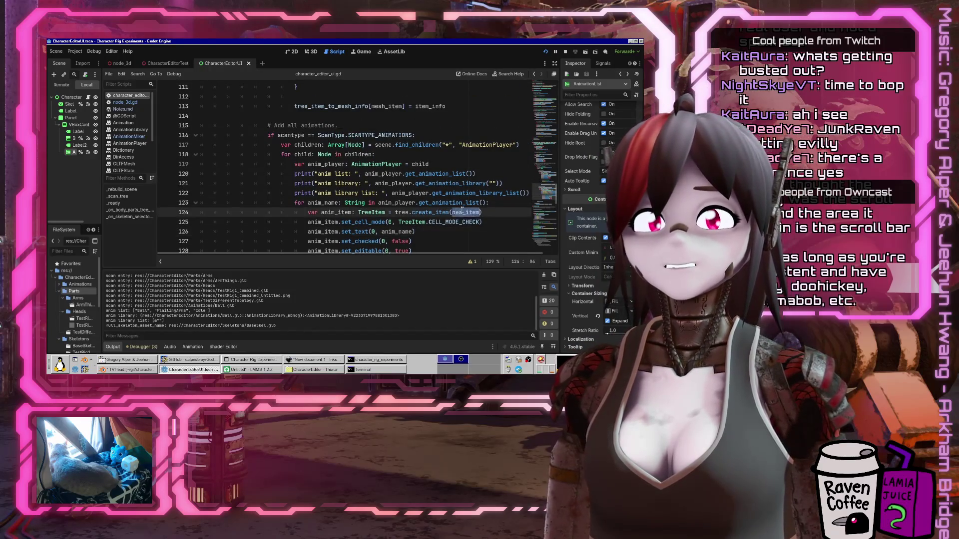
pyautogui.scroll(7, 331, 191)
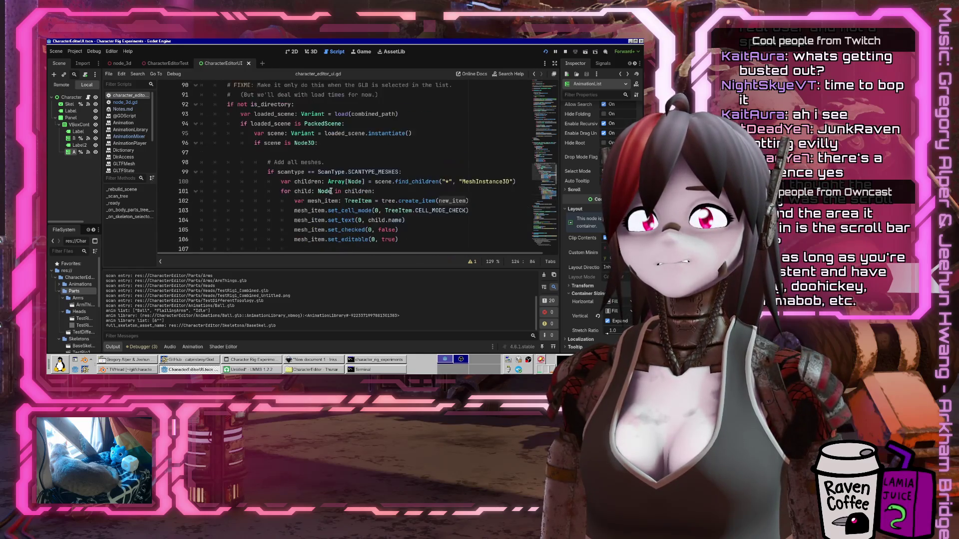
pyautogui.scroll(7, 331, 190)
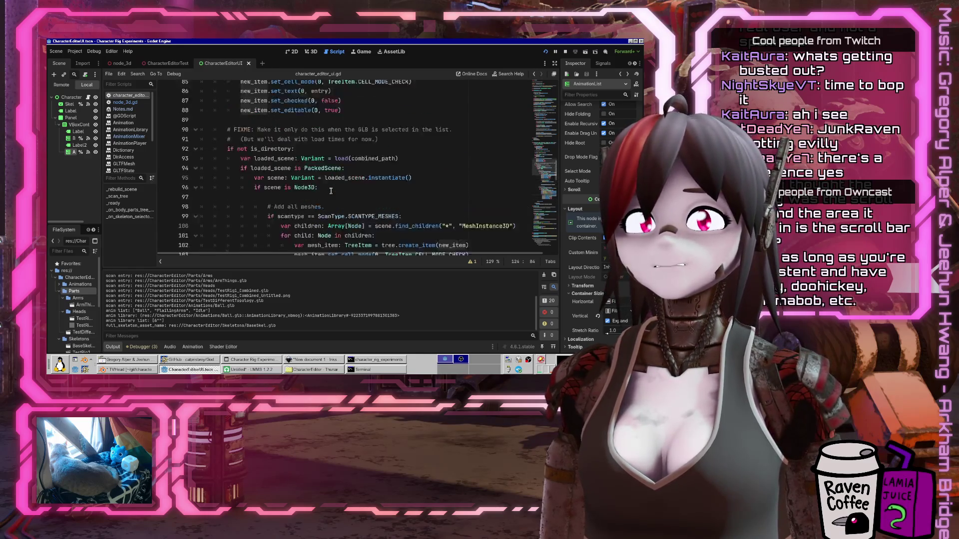
pyautogui.scroll(-16, 548, 95)
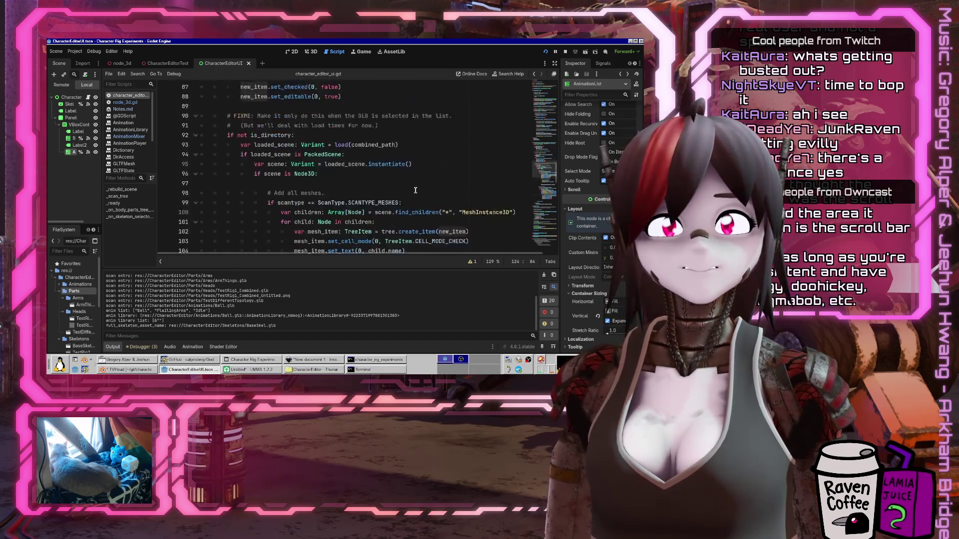
pyautogui.click(544, 54)
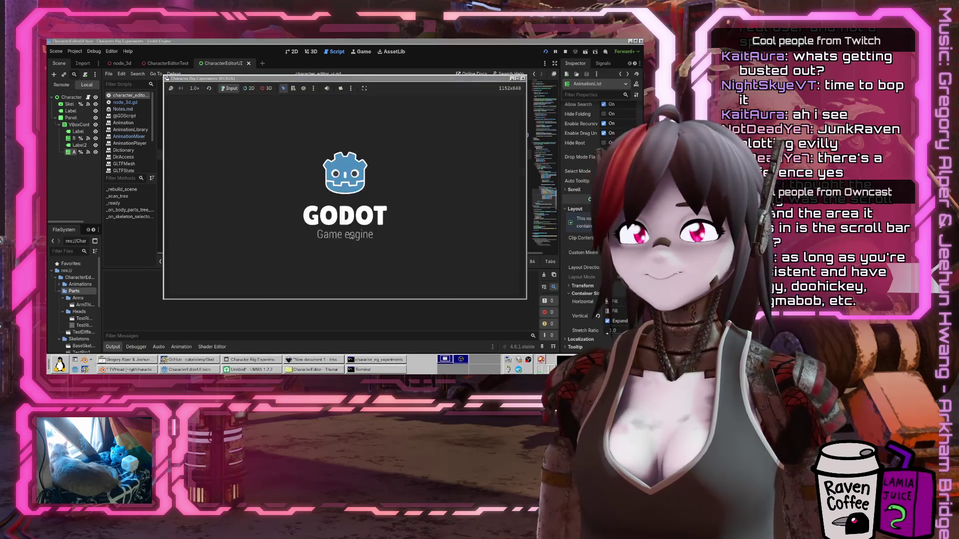
# Select and tick the Ball animation in the running tree, then close the game window
pyautogui.click(399, 232)
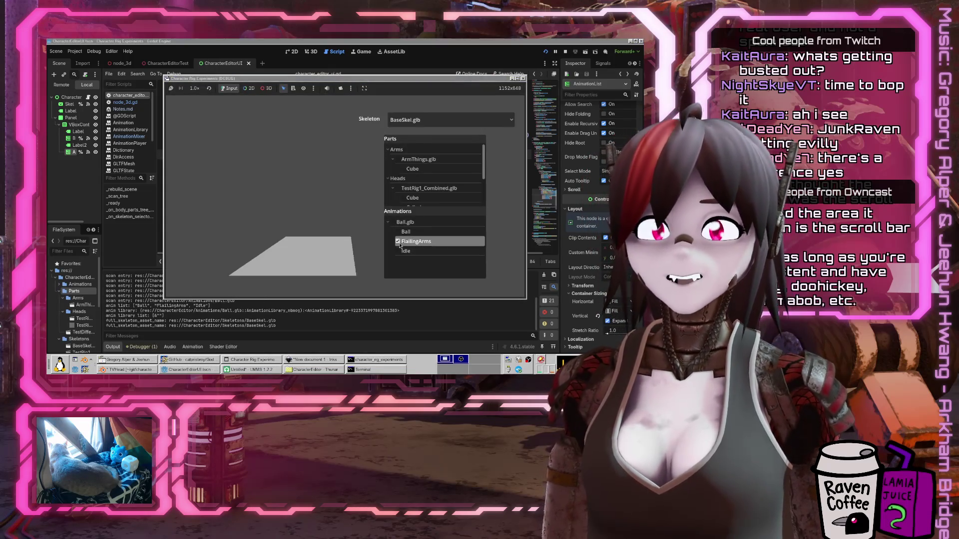
pyautogui.click(398, 232)
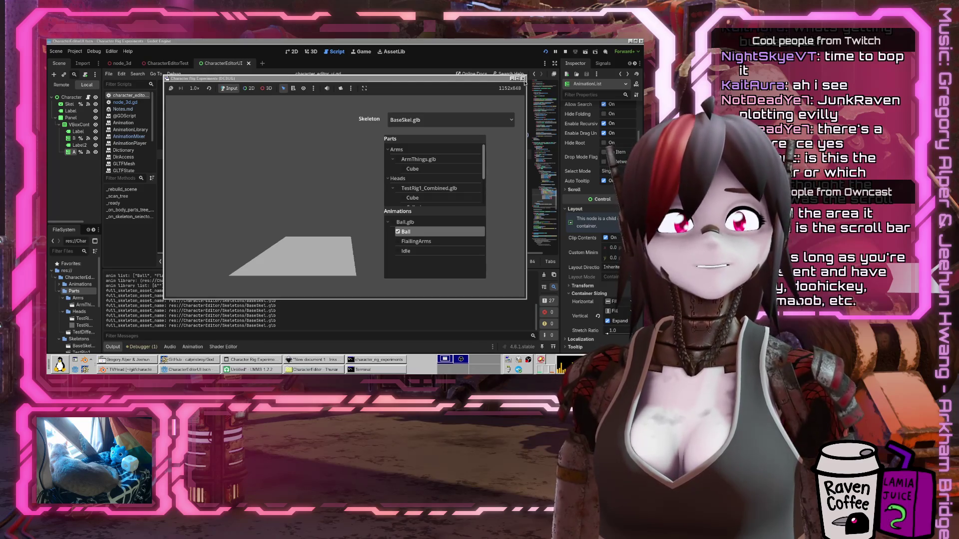
pyautogui.click(523, 79)
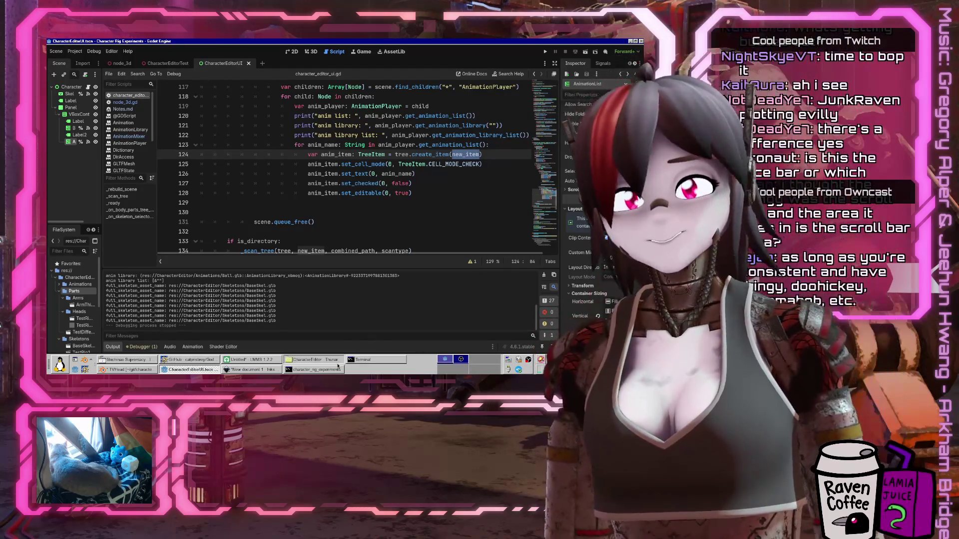
pyautogui.click(313, 360)
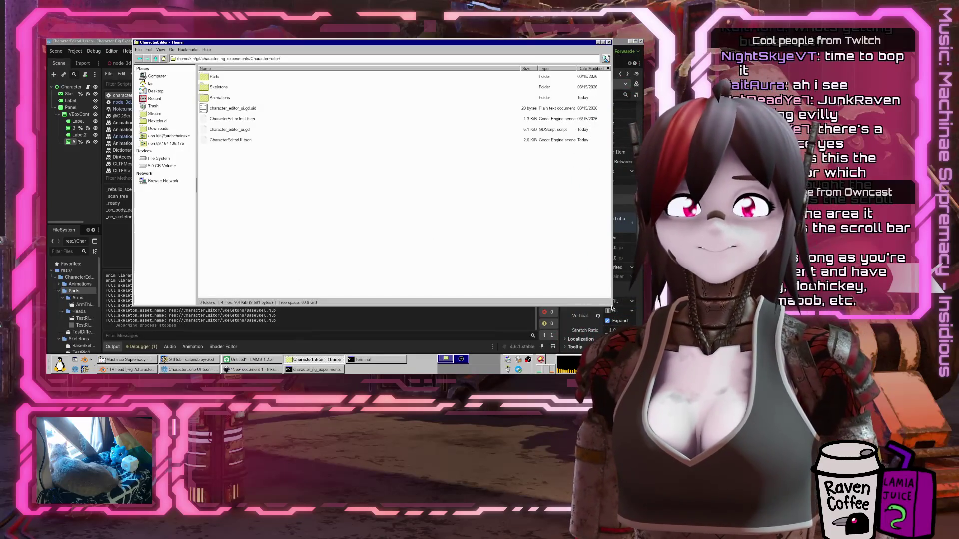
# Resize and reposition the CharacterEditor folder window, then switch back to Godot
pyautogui.moveTo(602, 304)
pyautogui.mouseDown()
pyautogui.moveTo(539, 308)
pyautogui.moveTo(392, 261)
pyautogui.moveTo(378, 231)
pyautogui.mouseUp()
pyautogui.moveTo(258, 44); pyautogui.dragTo(329, 115)
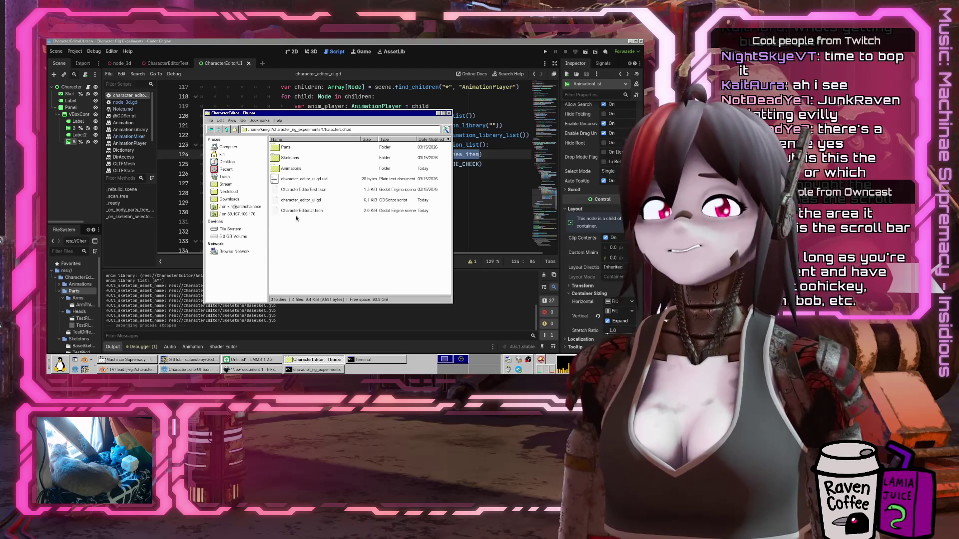
pyautogui.moveTo(320, 116)
pyautogui.mouseDown()
pyautogui.moveTo(384, 168)
pyautogui.moveTo(336, 100)
pyautogui.moveTo(326, 102)
pyautogui.mouseUp()
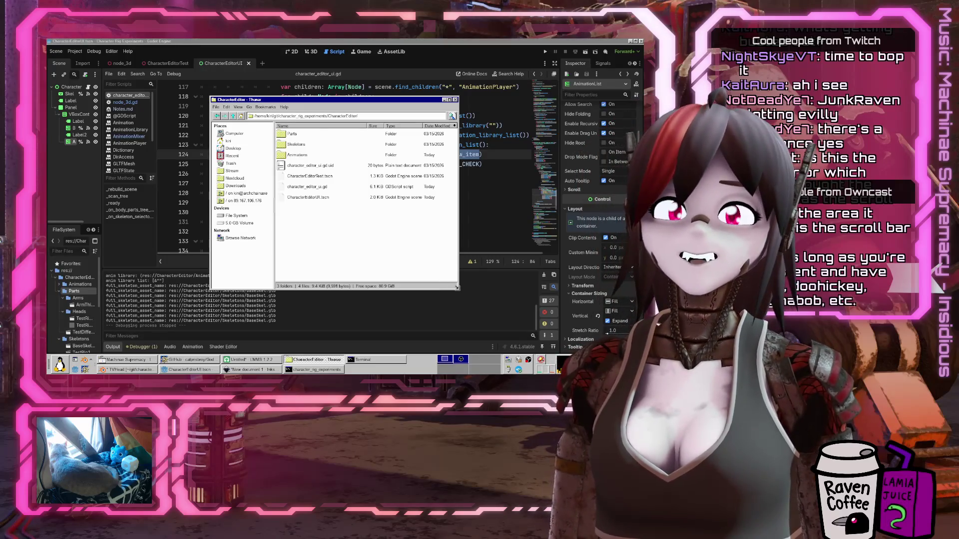
pyautogui.moveTo(456, 288)
pyautogui.mouseDown()
pyautogui.moveTo(502, 173)
pyautogui.moveTo(427, 200)
pyautogui.mouseUp()
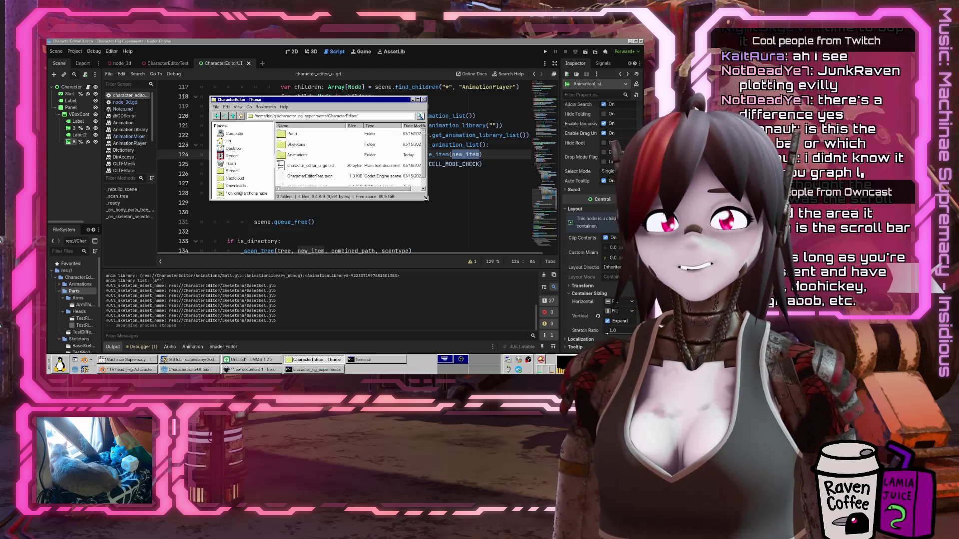
pyautogui.moveTo(427, 201)
pyautogui.mouseDown()
pyautogui.moveTo(451, 212)
pyautogui.moveTo(416, 216)
pyautogui.moveTo(422, 241)
pyautogui.moveTo(482, 267)
pyautogui.mouseUp()
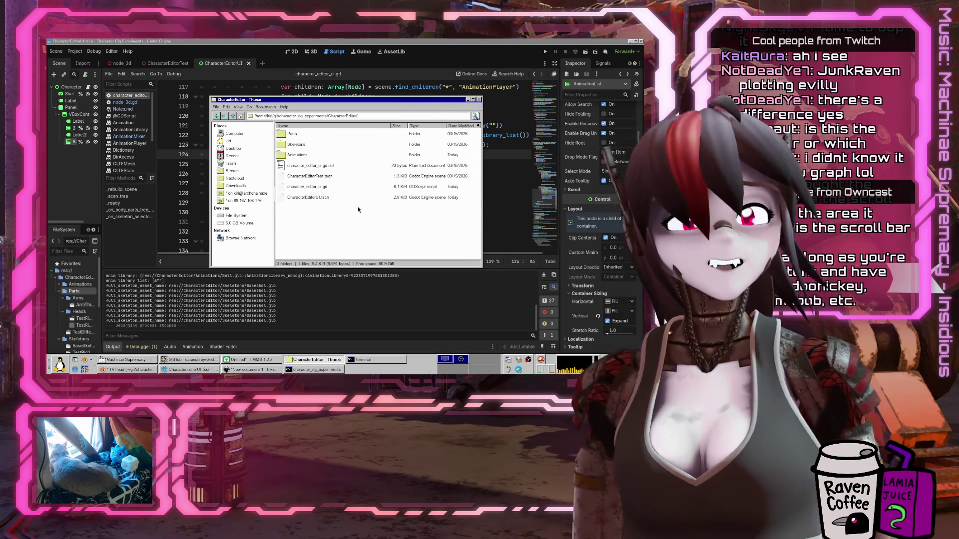
pyautogui.hotkey('alt', 'Tab')
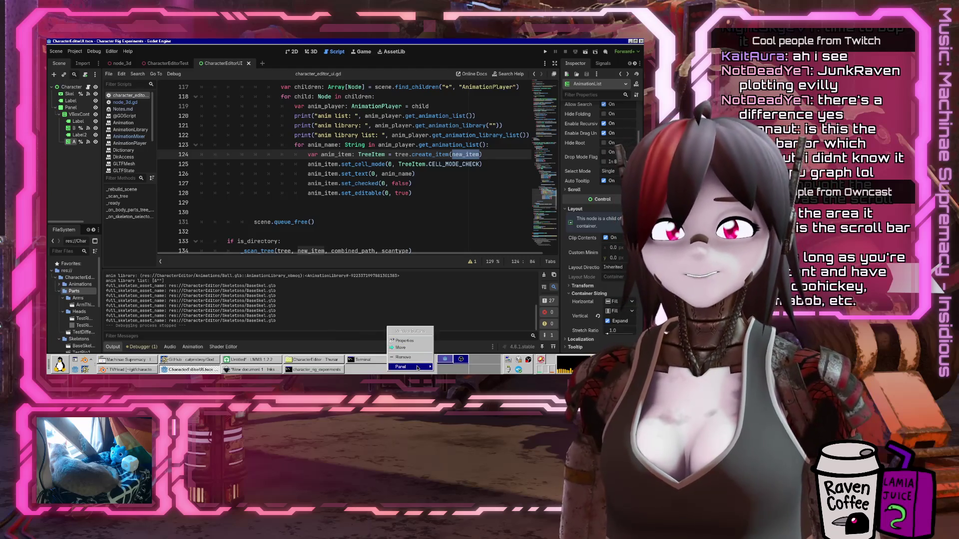
# Add the System Load Monitor item to the Xfce panel
pyautogui.scroll(-10, 337, 210)
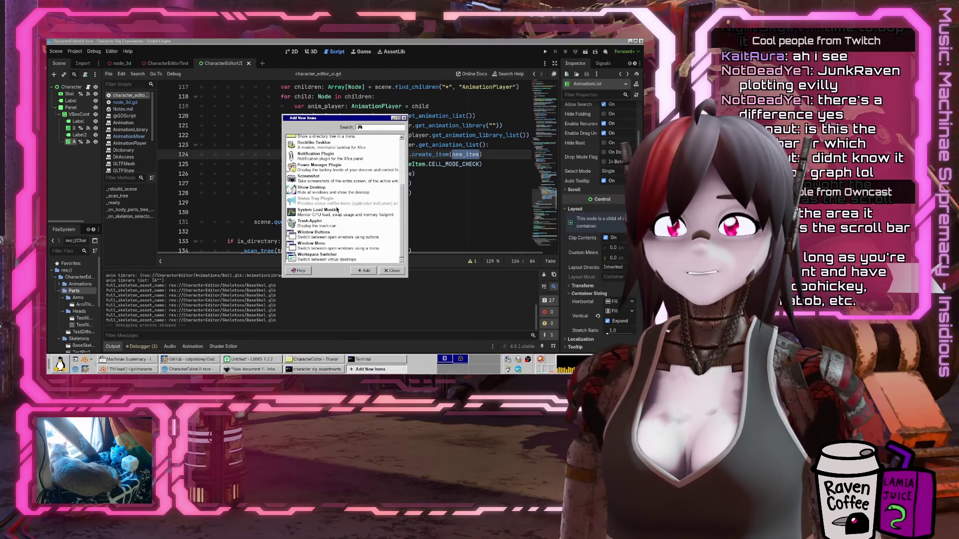
pyautogui.scroll(5, 337, 210)
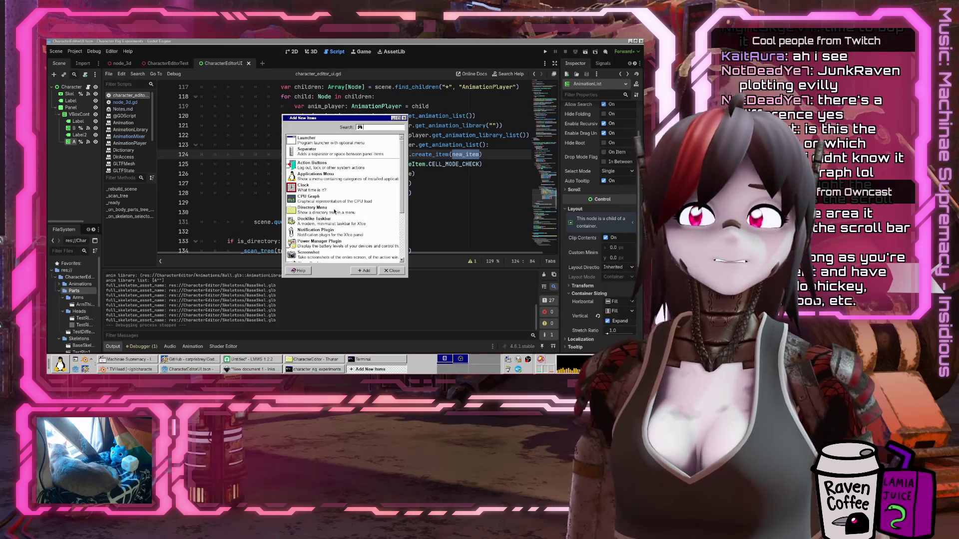
pyautogui.click(343, 233)
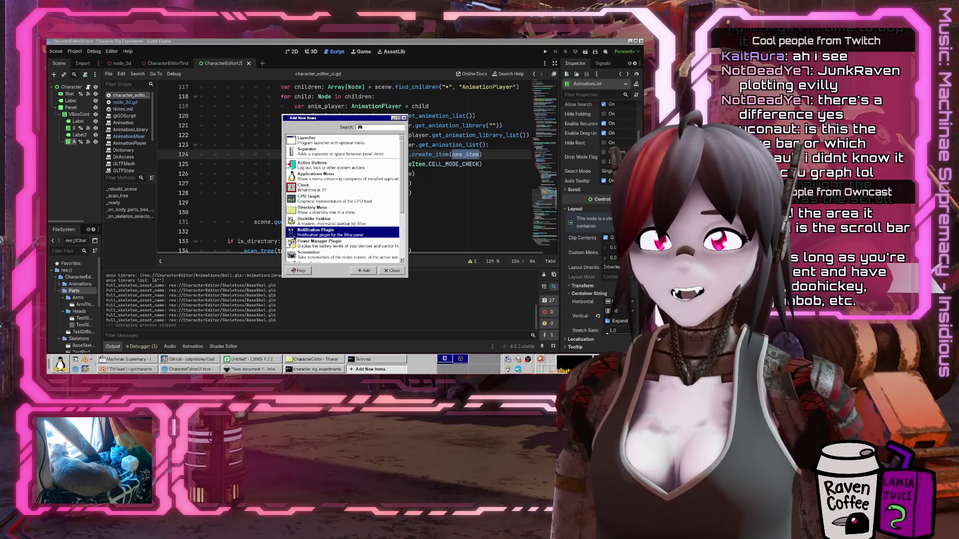
pyautogui.press('Up')
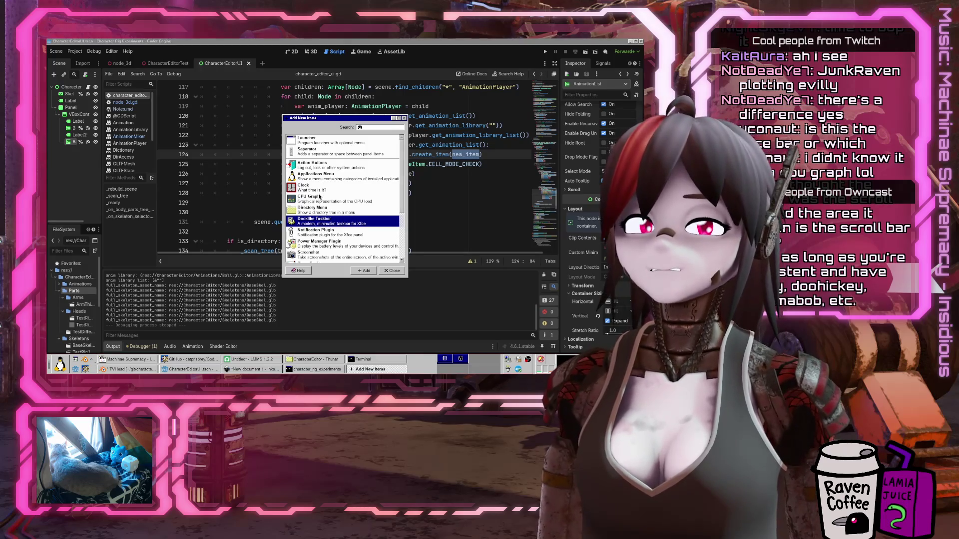
pyautogui.press('Up')
pyautogui.press('Up')
pyautogui.press('Up')
pyautogui.scroll(-2, 321, 205)
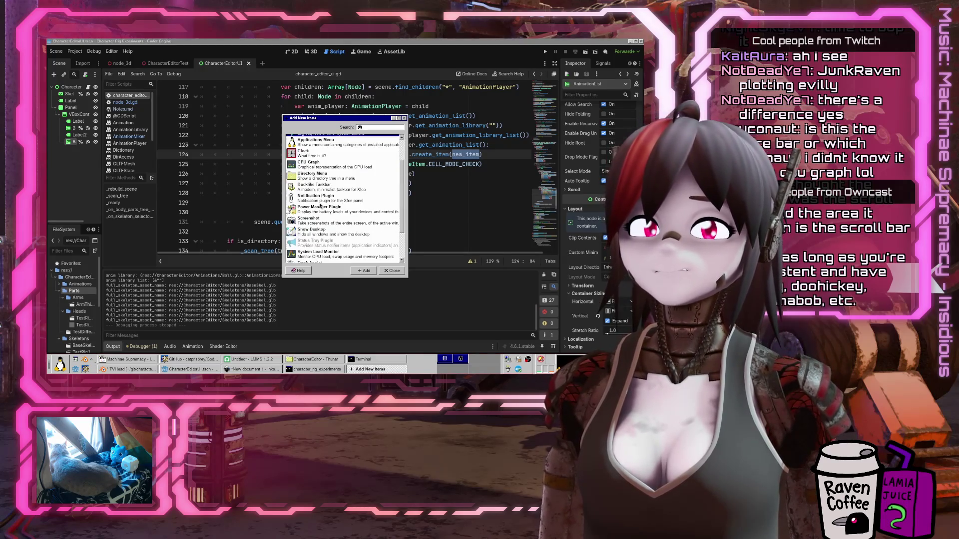
pyautogui.scroll(-2, 320, 207)
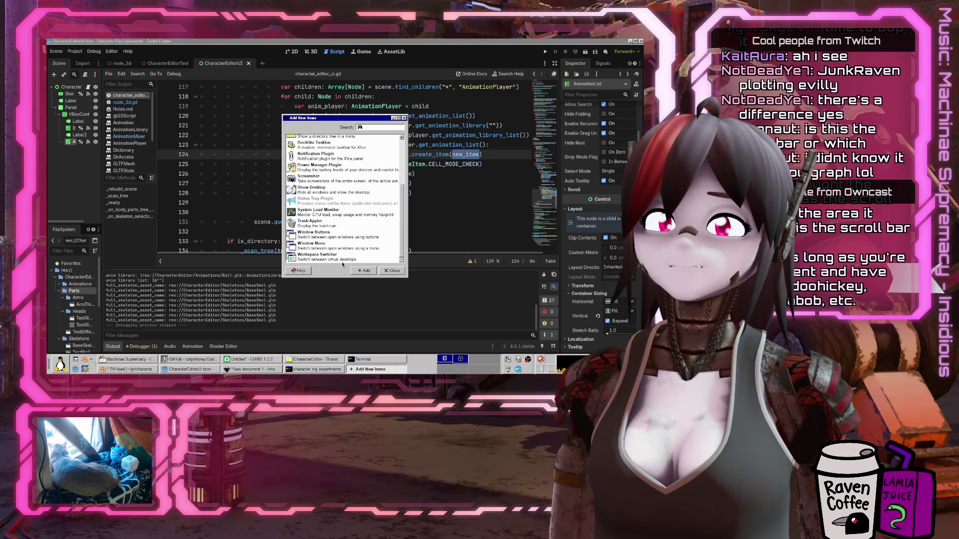
pyautogui.click(328, 215)
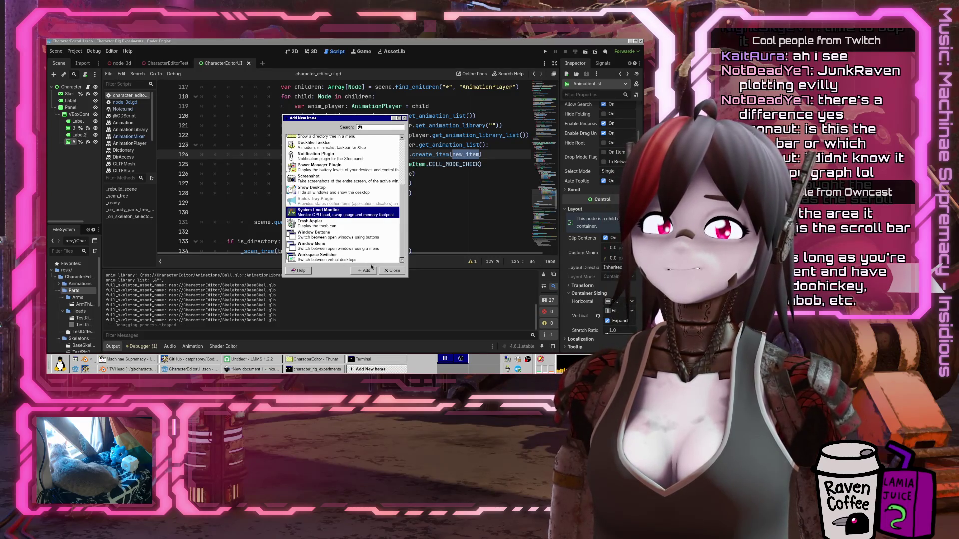
pyautogui.click(390, 272)
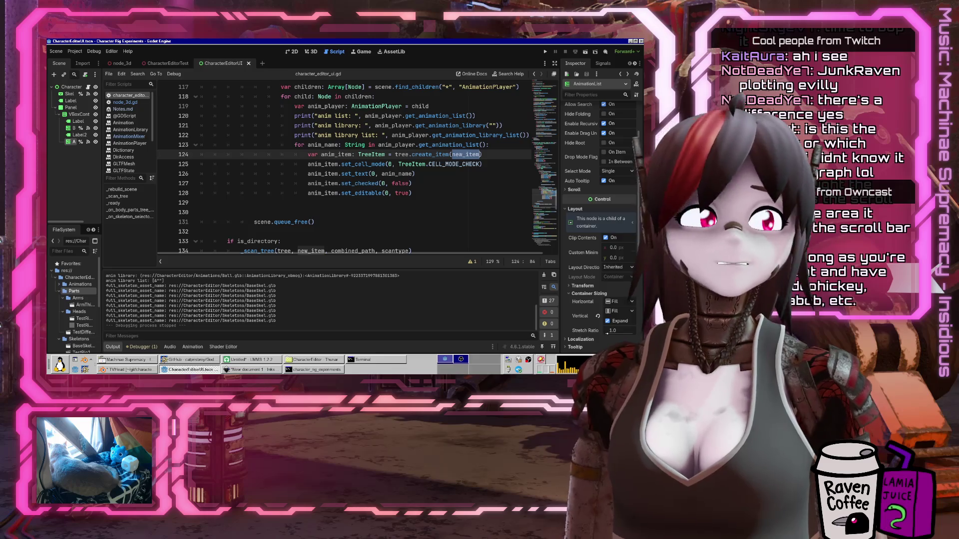
# Review the CPU Graph properties' Advanced options, then close the dialog
pyautogui.click(596, 331)
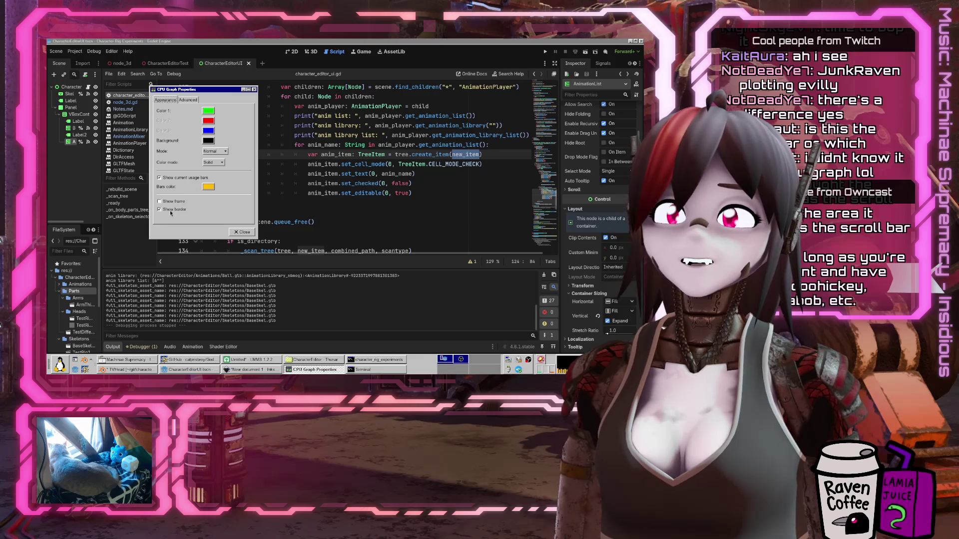
pyautogui.click(187, 98)
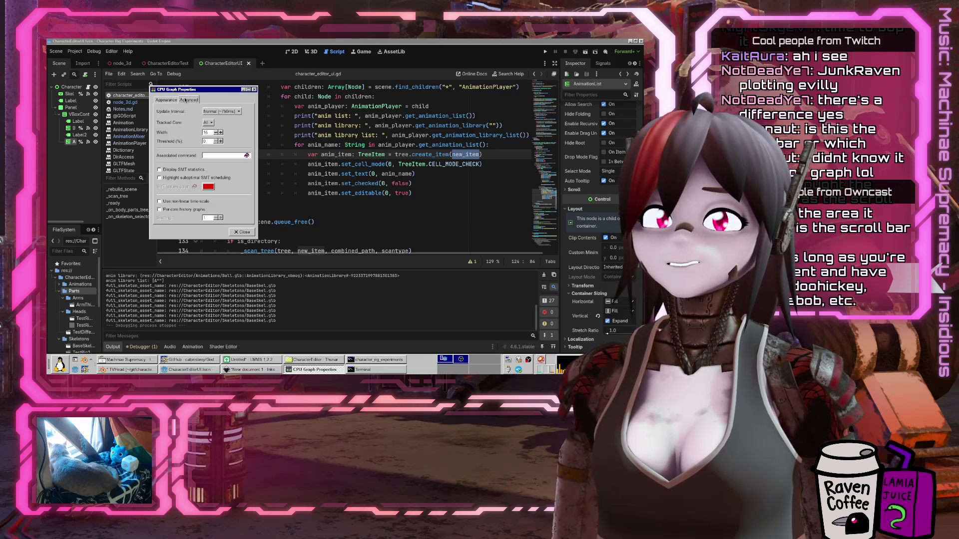
pyautogui.moveTo(256, 235)
pyautogui.mouseDown()
pyautogui.moveTo(294, 289)
pyautogui.moveTo(309, 285)
pyautogui.moveTo(425, 314)
pyautogui.moveTo(297, 269)
pyautogui.moveTo(258, 239)
pyautogui.mouseUp()
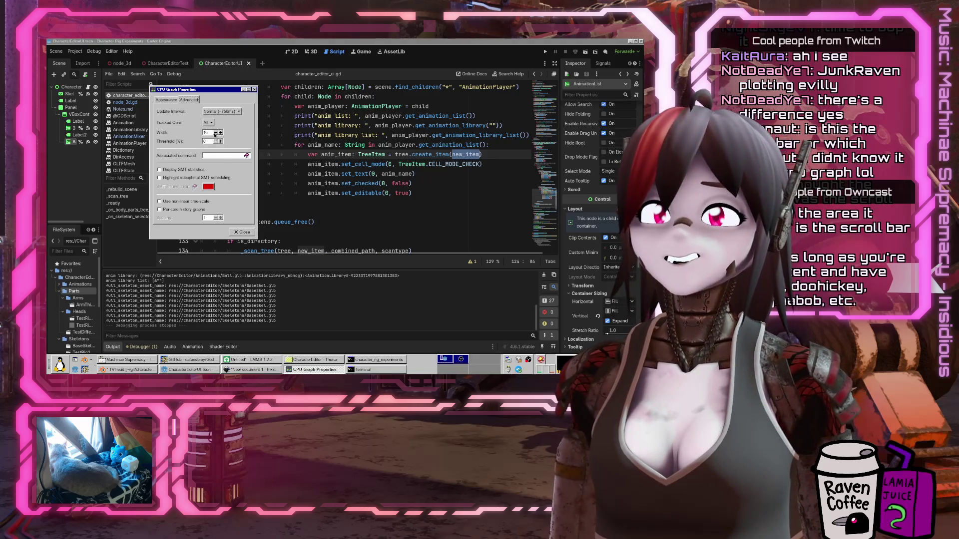
pyautogui.click(240, 232)
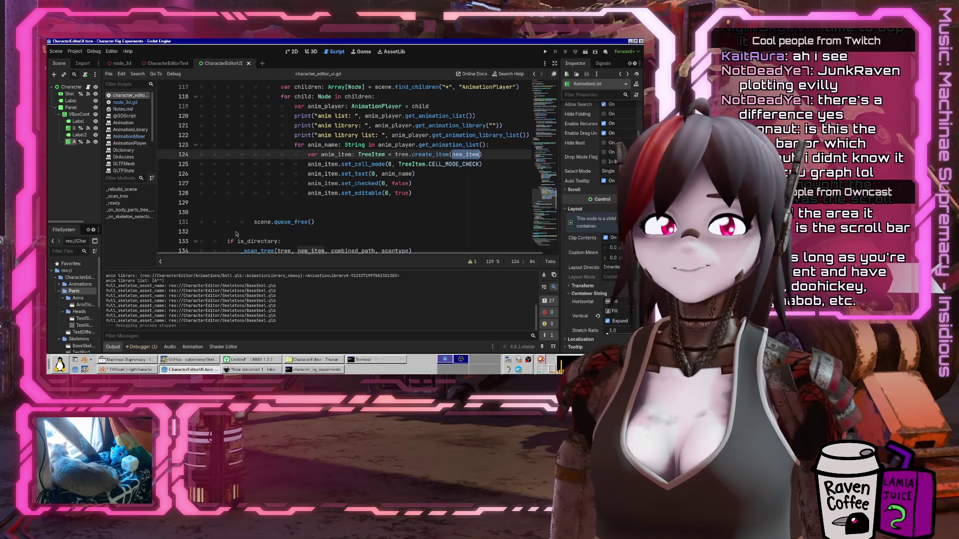
pyautogui.rightClick(540, 371)
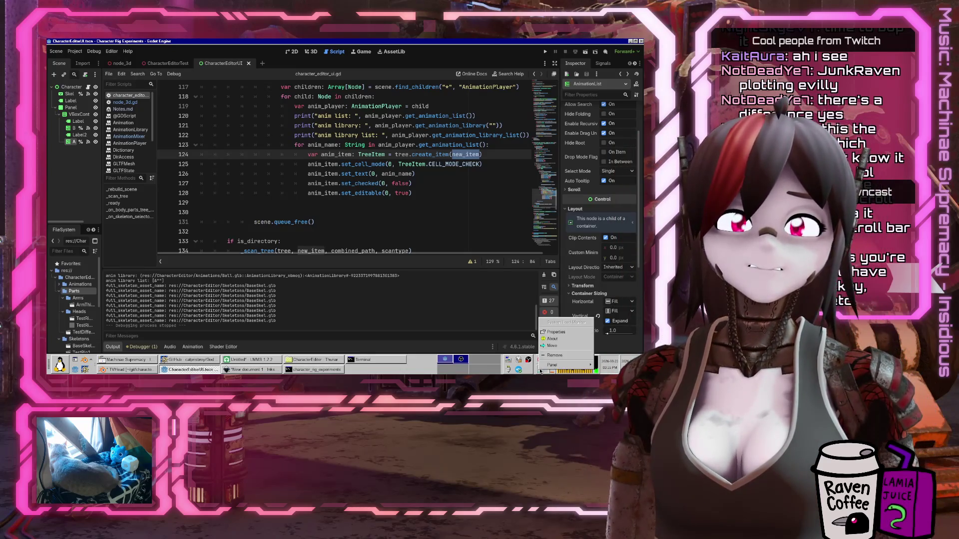
# Open the System Load Monitor properties, move the dialog up and left, then close it
pyautogui.click(544, 332)
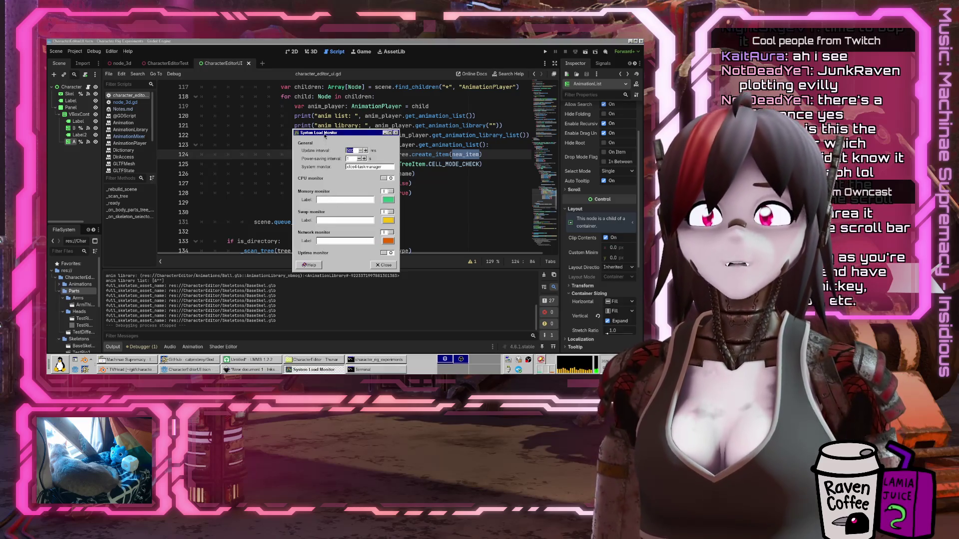
pyautogui.moveTo(320, 133); pyautogui.dragTo(222, 89)
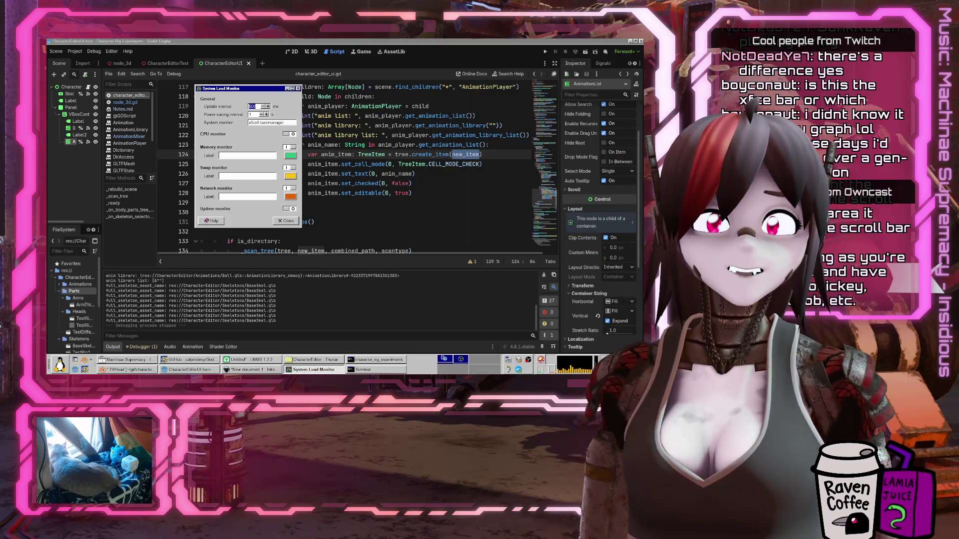
pyautogui.moveTo(597, 367)
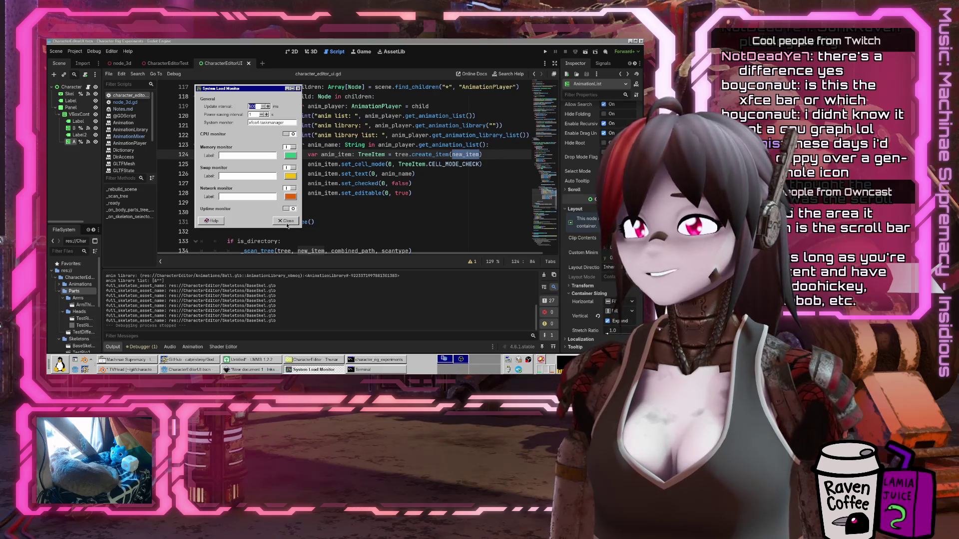
pyautogui.click(285, 221)
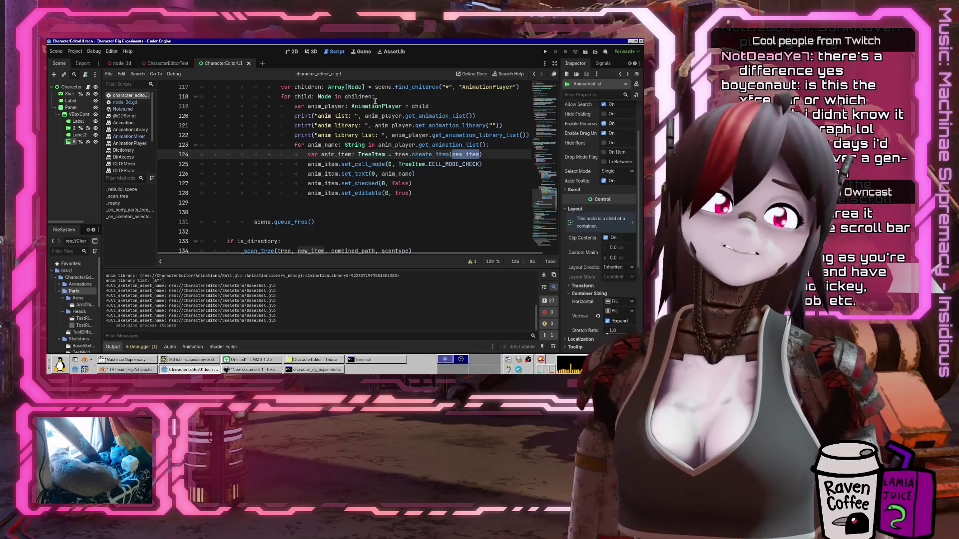
pyautogui.click(444, 193)
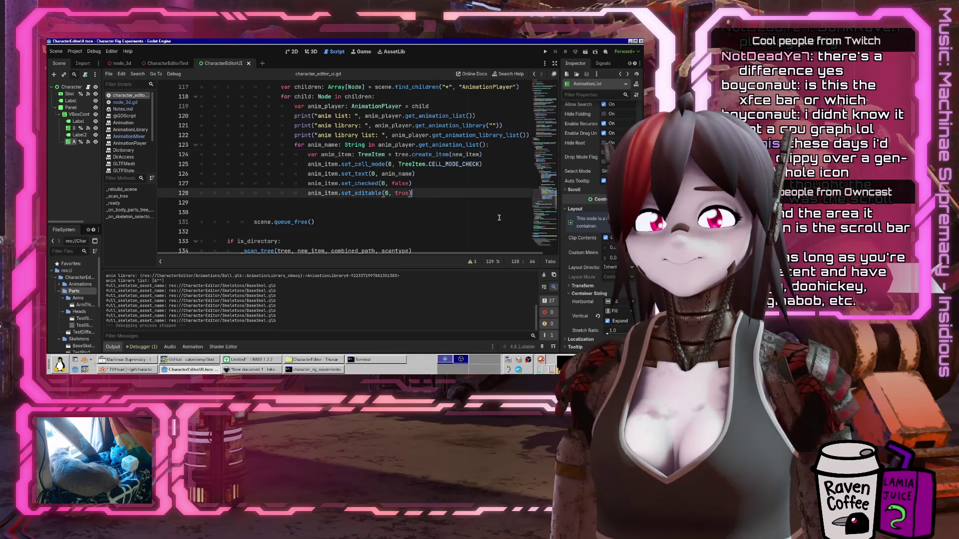
pyautogui.scroll(2, 422, 181)
pyautogui.scroll(-2, 390, 179)
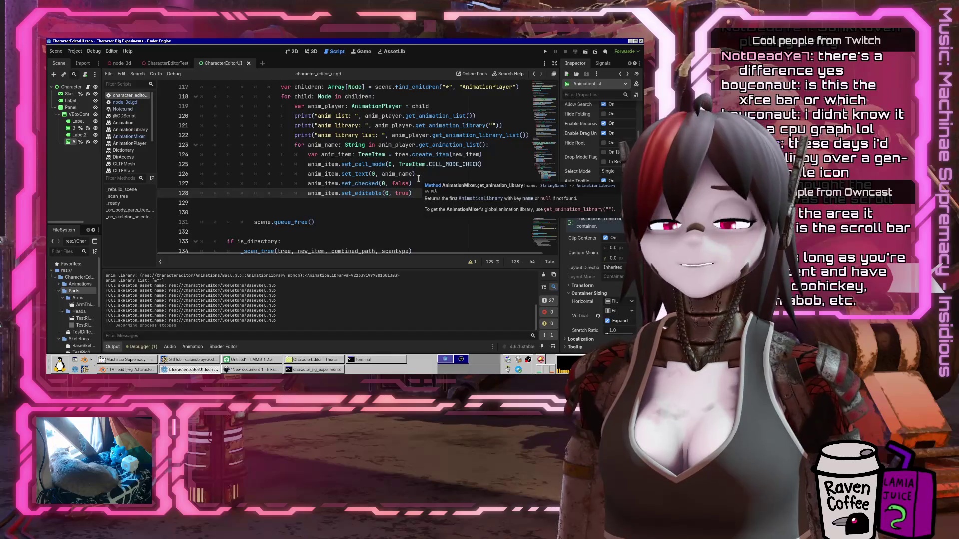
pyautogui.moveTo(360, 177)
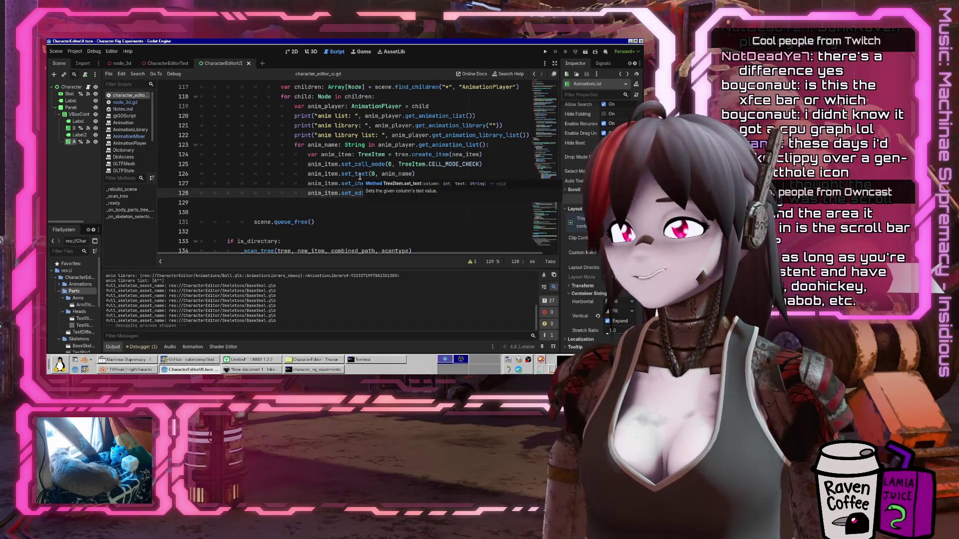
pyautogui.scroll(8, 370, 167)
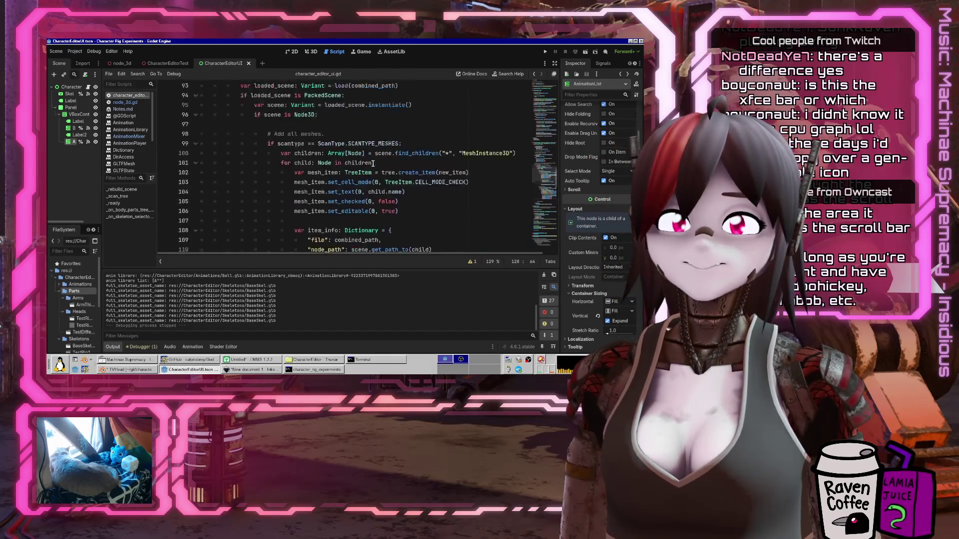
pyautogui.scroll(-3, 373, 163)
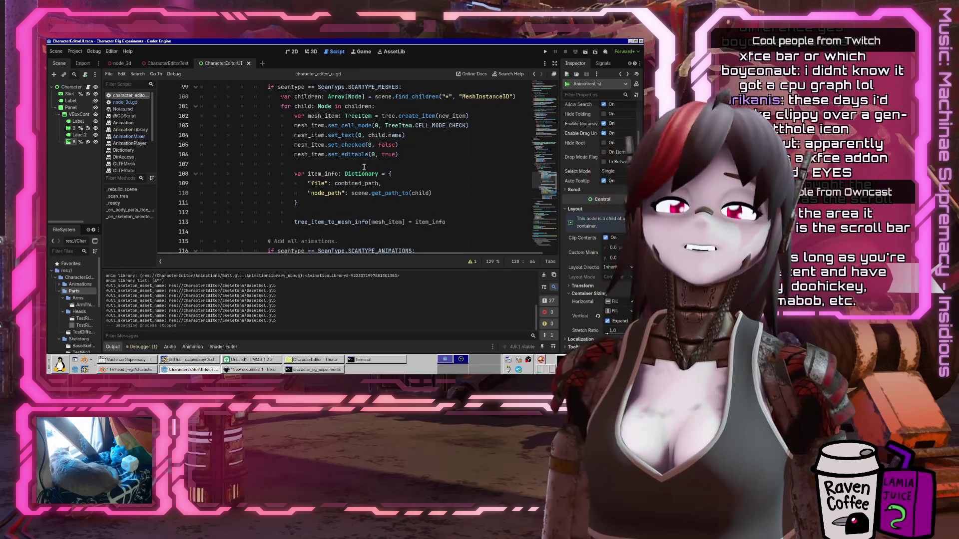
pyautogui.scroll(-2, 325, 202)
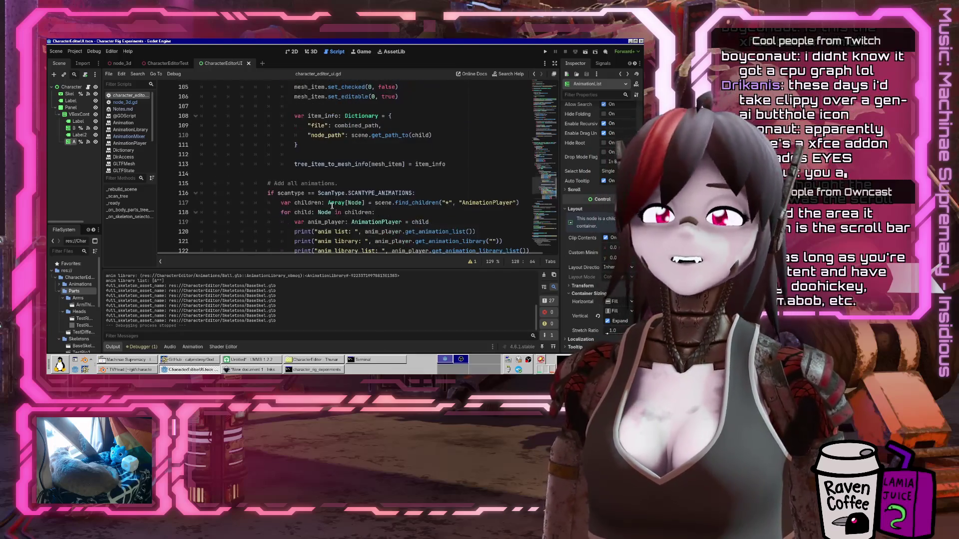
pyautogui.scroll(-3, 305, 153)
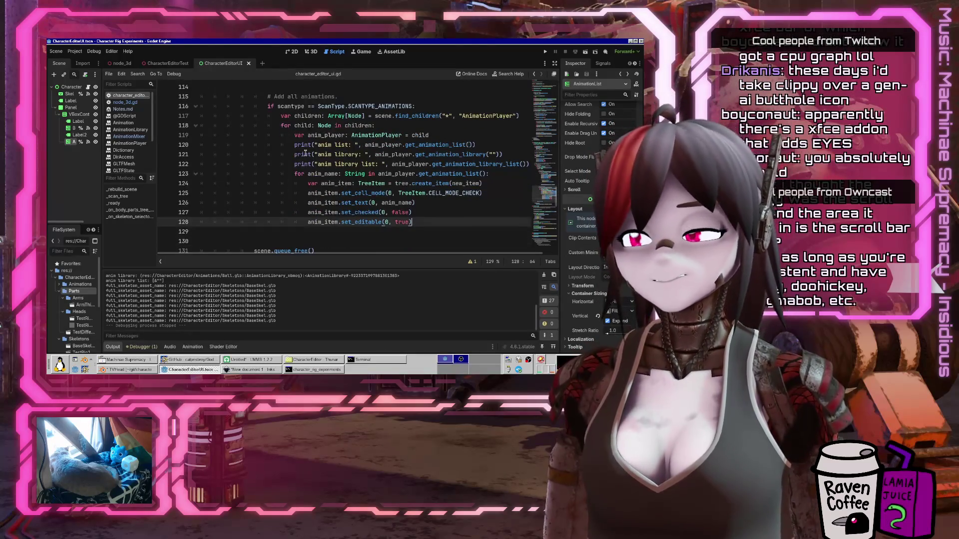
pyautogui.rightClick(306, 154)
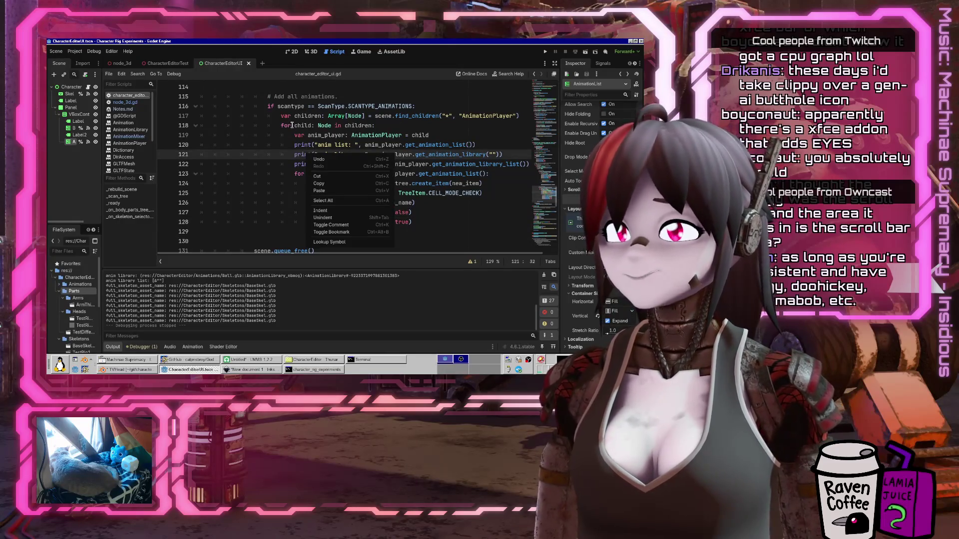
pyautogui.click(251, 145)
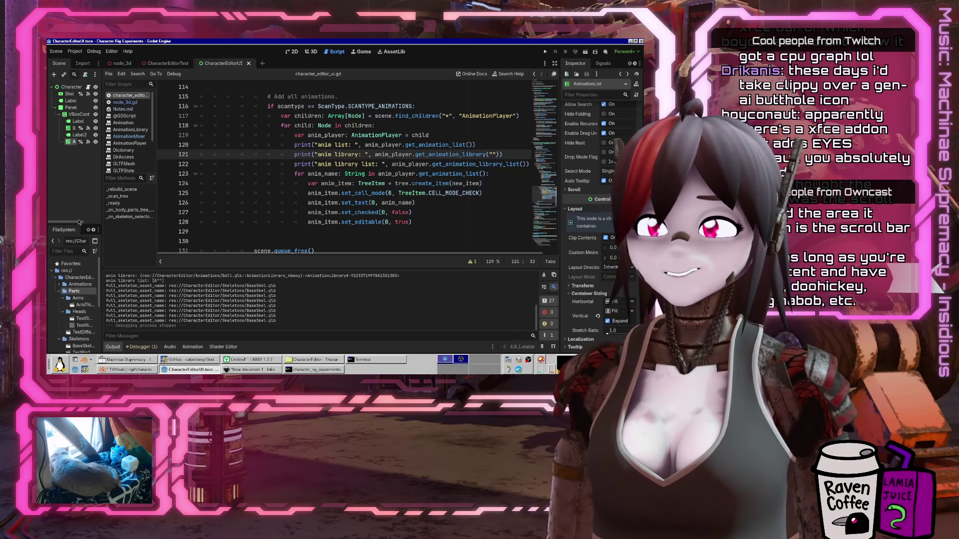
# In a new terminal, search the repositories for the xeyes package with pacman -Ss
pyautogui.hotkey('ctrl', 'alt', 't')
pyautogui.write('pacman -')
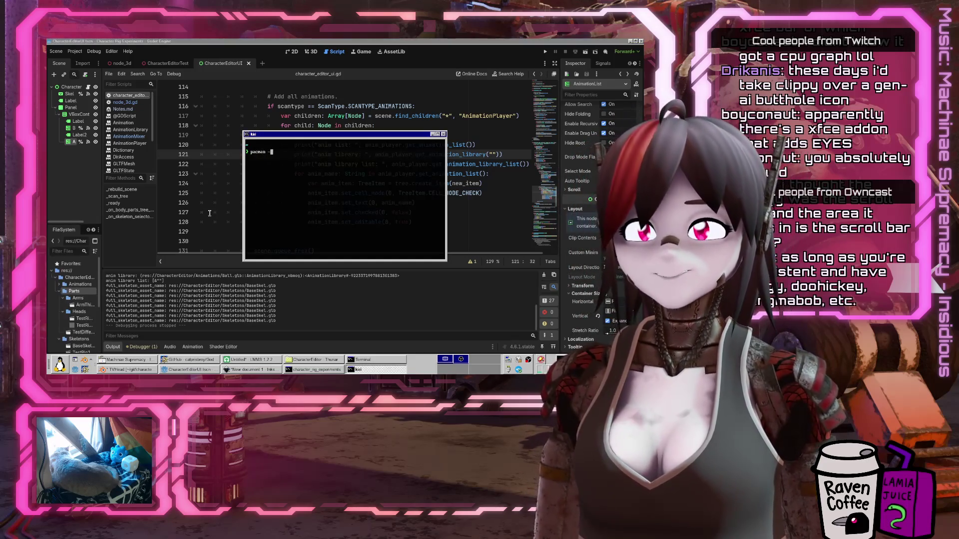
pyautogui.write('Ss xeyes')
pyautogui.press('Return')
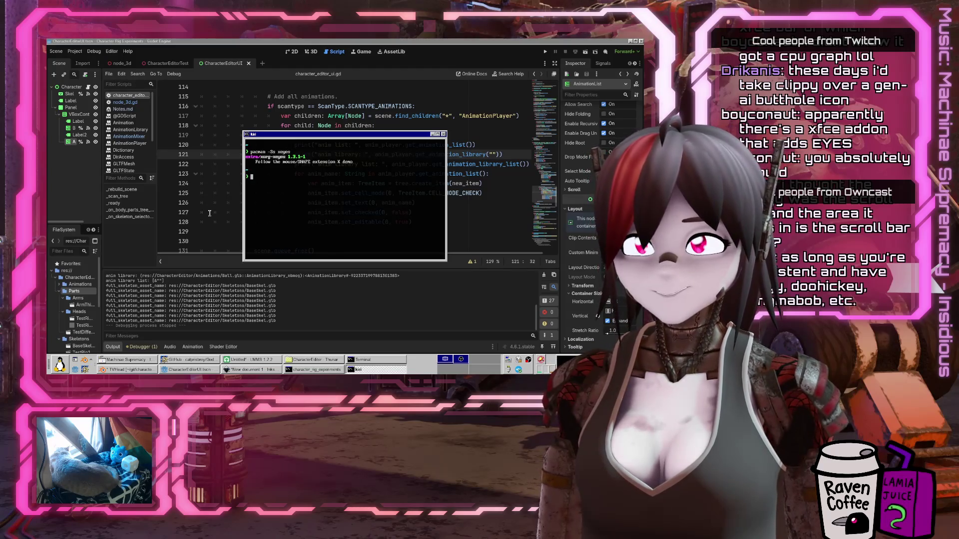
pyautogui.write('pacman -Ss xorgeyes')
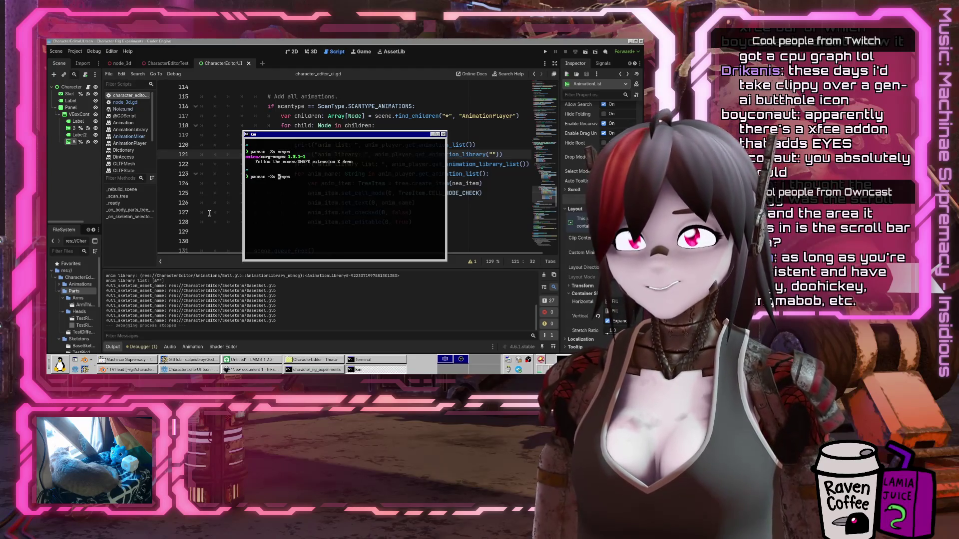
pyautogui.write('-x')
pyautogui.press('Left')
pyautogui.press('Left')
pyautogui.press('Left')
pyautogui.press('BackSpace')
pyautogui.press('Return')
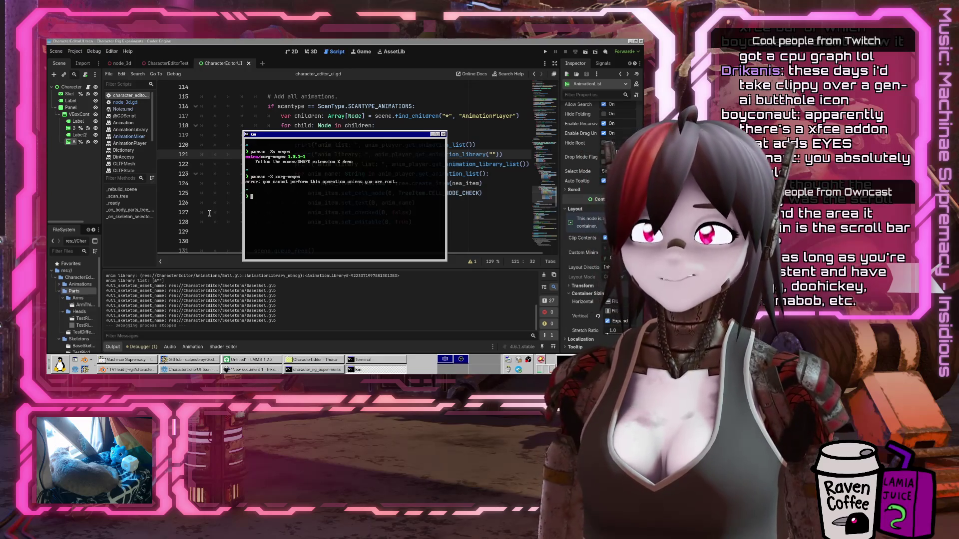
# Install xorg-xeyes with sudo pacman -S, launch xeyes, and move the terminal right
pyautogui.write('sudo pacman -S xorg-xeyes')
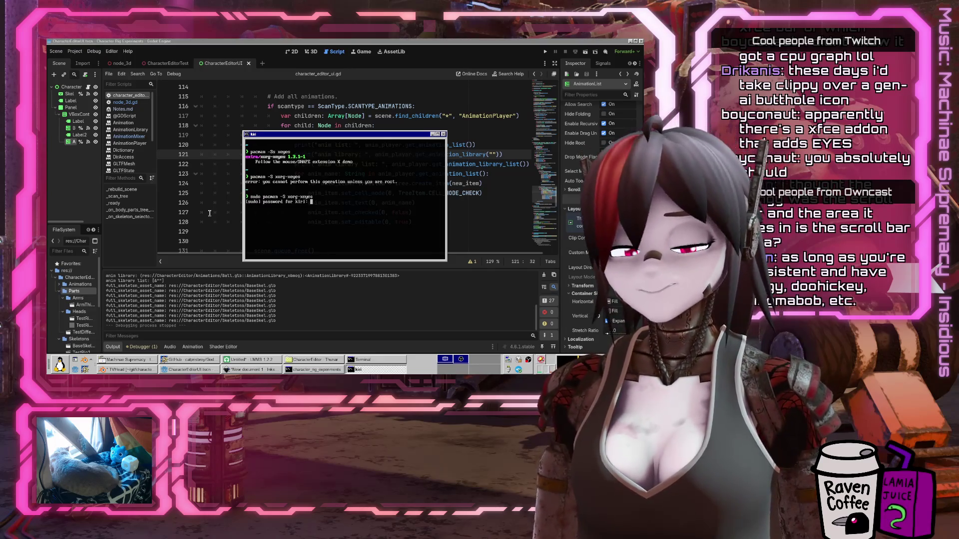
pyautogui.press('Return')
pyautogui.press('Return')
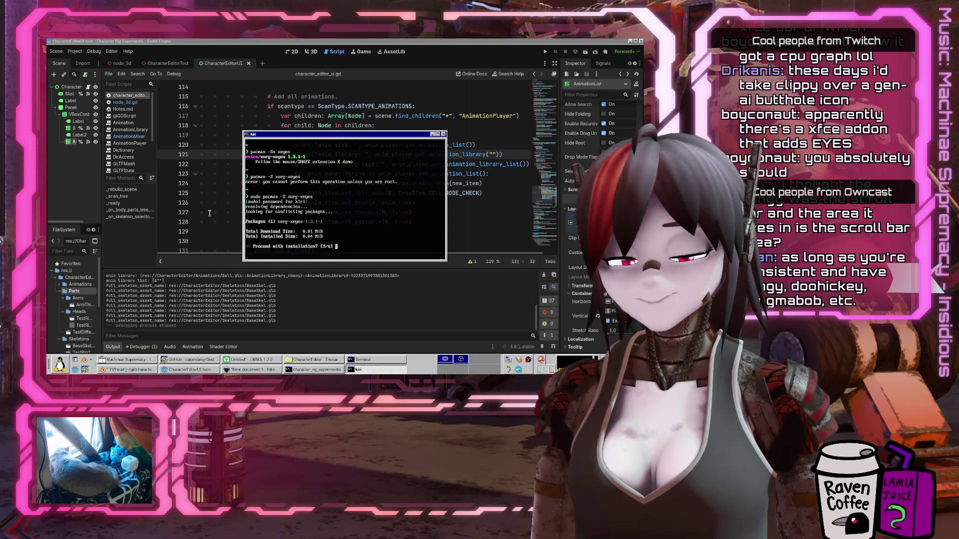
pyautogui.press('Return')
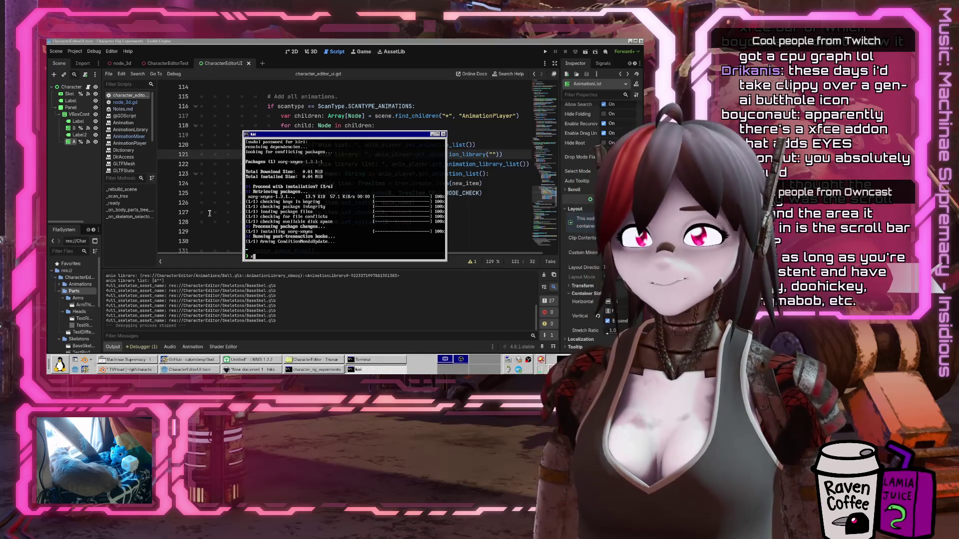
pyautogui.write('xeyes')
pyautogui.press('Return')
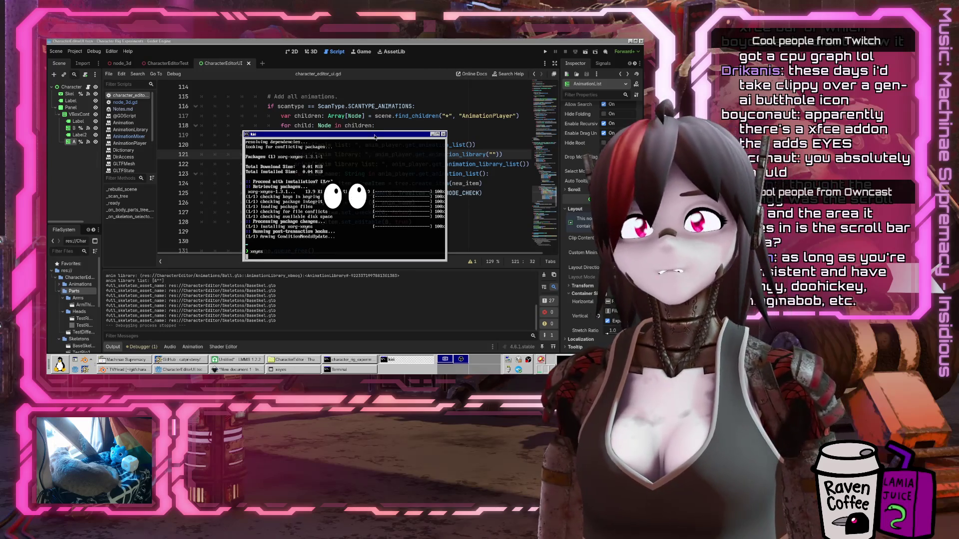
pyautogui.moveTo(372, 135)
pyautogui.mouseDown()
pyautogui.moveTo(575, 171)
pyautogui.moveTo(533, 204)
pyautogui.mouseUp()
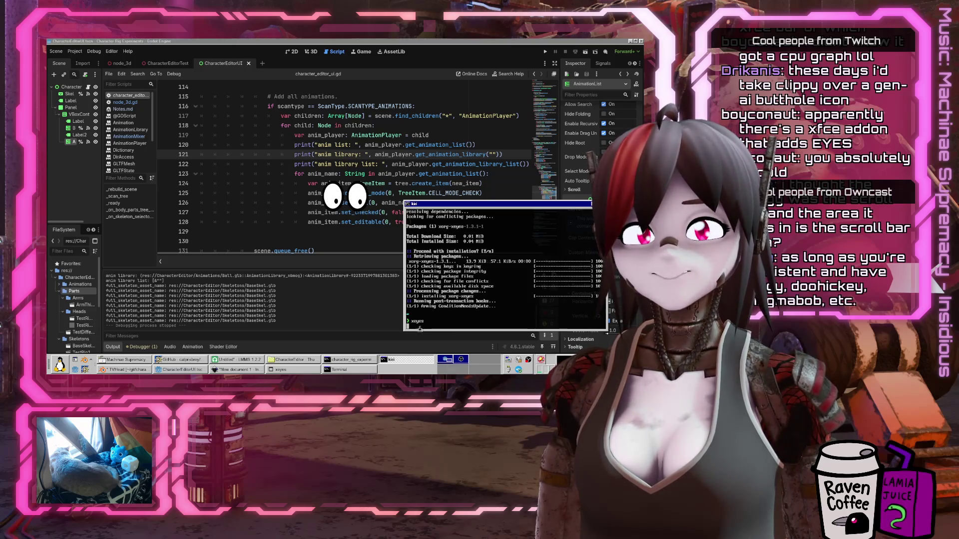
pyautogui.rightClick(280, 369)
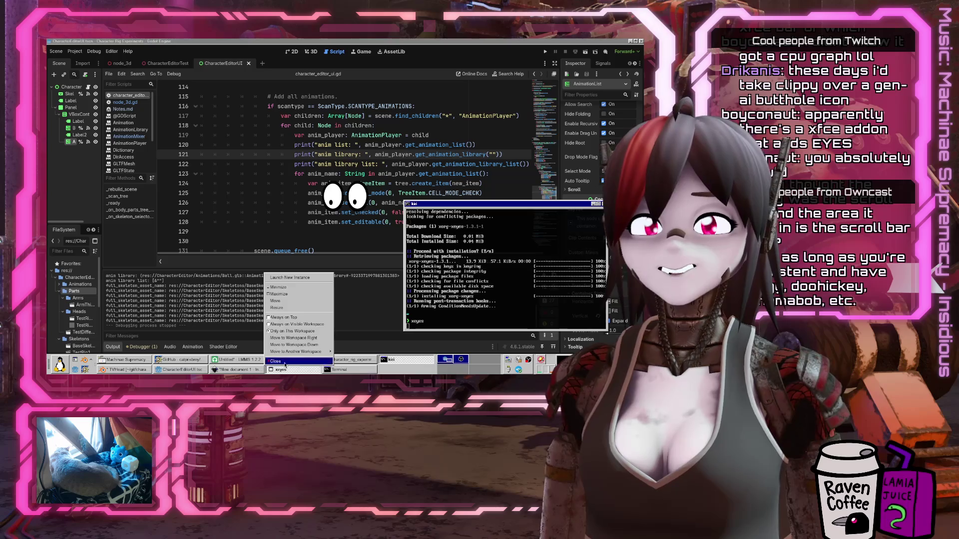
# Move the xeyes window near the top of the screen and close the terminal
pyautogui.click(294, 301)
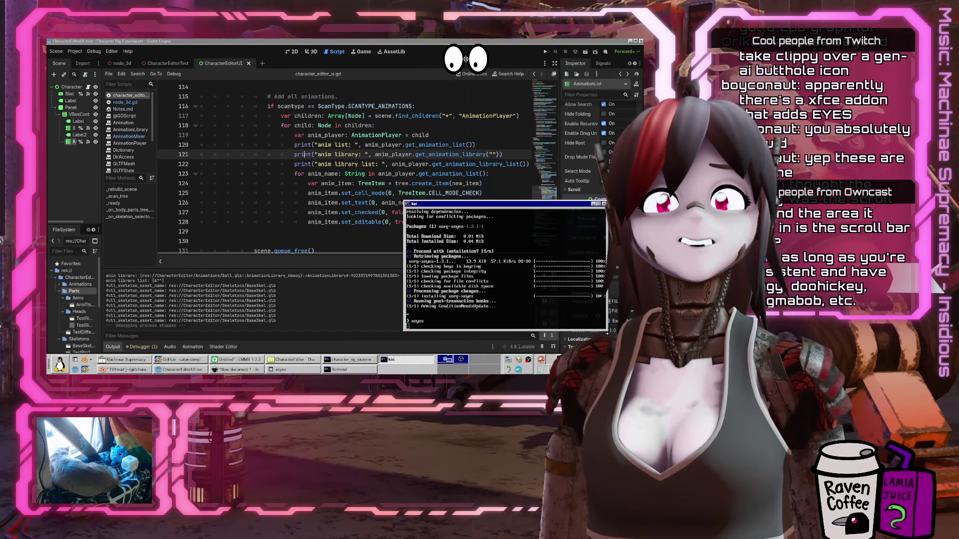
pyautogui.click(464, 61)
pyautogui.click(604, 204)
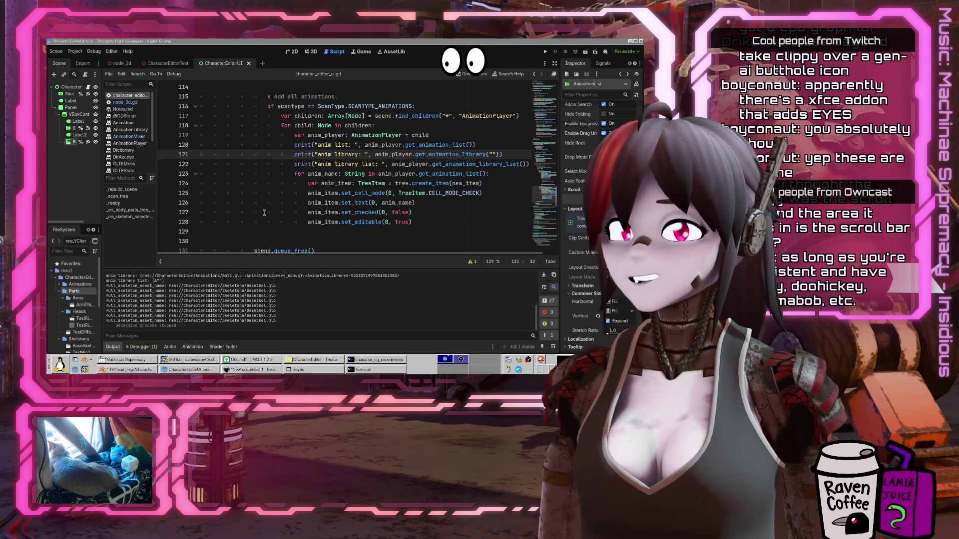
# Look over lines 120–128 of the Godot script, then open a new terminal
pyautogui.click(378, 212)
pyautogui.scroll(-4, 350, 200)
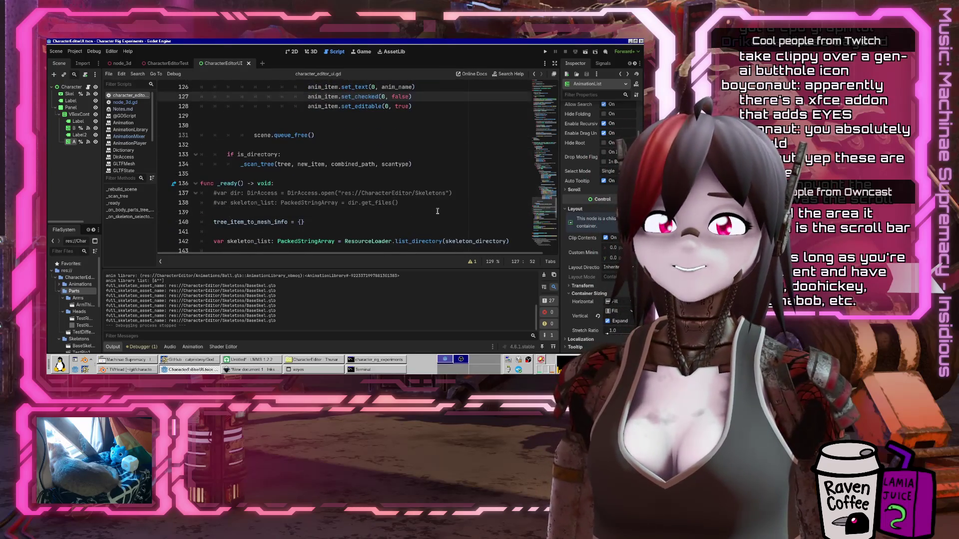
pyautogui.rightClick(308, 315)
pyautogui.press('Escape')
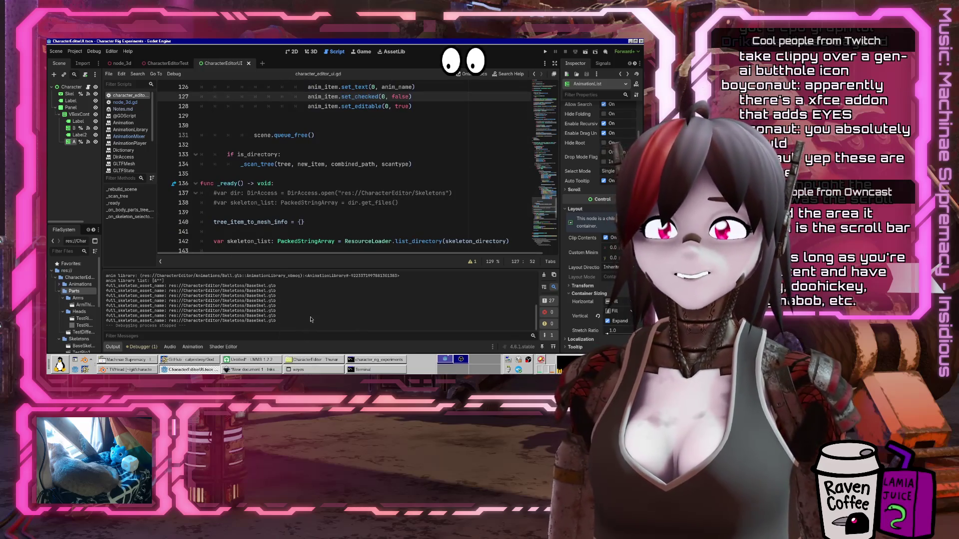
pyautogui.click(357, 107)
pyautogui.scroll(5, 355, 164)
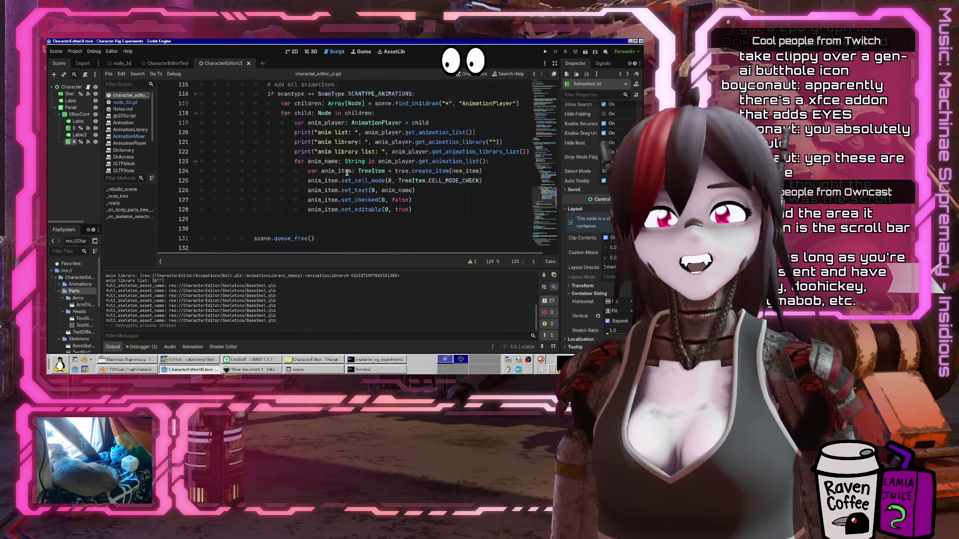
pyautogui.click(350, 174)
pyautogui.scroll(-3, 355, 193)
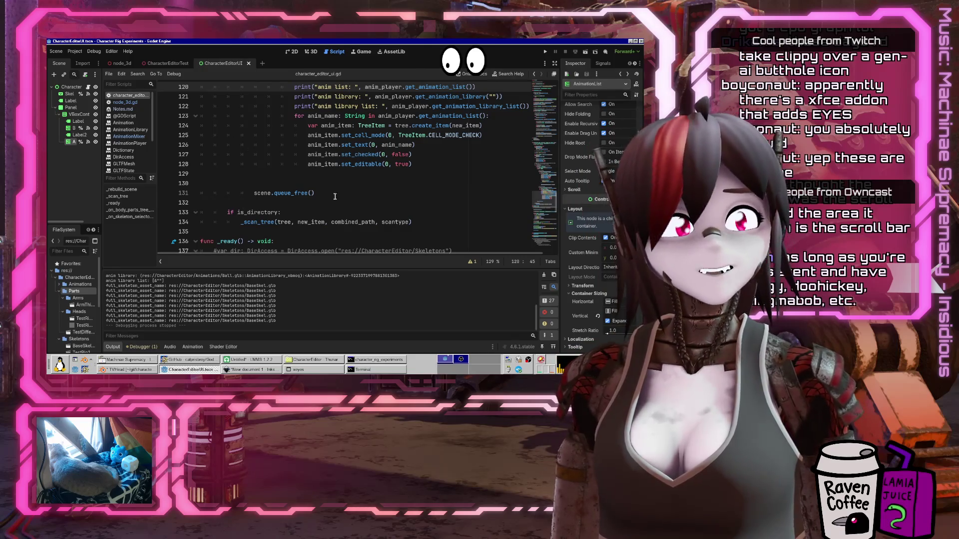
pyautogui.scroll(-2, 312, 225)
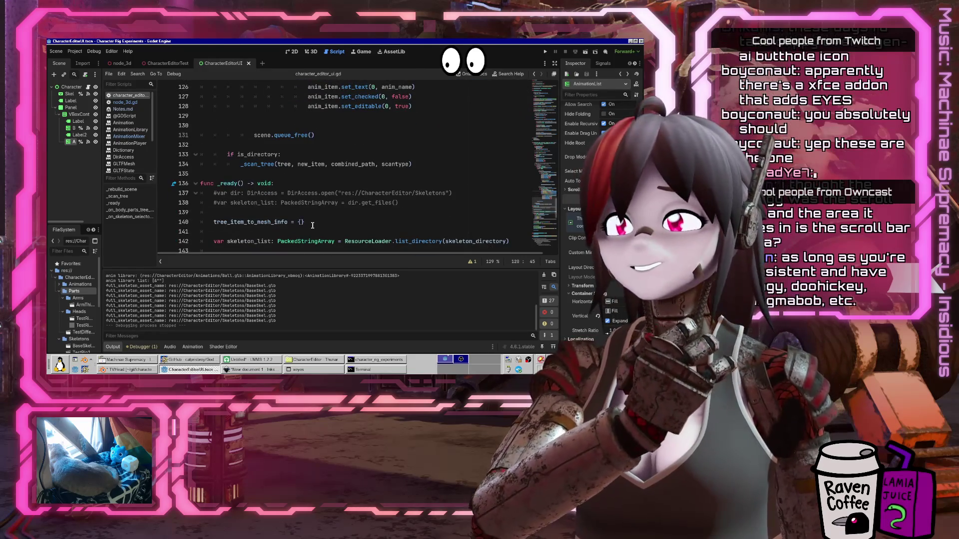
pyautogui.scroll(6, 312, 225)
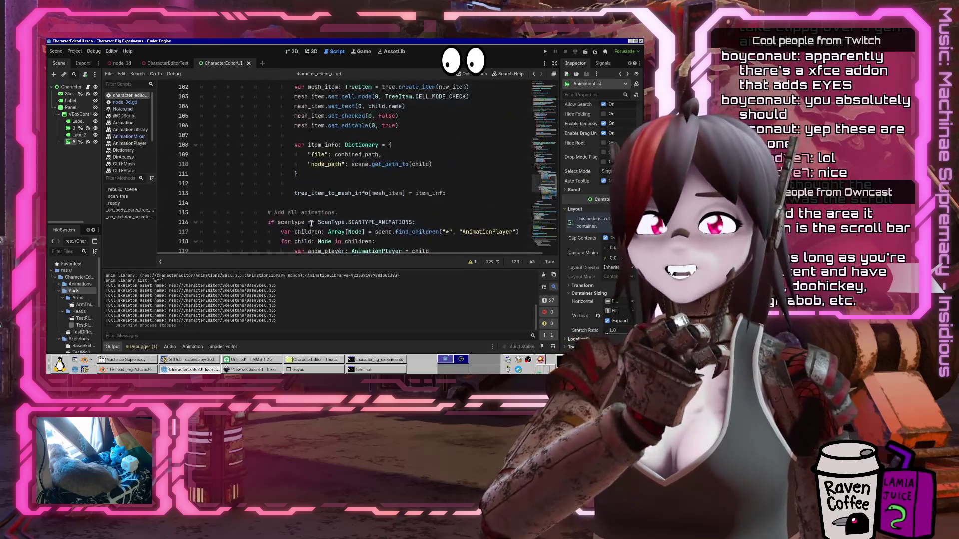
pyautogui.scroll(-2, 312, 222)
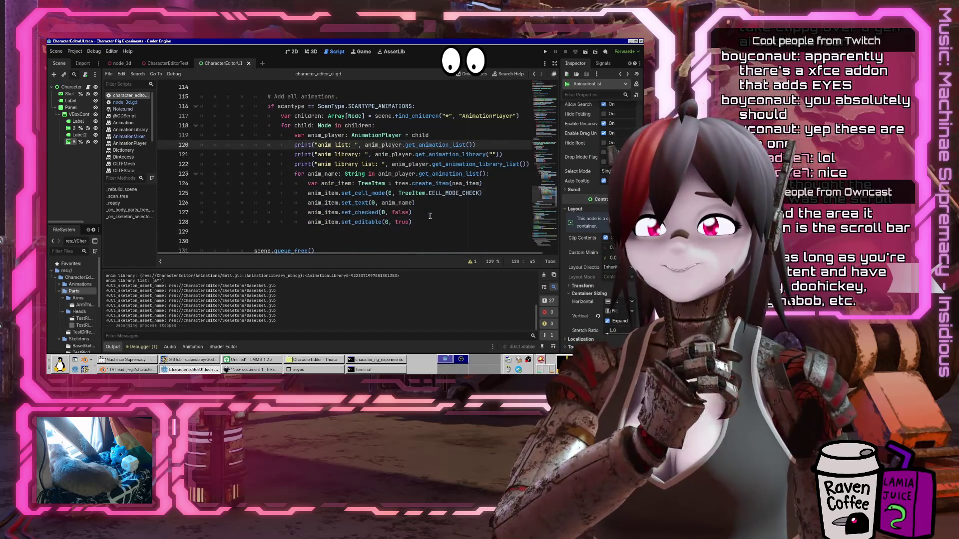
pyautogui.hotkey('ctrl', 'alt', 't')
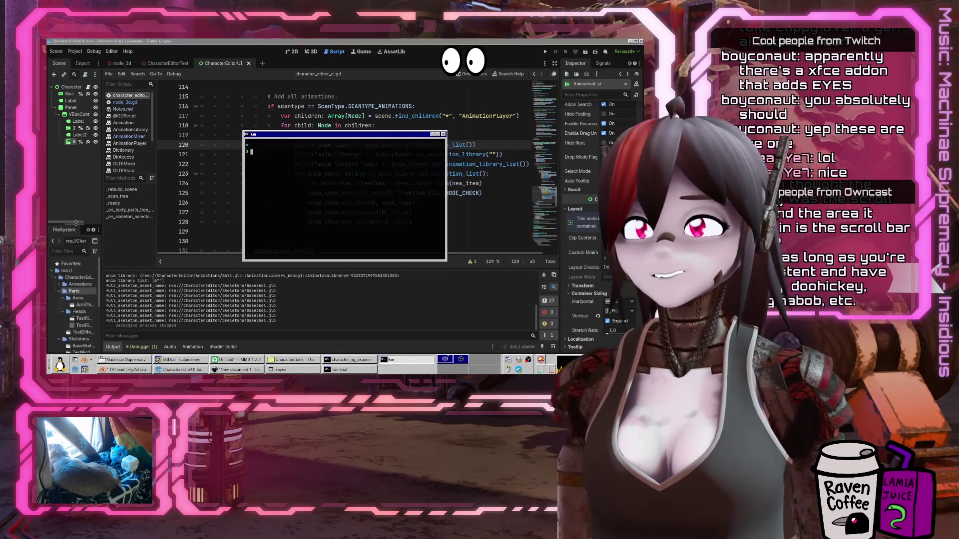
# Search the package repositories for xkill and xbill with pacman -Ss
pyautogui.write('pacman -Ss xkil')
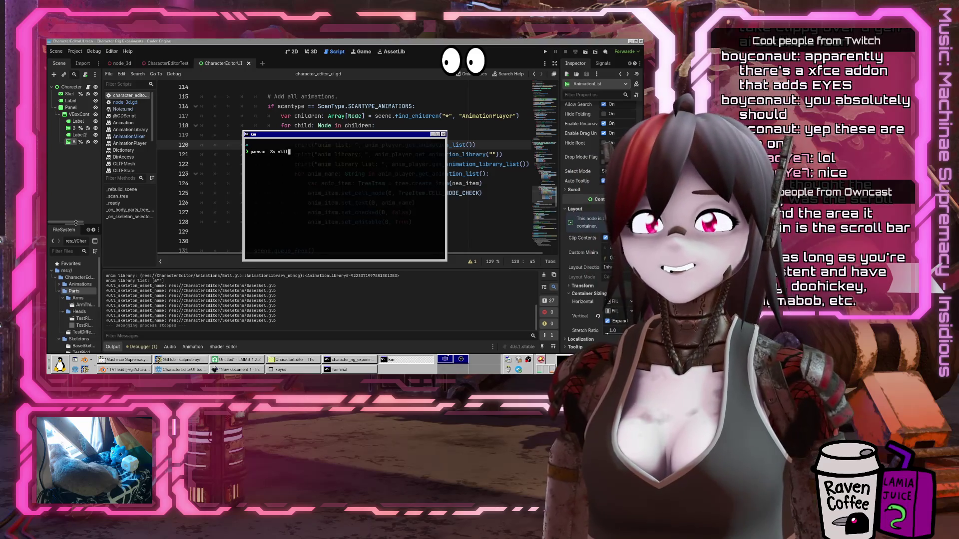
pyautogui.press('Return')
pyautogui.write('pacman -Ss xbill')
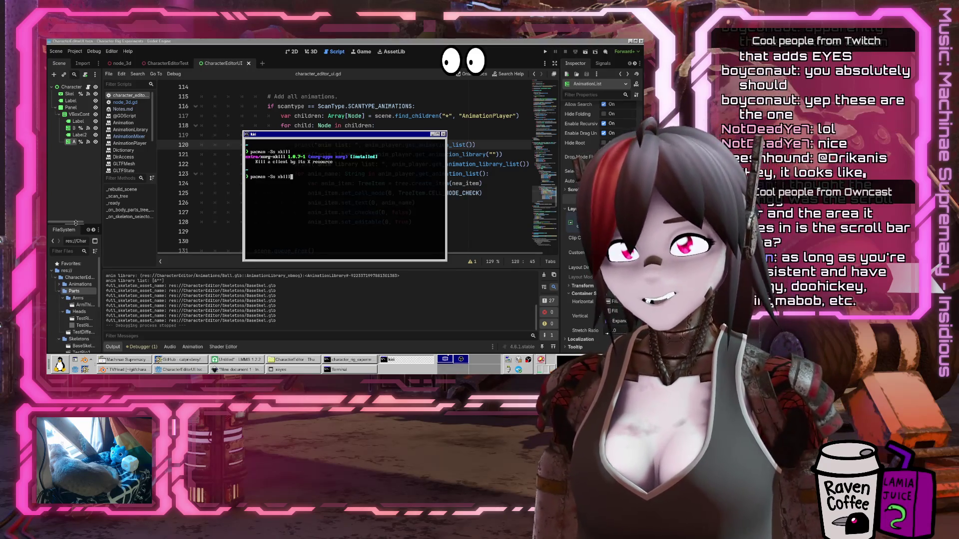
pyautogui.press('Return')
# Install xbill from the AUR with yay, accepting the clean-build default and confirming dependencies
pyautogui.press('Up')
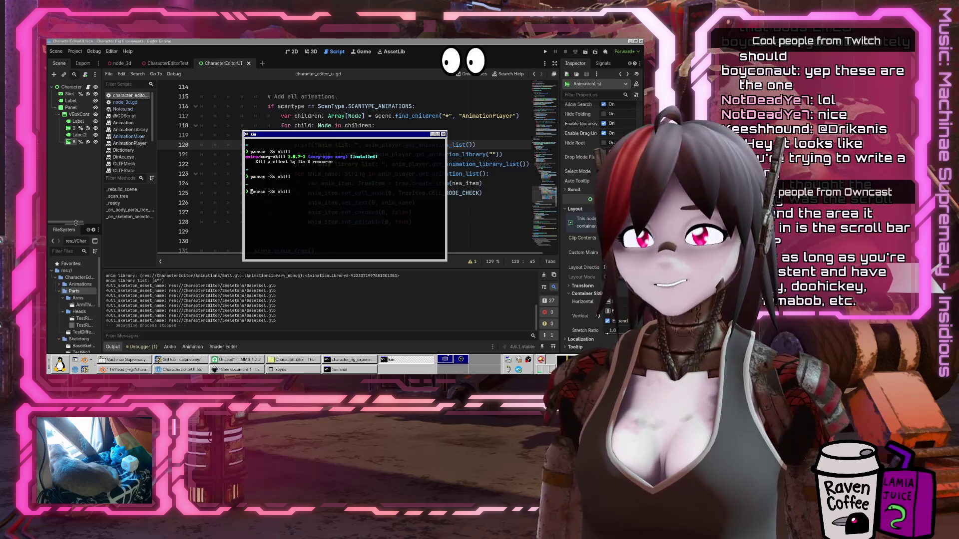
pyautogui.press('Delete')
pyautogui.press('Delete')
pyautogui.press('Delete')
pyautogui.write('yay')
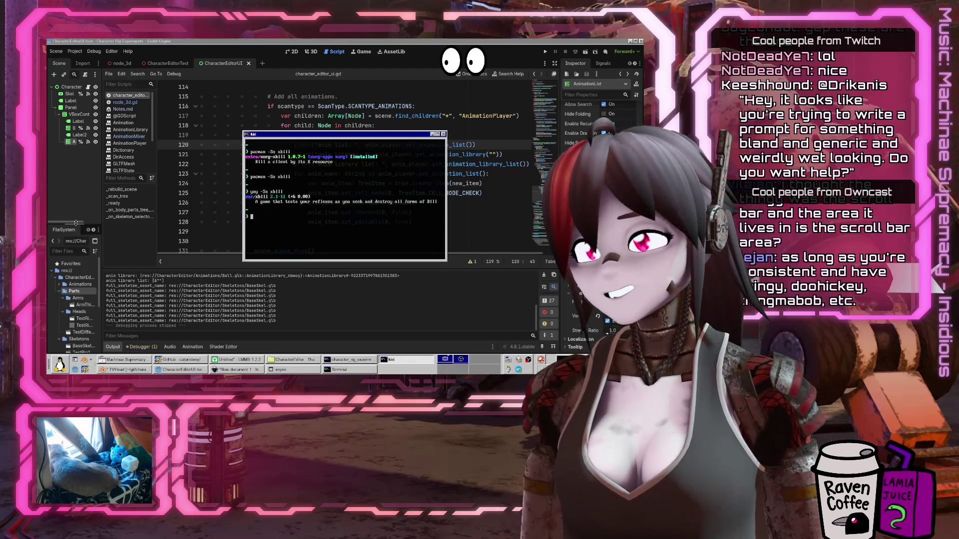
pyautogui.press('Up')
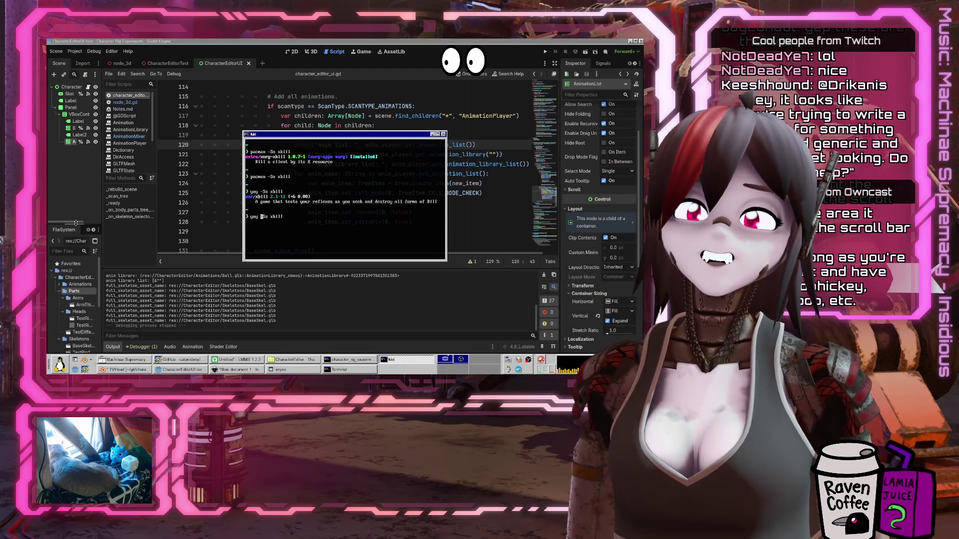
pyautogui.press('Right')
pyautogui.press('Right')
pyautogui.press('Right')
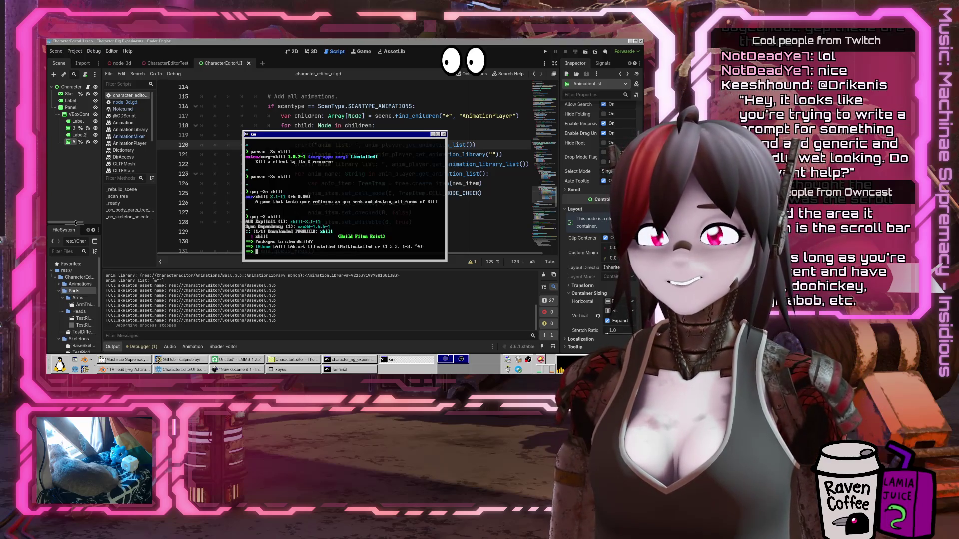
pyautogui.press('Return')
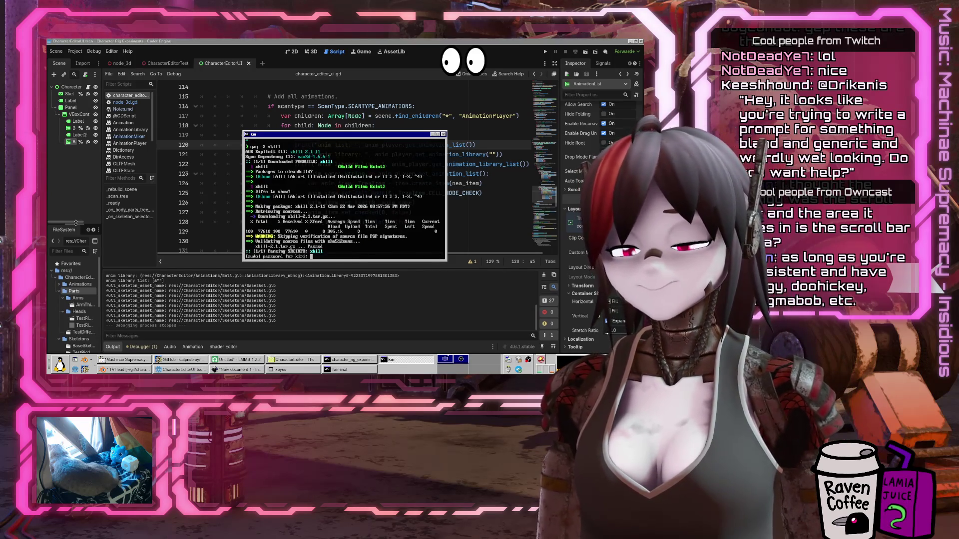
pyautogui.press('Return')
pyautogui.press('Return')
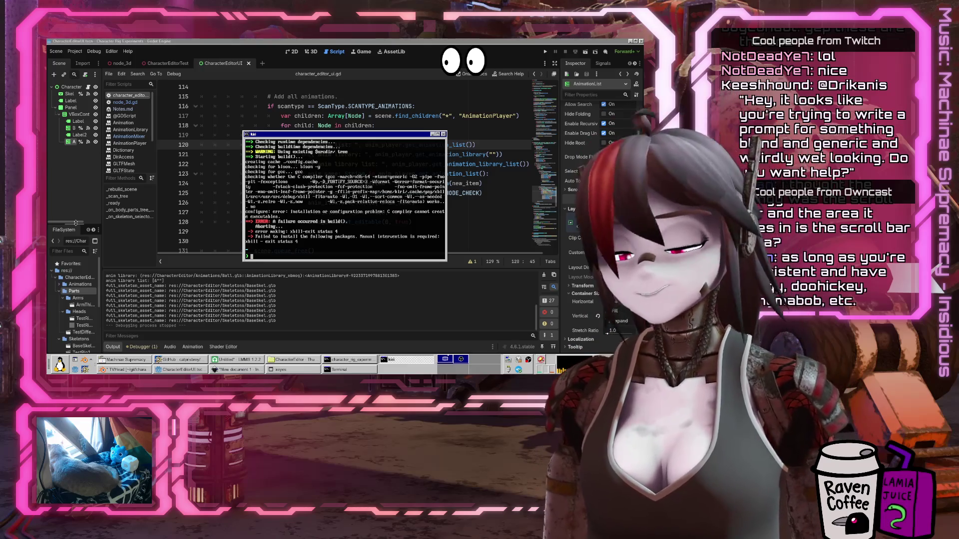
pyautogui.write('df -h')
# Check free disk space with df -h . and maximize the terminal to read the output
pyautogui.press('Return')
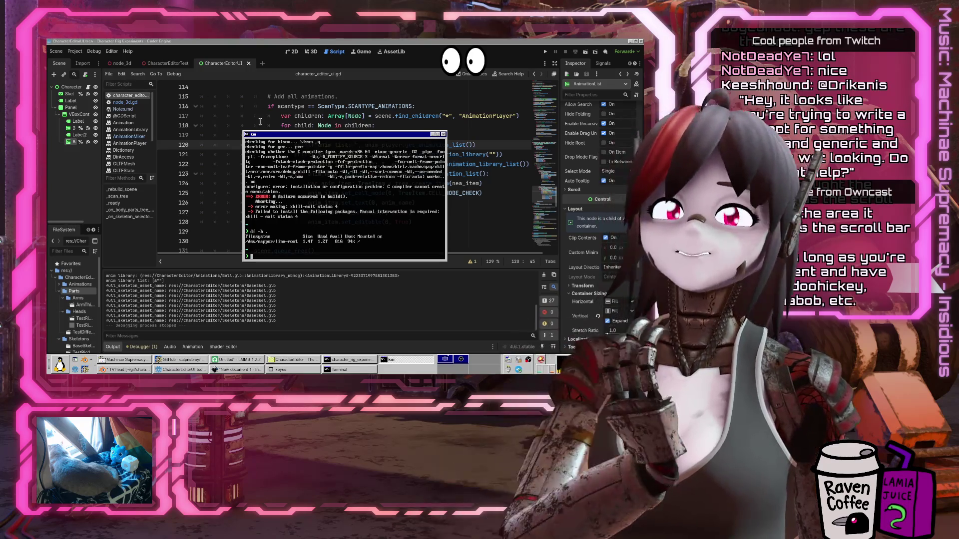
pyautogui.doubleClick(277, 135)
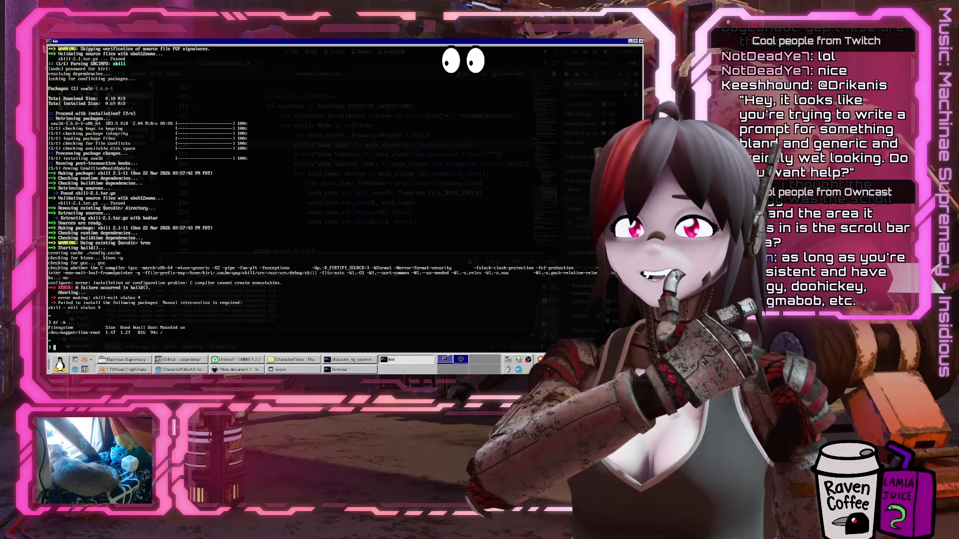
pyautogui.scroll(2, 225, 270)
pyautogui.scroll(-2, 115, 245)
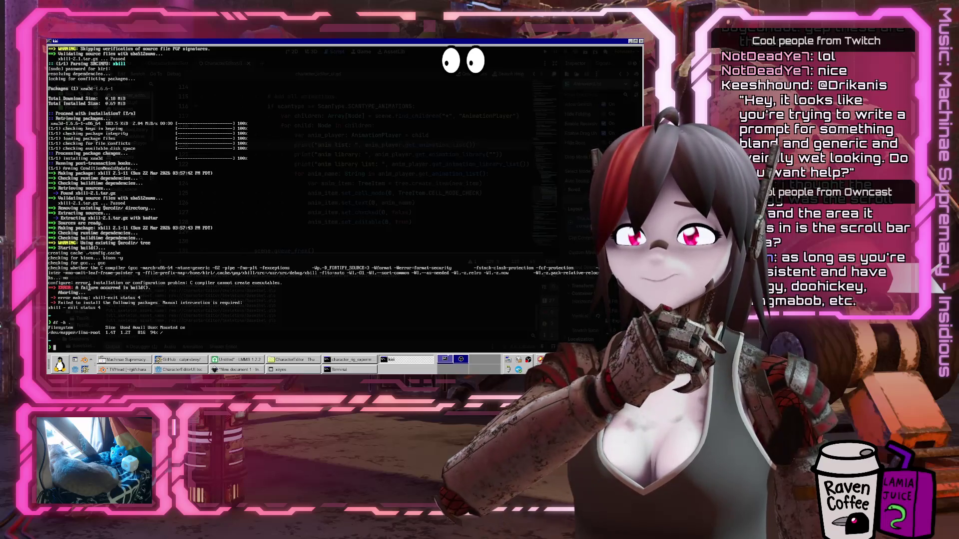
pyautogui.click(178, 360)
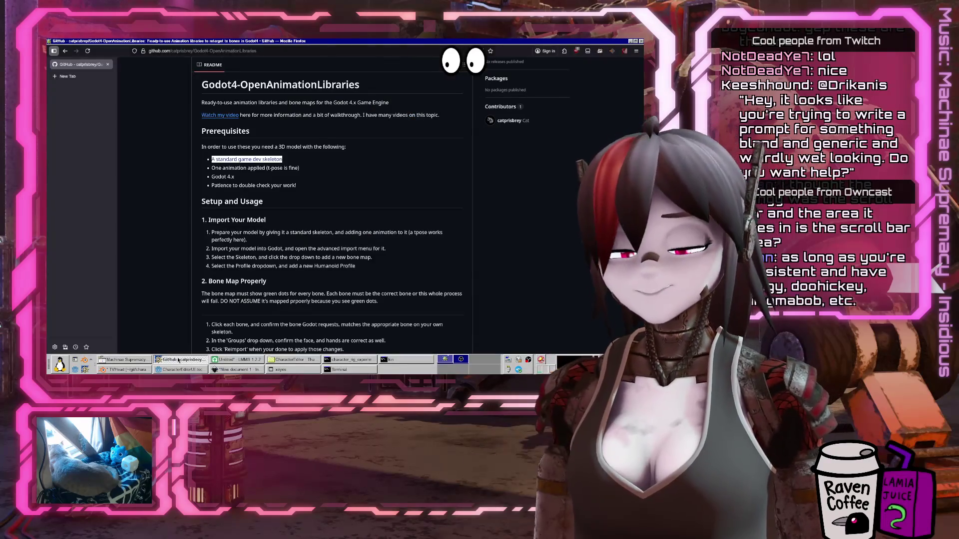
# Search the web for the xbill AUR package in a new Firefox tab and open its AUR page
pyautogui.hotkey('ctrl', 't')
pyautogui.write('aur xkb')
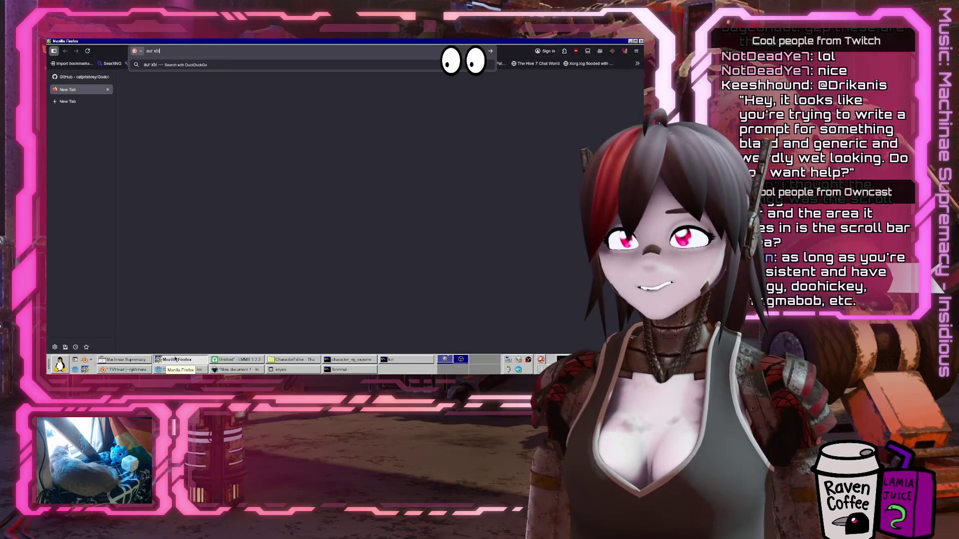
pyautogui.press('Return')
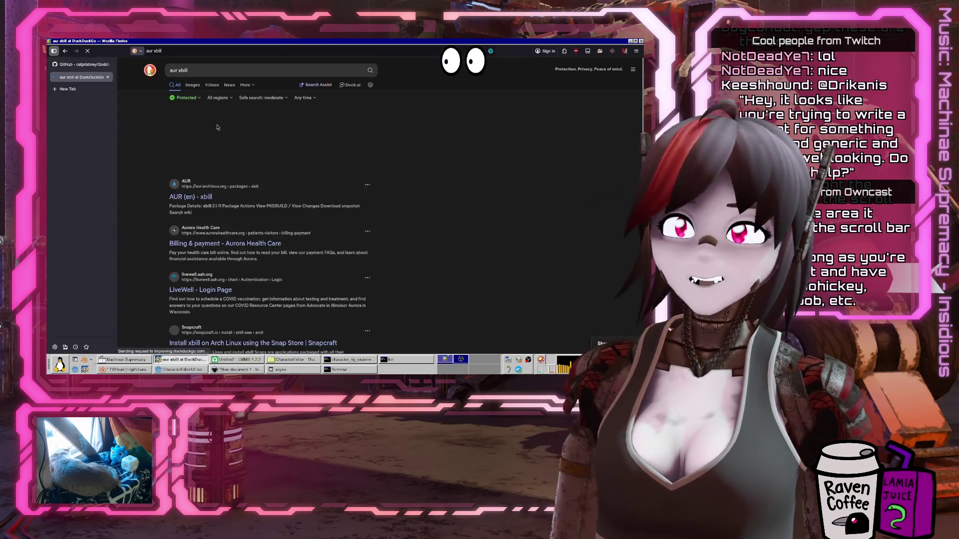
pyautogui.click(191, 129)
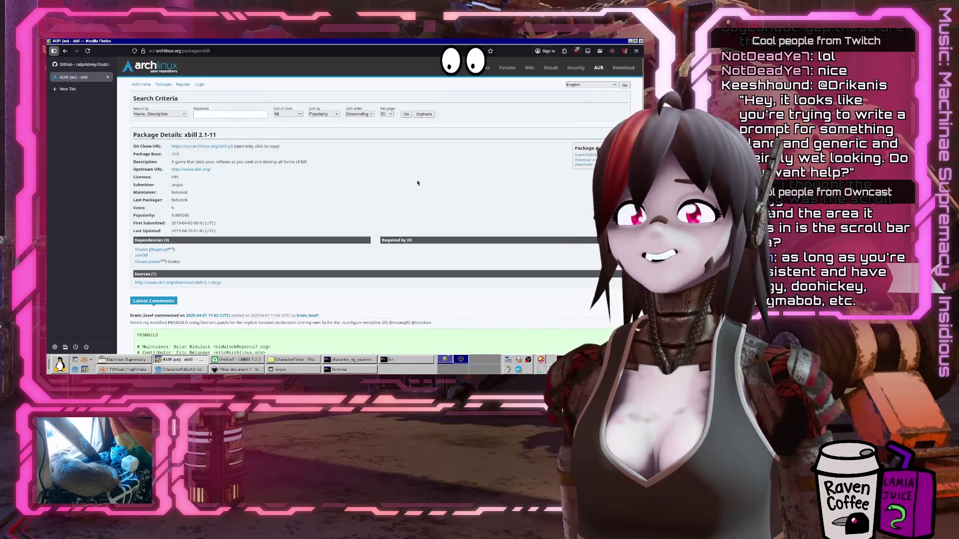
# Read the xbill 2.1-11 page comments, including the patched PKGBUILD, then return to Godot
pyautogui.scroll(-5, 417, 183)
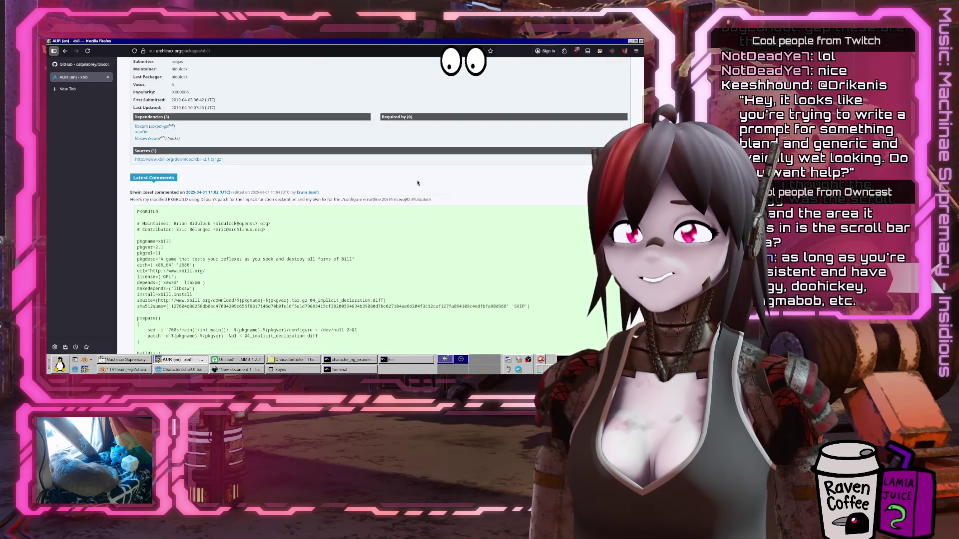
pyautogui.scroll(-20, 417, 183)
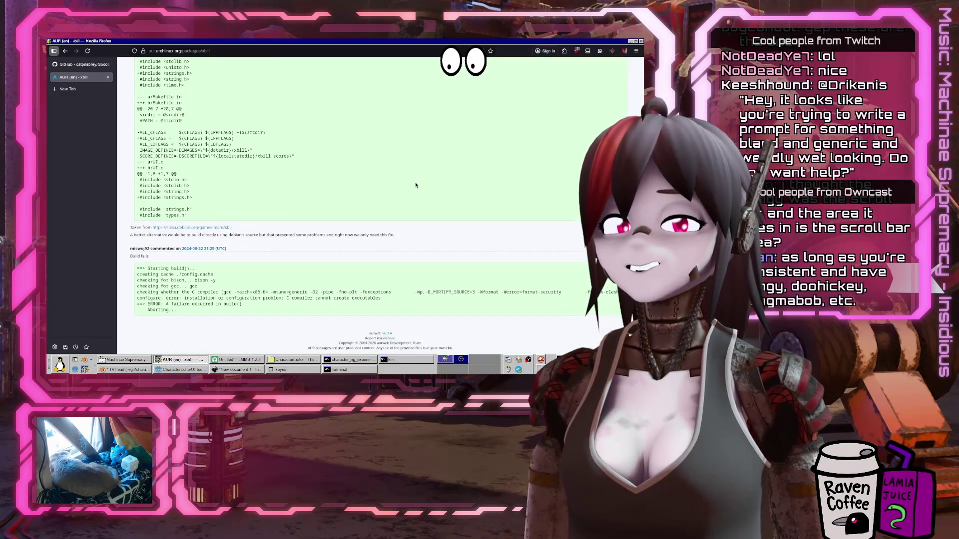
pyautogui.scroll(20, 414, 186)
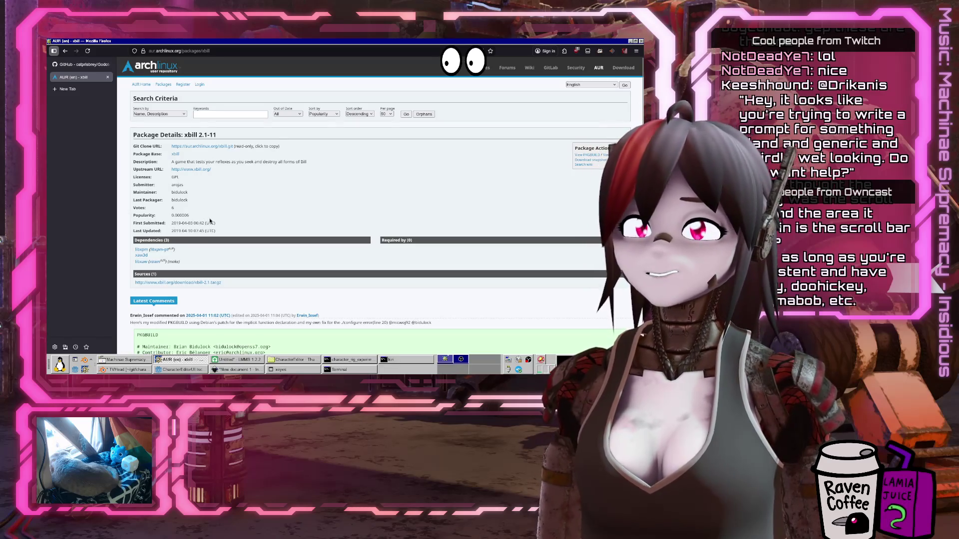
pyautogui.scroll(-2, 199, 235)
pyautogui.scroll(-3, 187, 247)
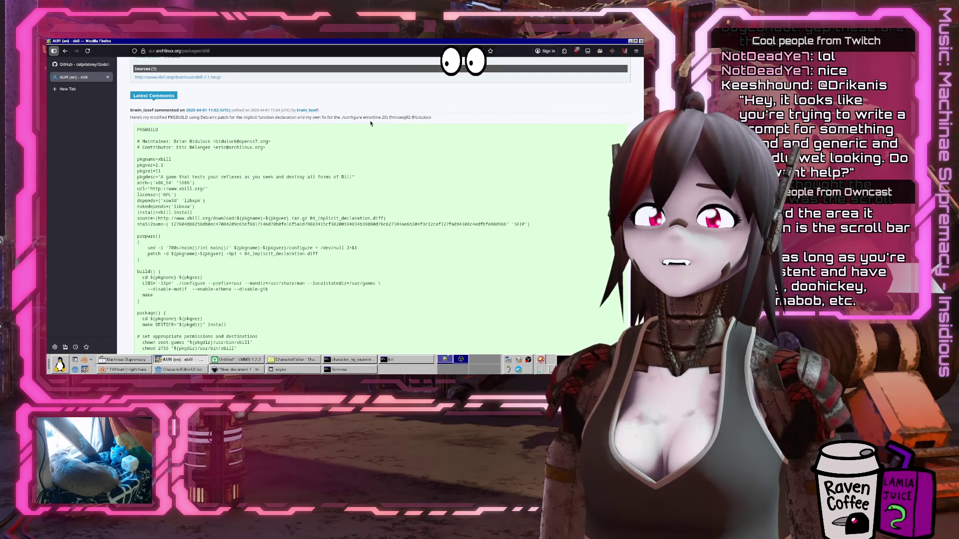
pyautogui.scroll(-10, 259, 134)
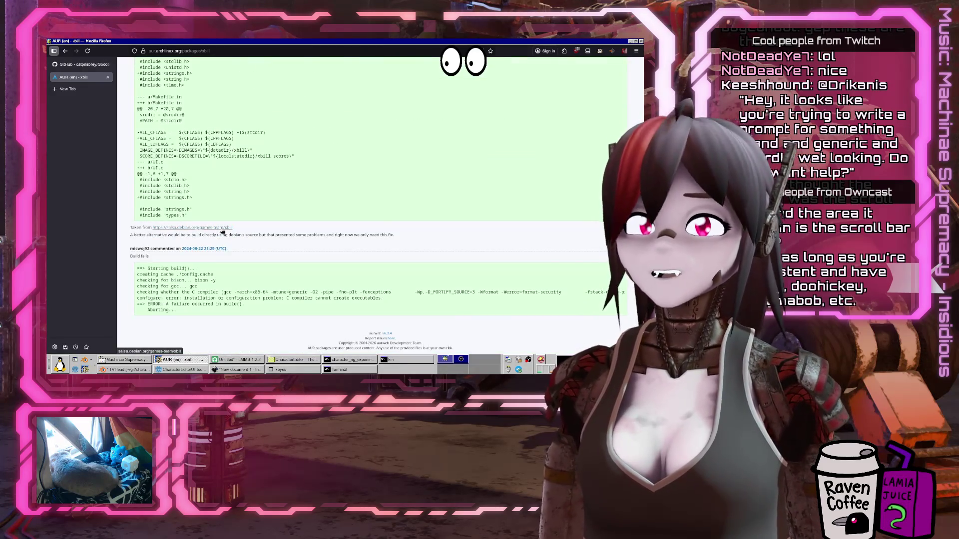
pyautogui.hotkey('alt', 'Tab')
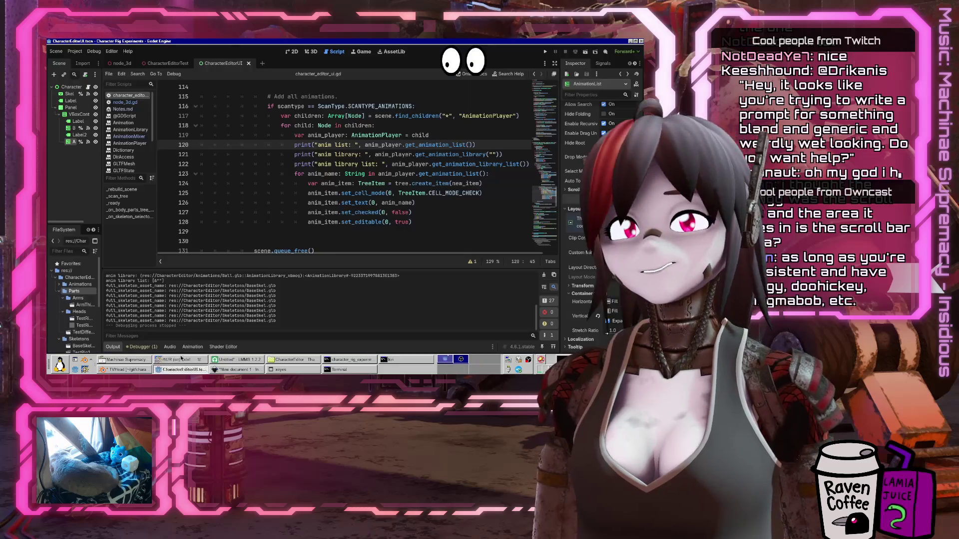
pyautogui.moveTo(363, 188)
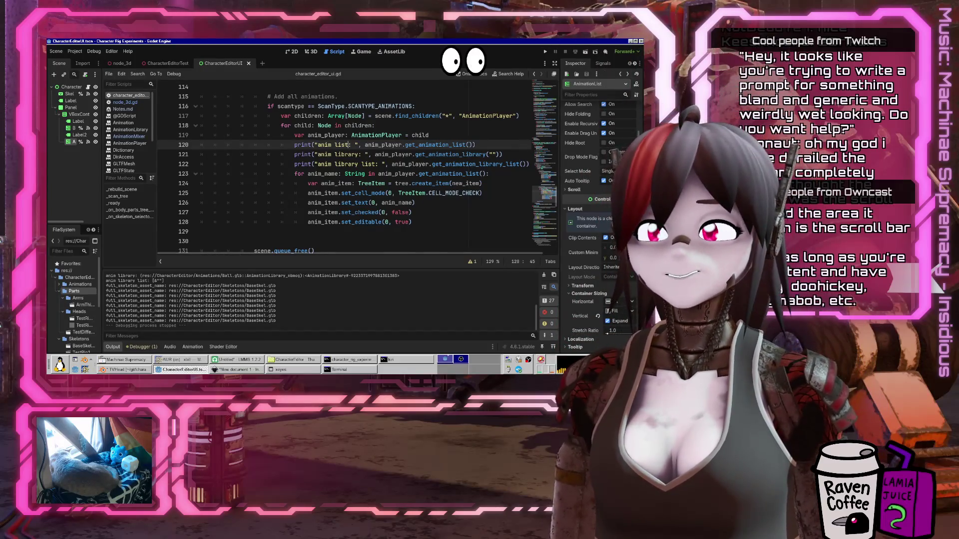
pyautogui.click(424, 221)
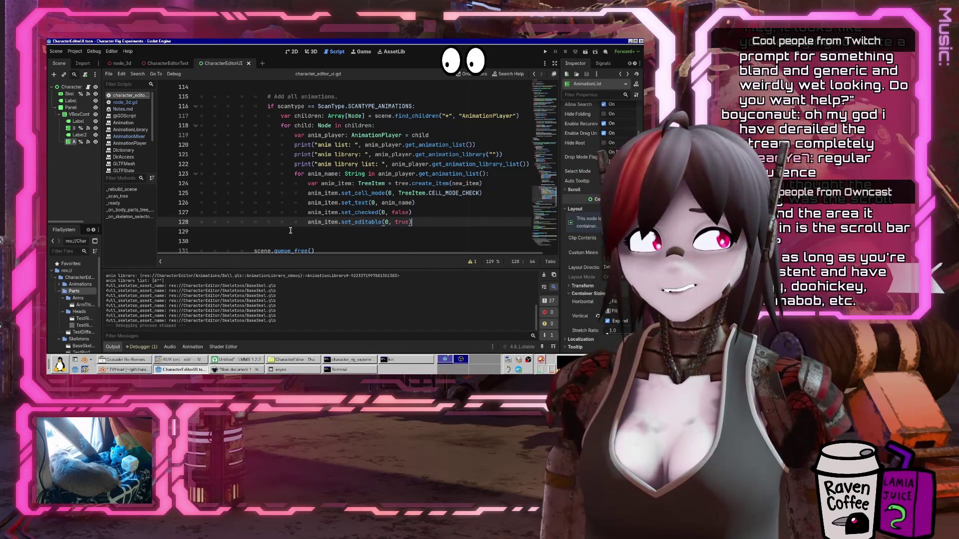
pyautogui.click(509, 145)
pyautogui.press('Home')
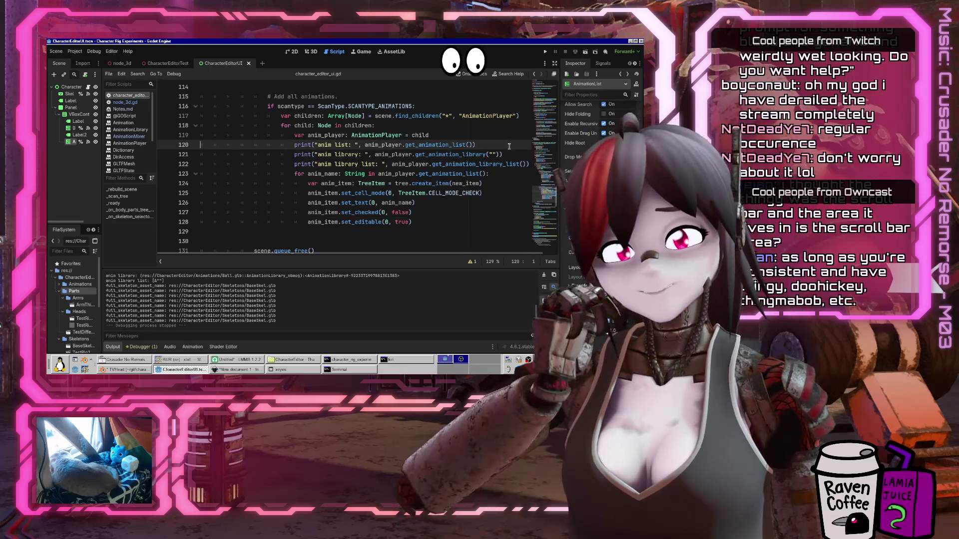
pyautogui.press('Home')
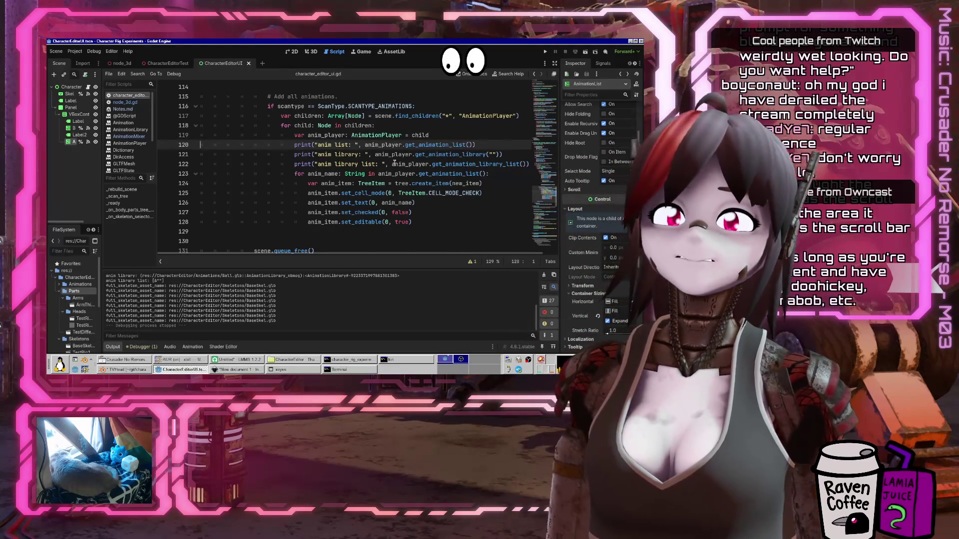
pyautogui.scroll(3, 413, 174)
pyautogui.scroll(-3, 412, 174)
pyautogui.click(440, 225)
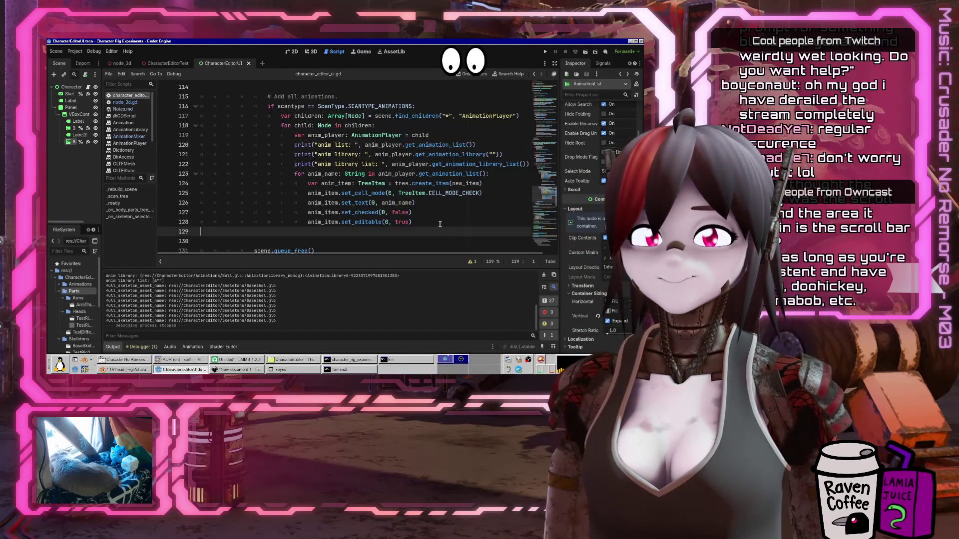
pyautogui.scroll(-3, 436, 215)
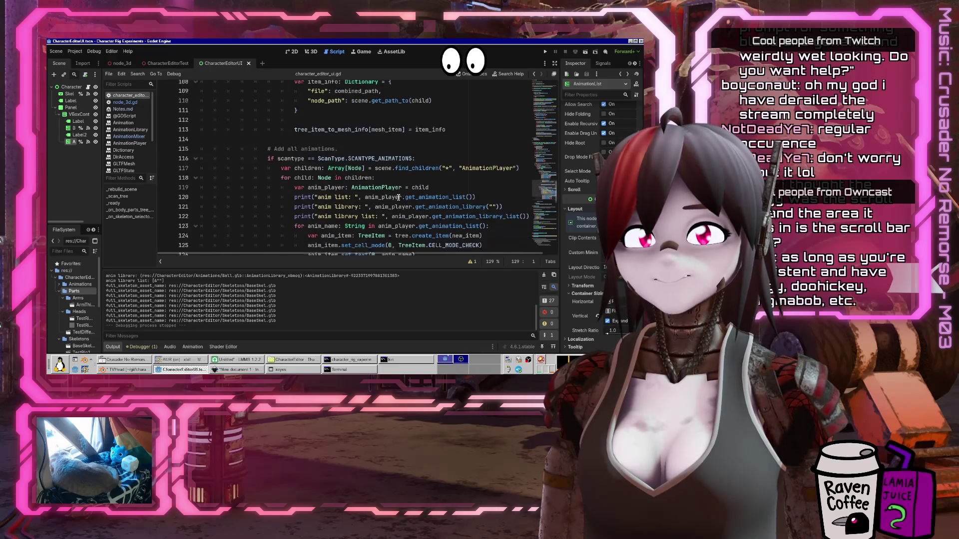
pyautogui.scroll(3, 394, 196)
pyautogui.scroll(3, 394, 196)
pyautogui.click(408, 117)
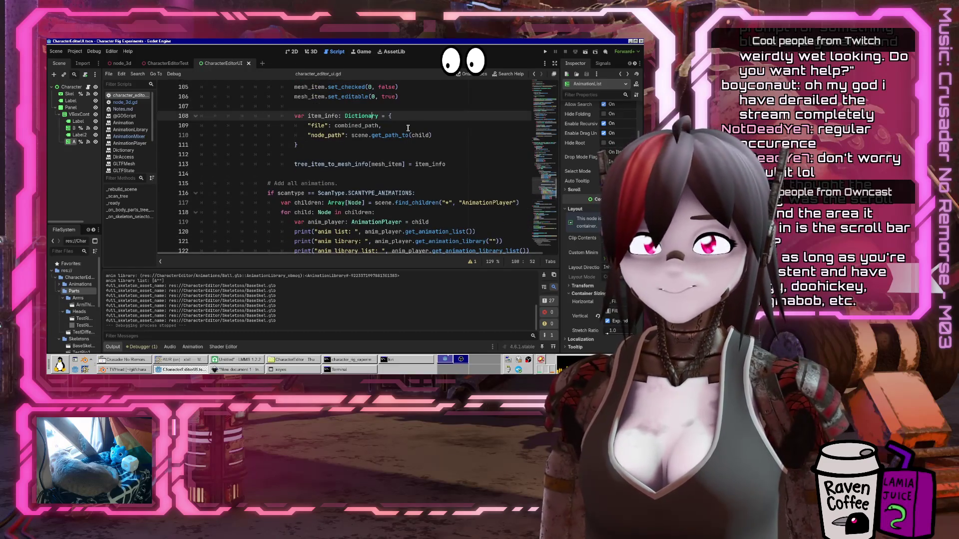
# Paste the item_info dictionary block into the animation loop and indent it under the loop
pyautogui.hotkey('shift', 'Home')
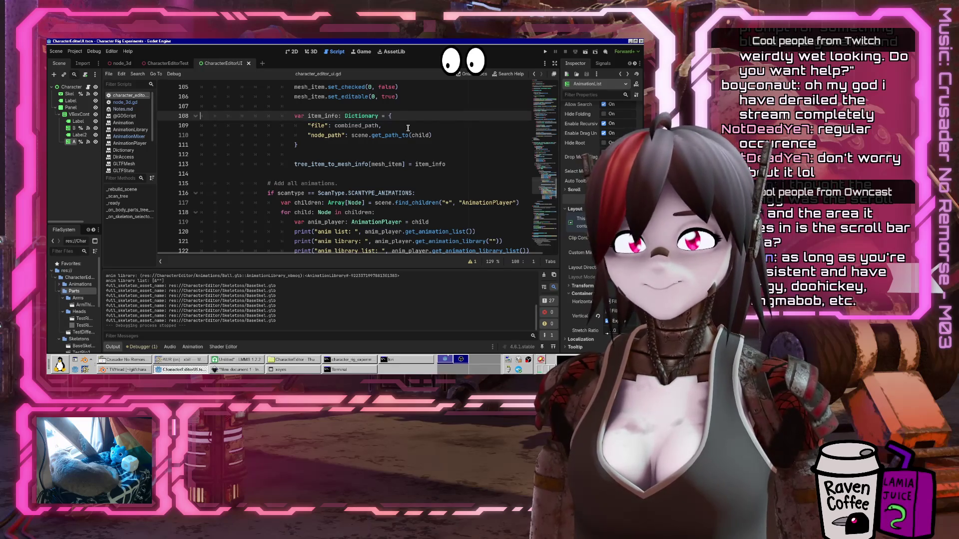
pyautogui.press('Home')
pyautogui.hotkey('shift', 'Down')
pyautogui.press('Down')
pyautogui.press('Down')
pyautogui.press('Down')
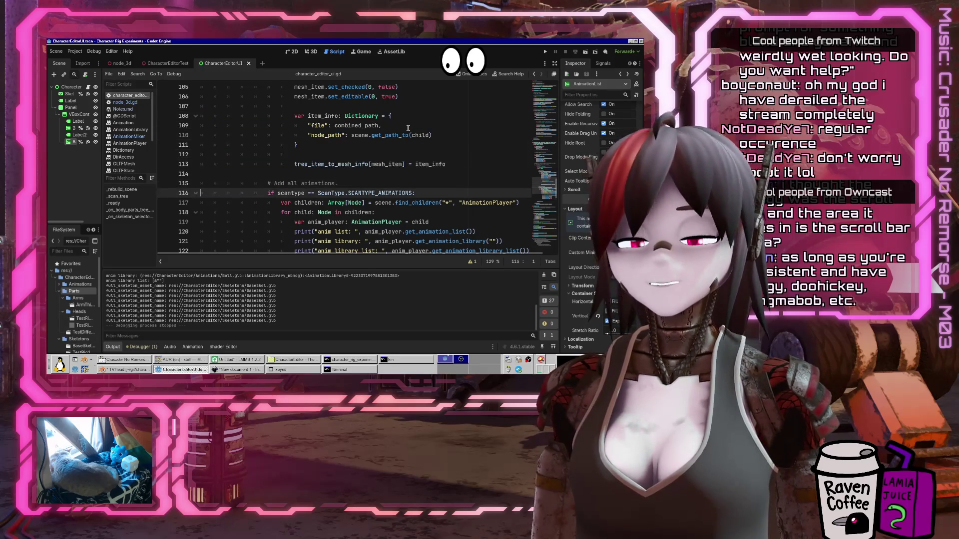
pyautogui.press('Down')
pyautogui.press('Down')
pyautogui.press('End')
pyautogui.press('Return')
pyautogui.press('Return')
pyautogui.hotkey('ctrl', 'v')
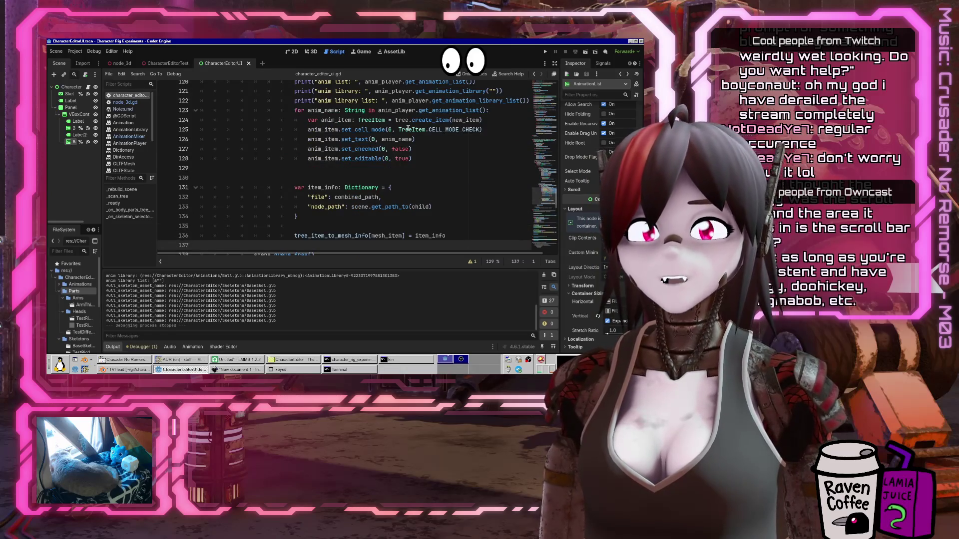
pyautogui.hotkey('shift', 'Up')
pyautogui.hotkey('shift', 'Up')
pyautogui.hotkey('shift', 'Up')
pyautogui.hotkey('shift', 'Up')
pyautogui.hotkey('shift', 'Up')
pyautogui.press('Tab')
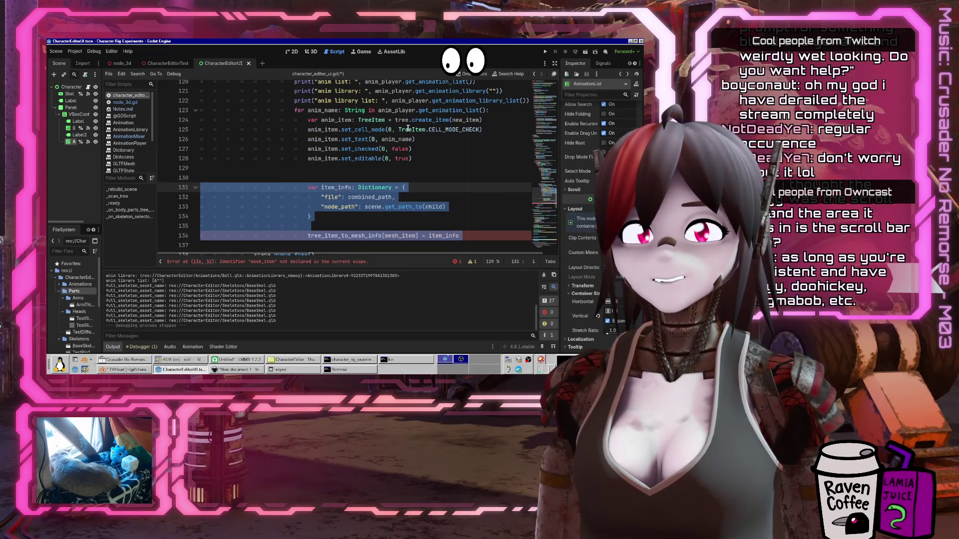
pyautogui.press('Up')
pyautogui.press('Delete')
pyautogui.press('Down')
pyautogui.press('Down')
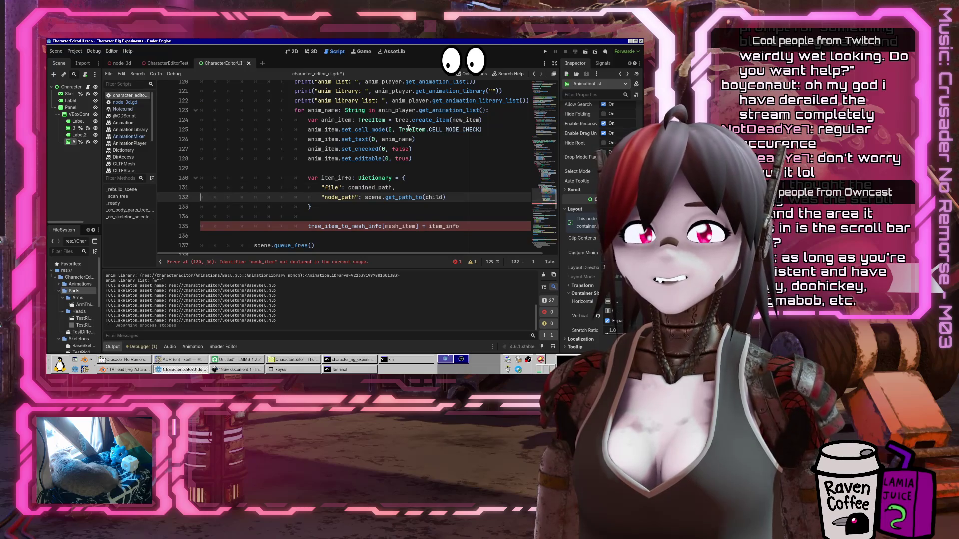
# Save the script and review the pasted dictionary's file entry
pyautogui.click(352, 226)
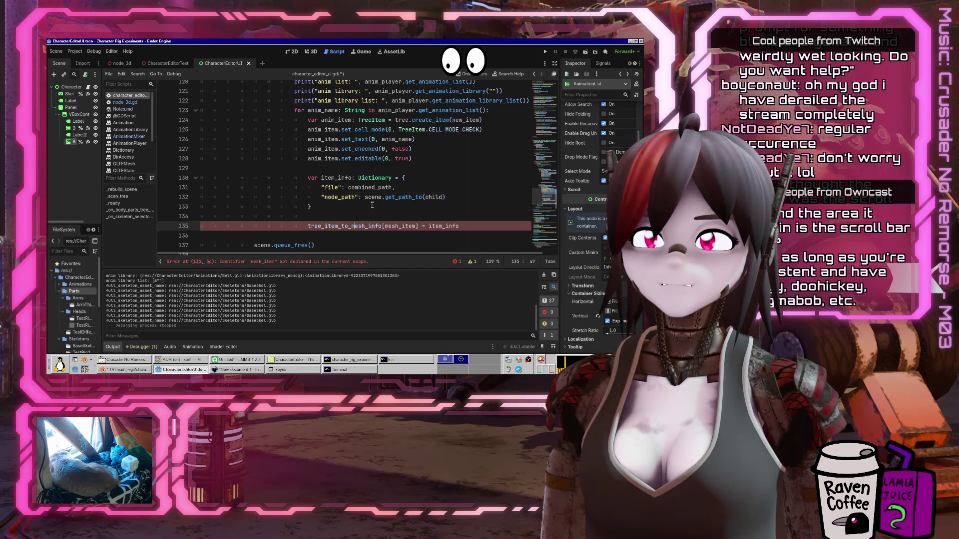
pyautogui.hotkey('ctrl', 's')
pyautogui.click(352, 188)
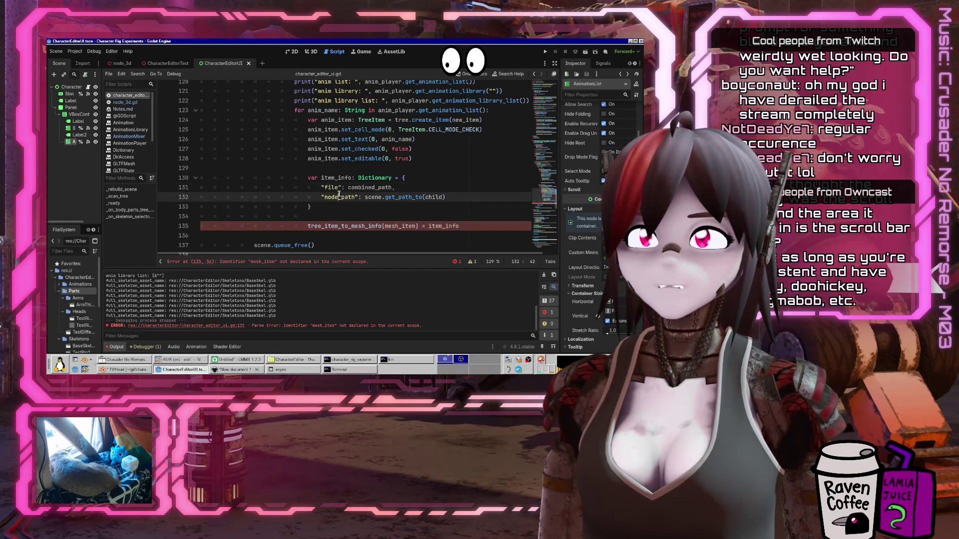
pyautogui.click(394, 187)
pyautogui.scroll(3, 395, 170)
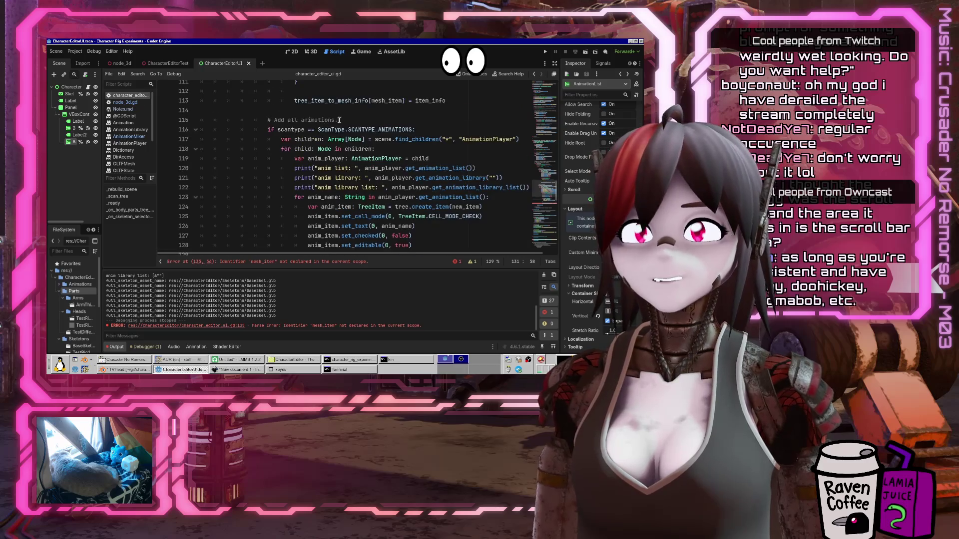
pyautogui.scroll(-2, 395, 150)
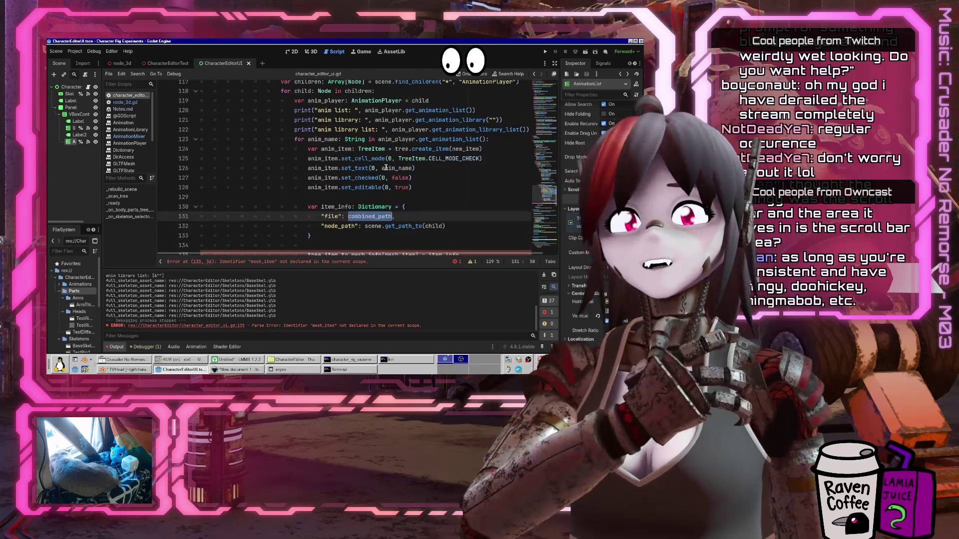
# Replace the node_path entry with animation_name: anim_name and save
pyautogui.click(321, 226)
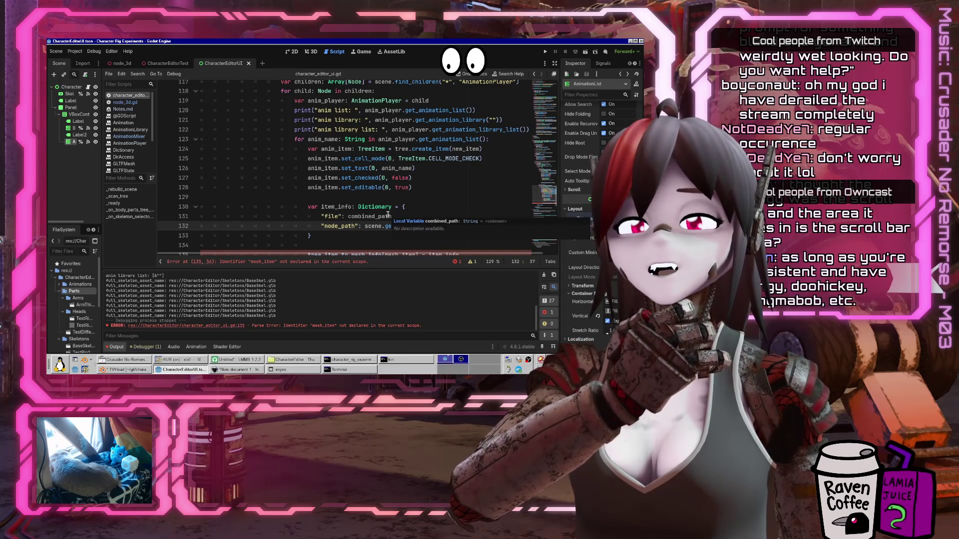
pyautogui.doubleClick(340, 226)
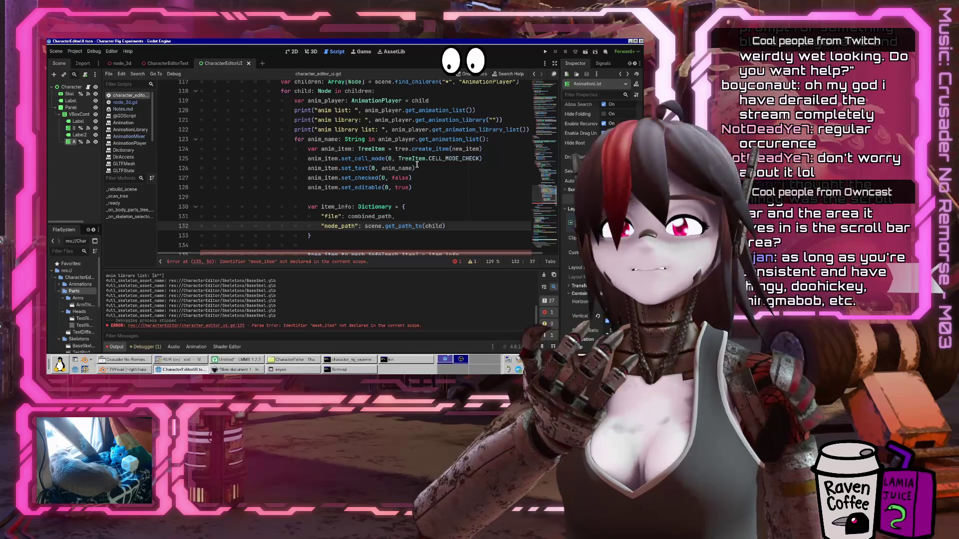
pyautogui.write('animation_name')
pyautogui.press('Right')
pyautogui.press('Right')
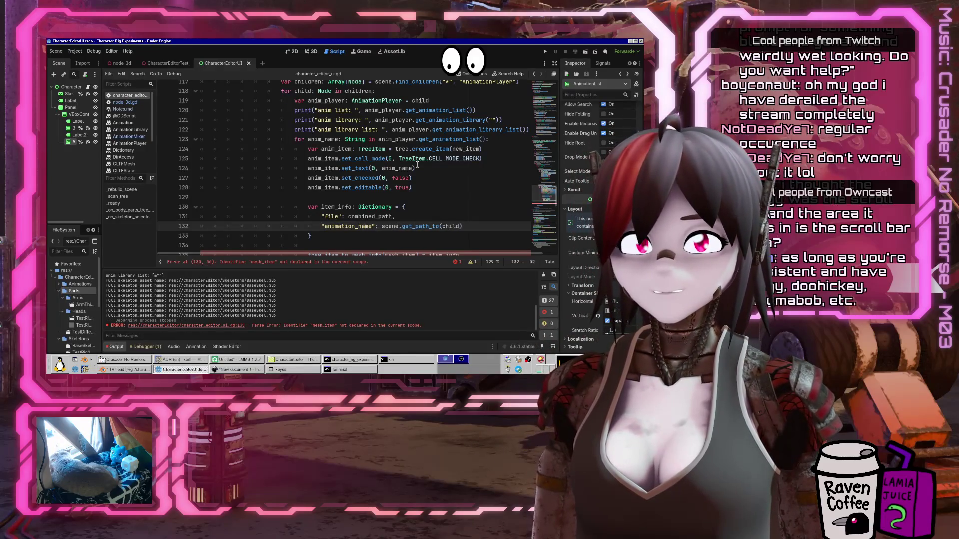
pyautogui.hotkey('shift', 'End')
pyautogui.write('anim_name')
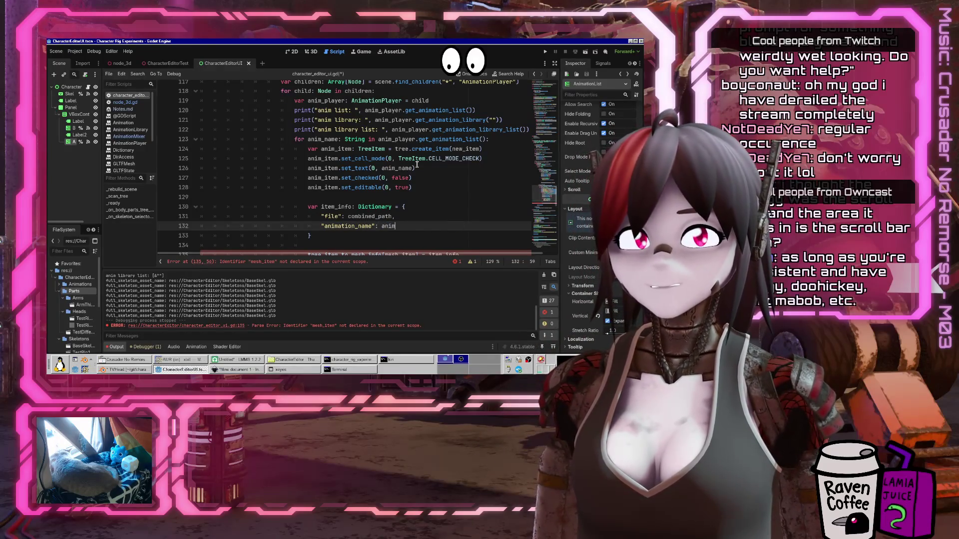
pyautogui.hotkey('ctrl', 's')
# Key tree_item_to_mesh_info by anim_item instead of mesh_item and save
pyautogui.scroll(-3, 345, 168)
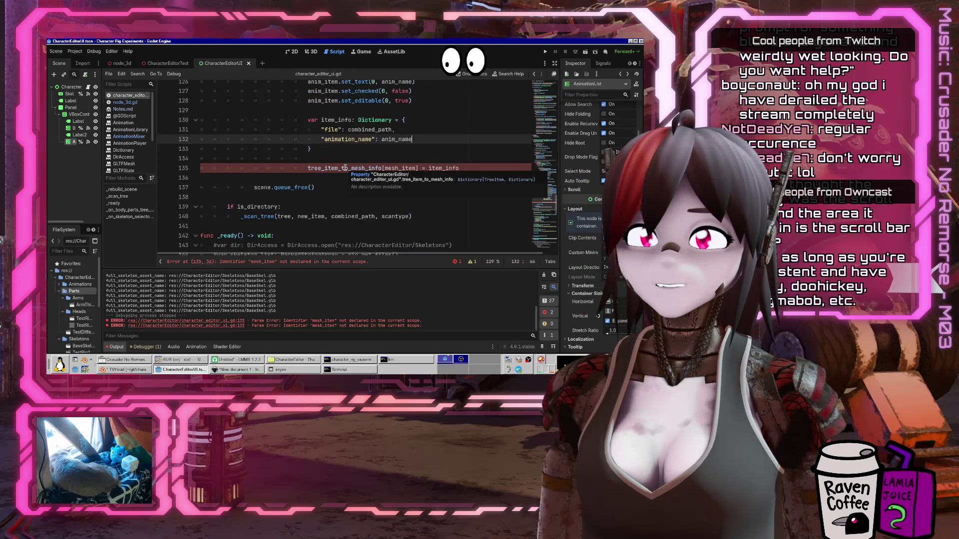
pyautogui.click(384, 168)
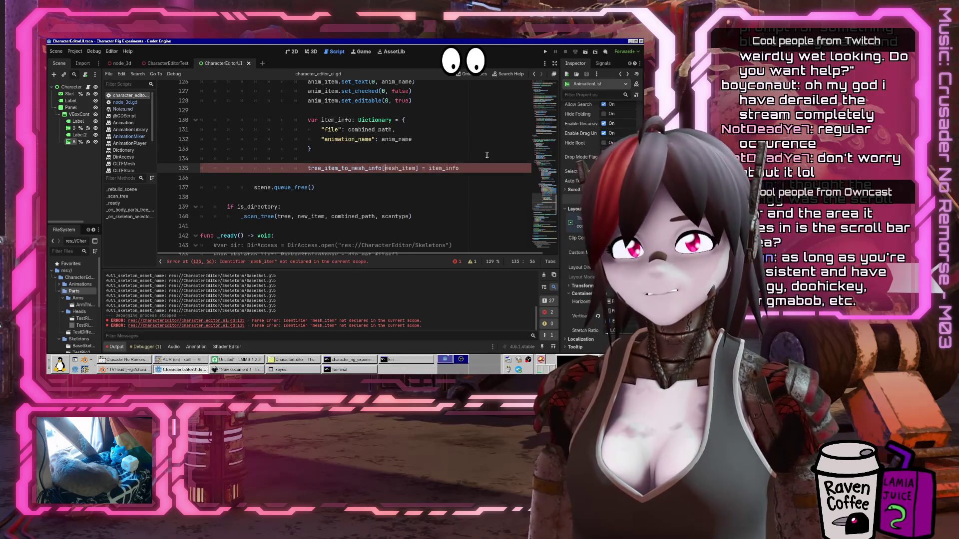
pyautogui.press('Delete')
pyautogui.press('Delete')
pyautogui.press('Delete')
pyautogui.write('anim')
pyautogui.hotkey('ctrl', 's')
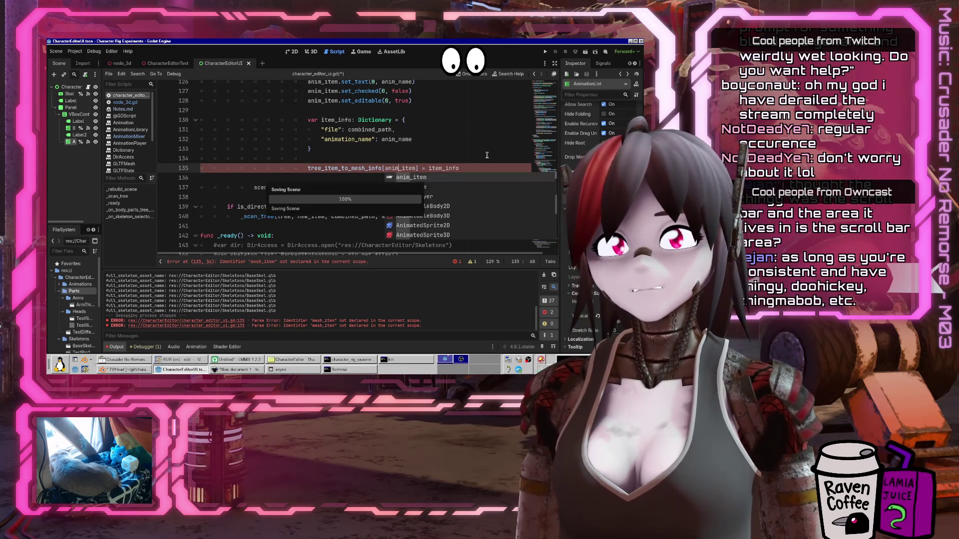
pyautogui.click(393, 155)
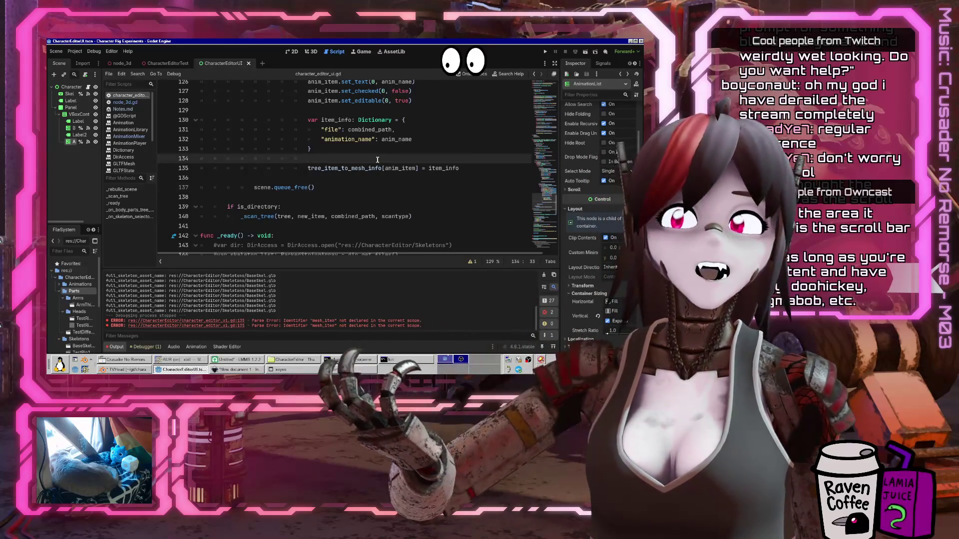
pyautogui.press('Up')
pyautogui.press('Up')
pyautogui.press('Home')
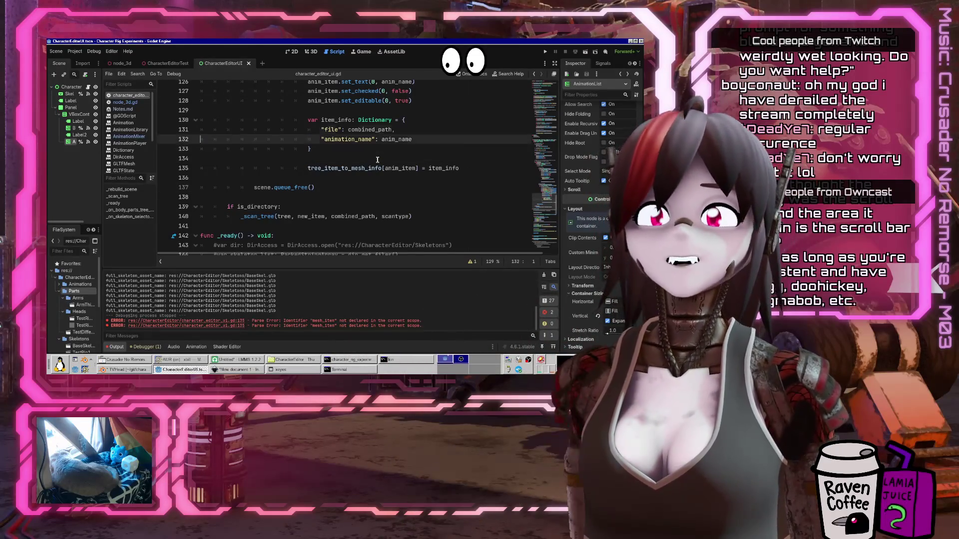
pyautogui.press('Up')
pyautogui.press('Up')
pyautogui.press('Up')
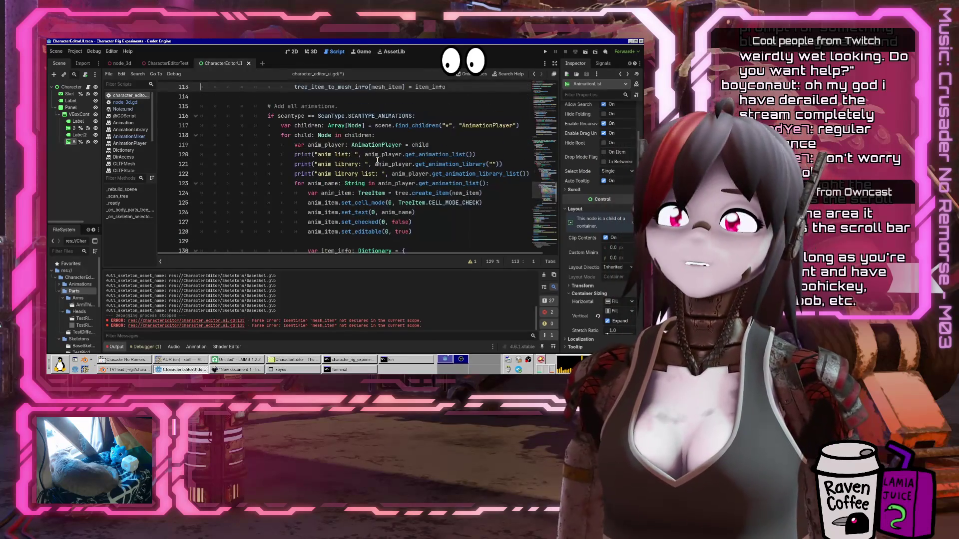
pyautogui.press('Up')
pyautogui.press('Up')
pyautogui.press('Up')
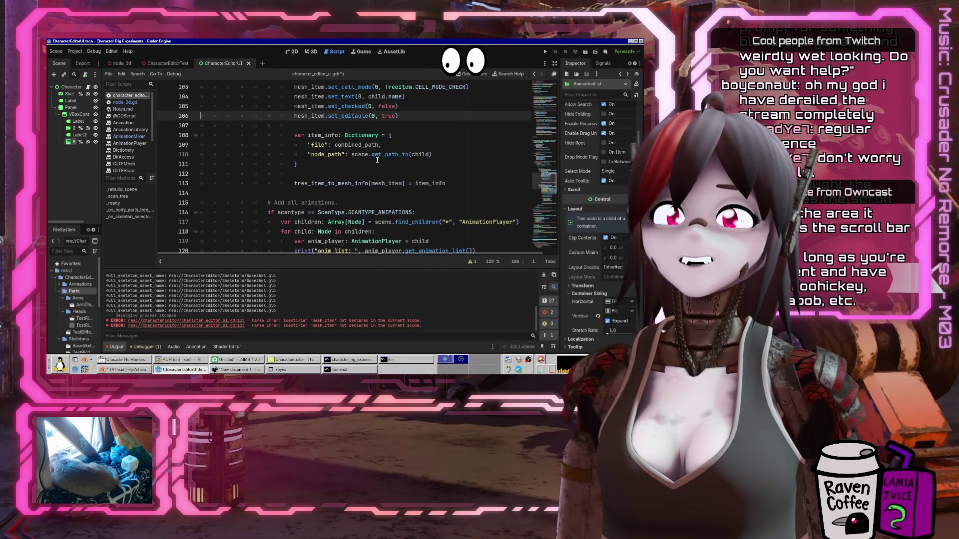
pyautogui.press('Down')
pyautogui.press('Down')
pyautogui.press('Down')
pyautogui.hotkey('shift', 'End')
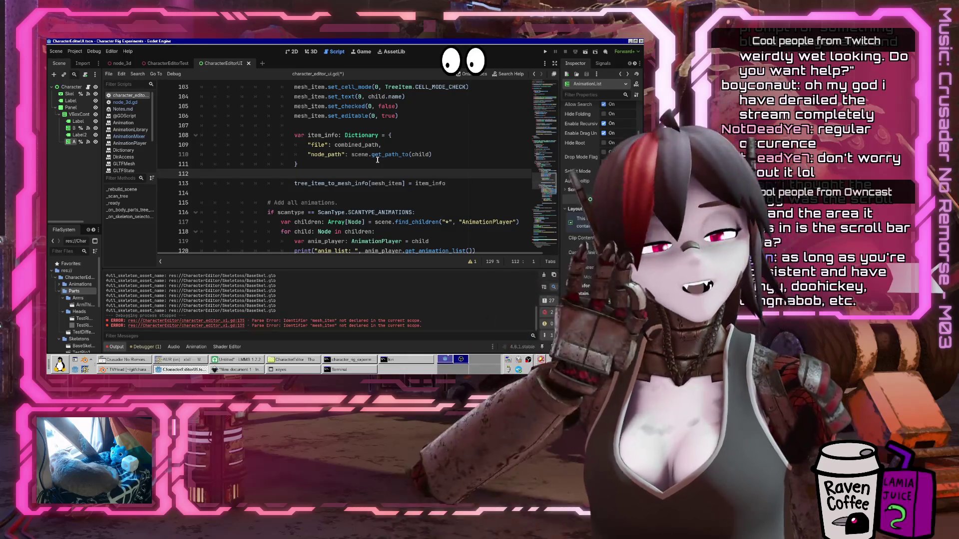
pyautogui.press('Up')
pyautogui.press('Up')
pyautogui.press('Up')
pyautogui.press('Up')
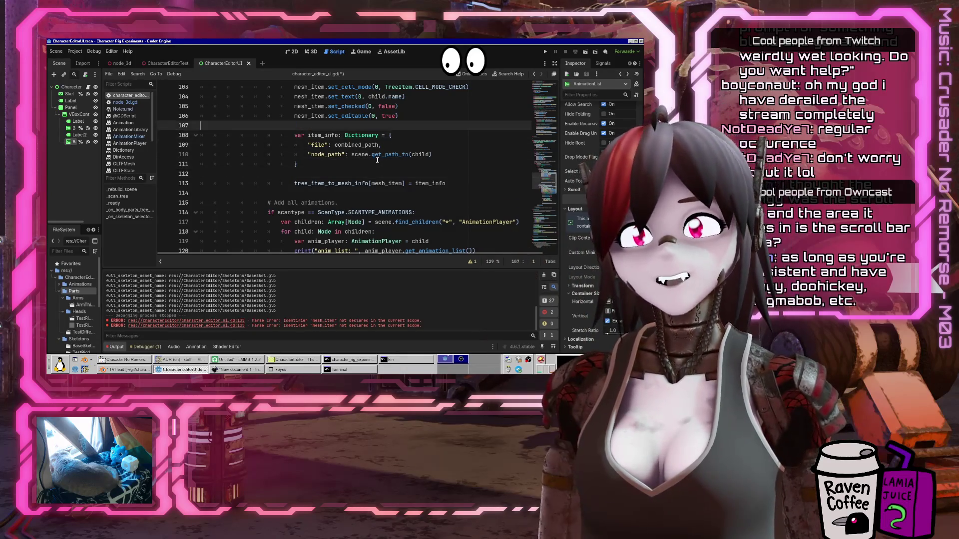
pyautogui.scroll(8, 370, 144)
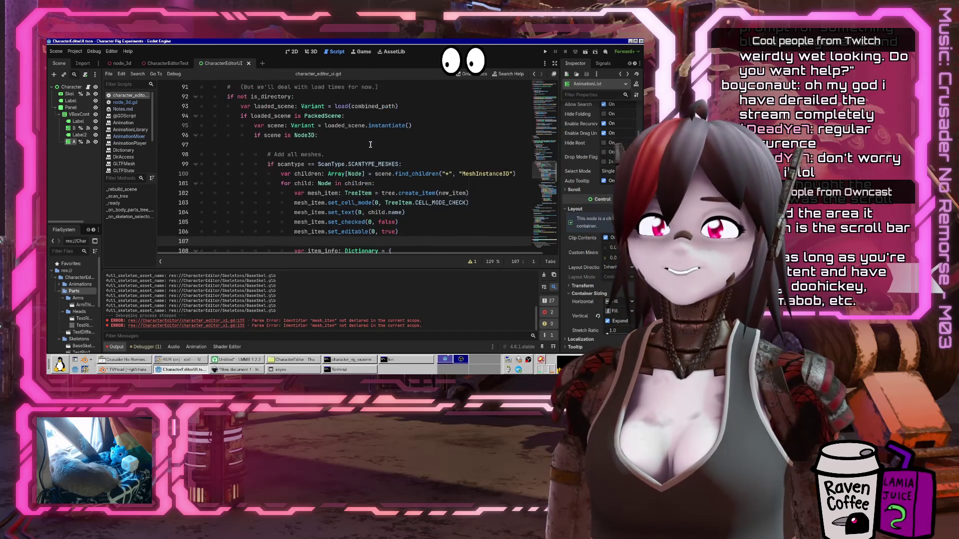
pyautogui.scroll(5, 370, 144)
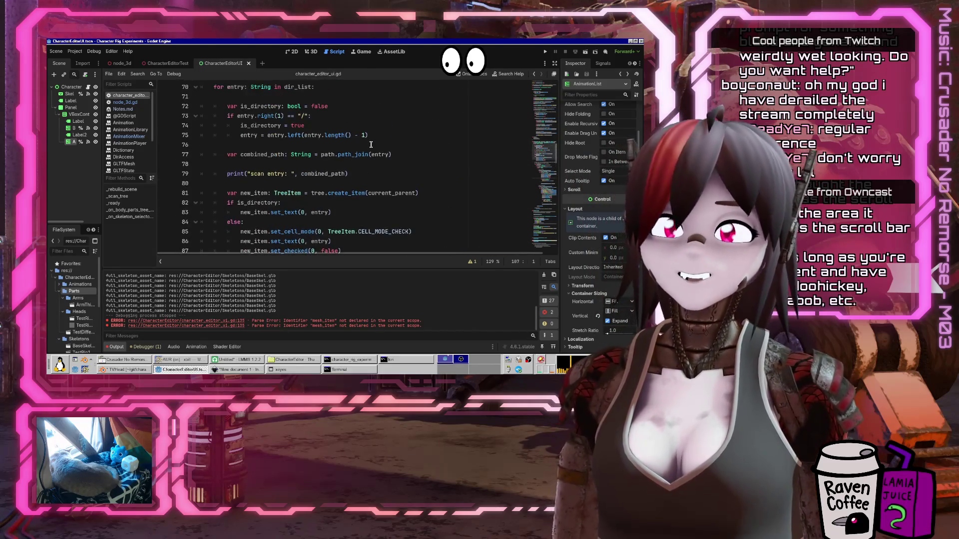
pyautogui.scroll(-17, 370, 144)
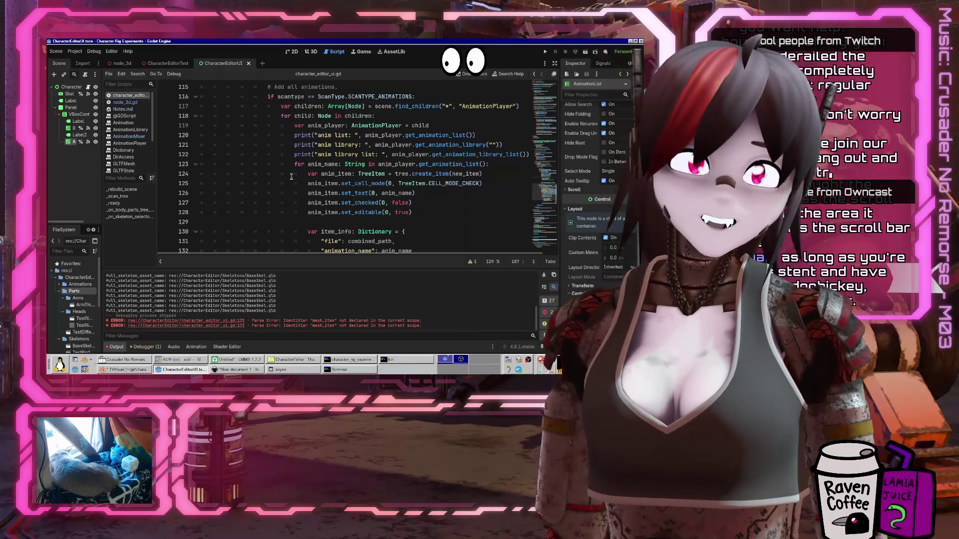
pyautogui.scroll(-5, 360, 150)
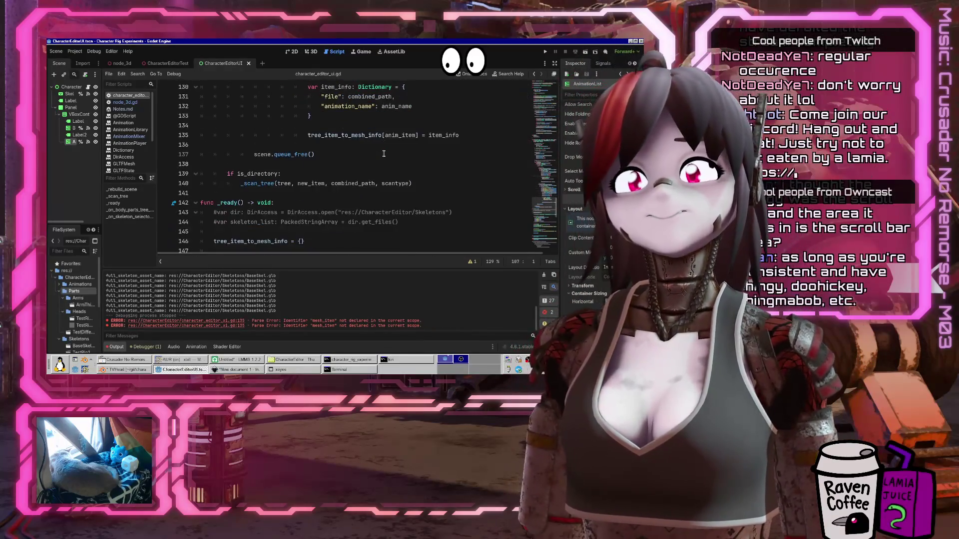
pyautogui.click(366, 156)
pyautogui.scroll(2, 365, 158)
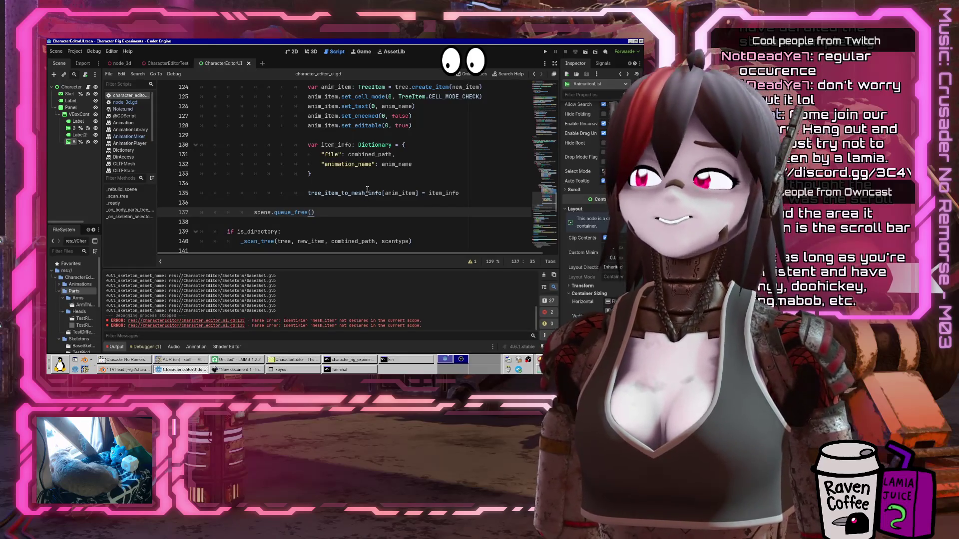
pyautogui.moveTo(367, 189)
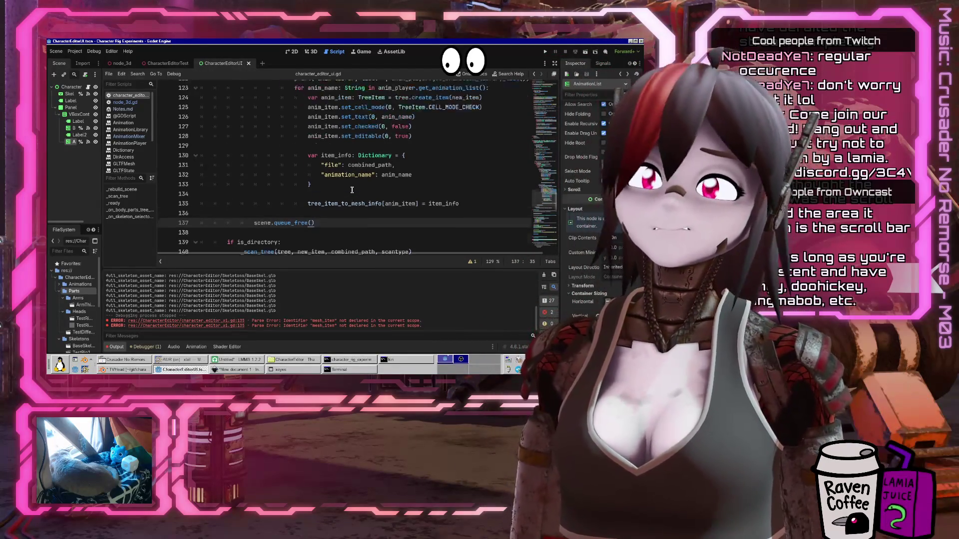
pyautogui.scroll(10, 352, 190)
pyautogui.scroll(8, 352, 189)
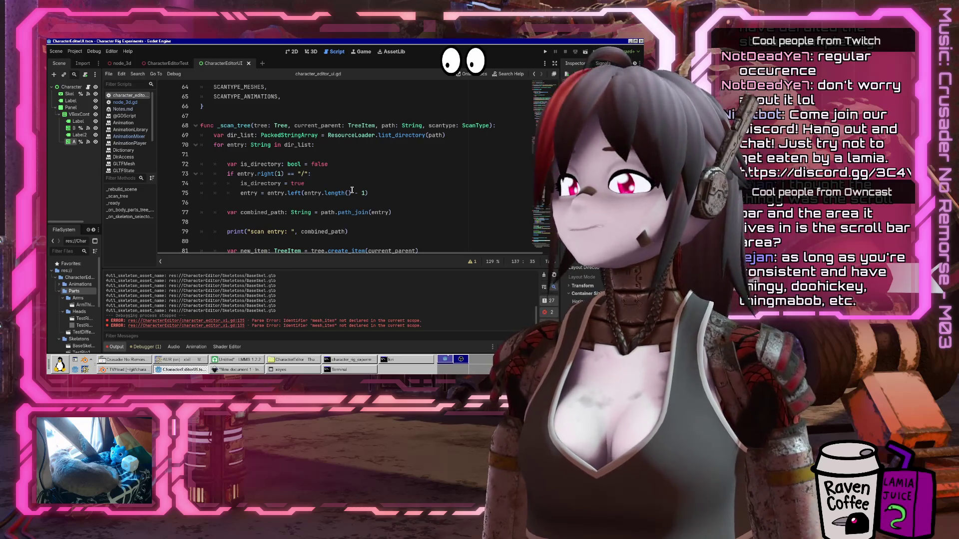
pyautogui.scroll(19, 352, 190)
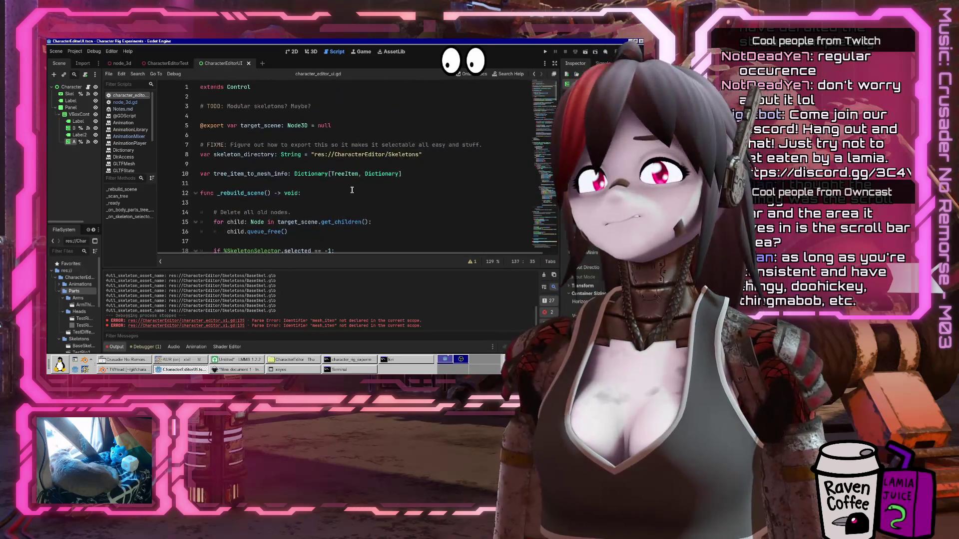
pyautogui.scroll(-20, 352, 190)
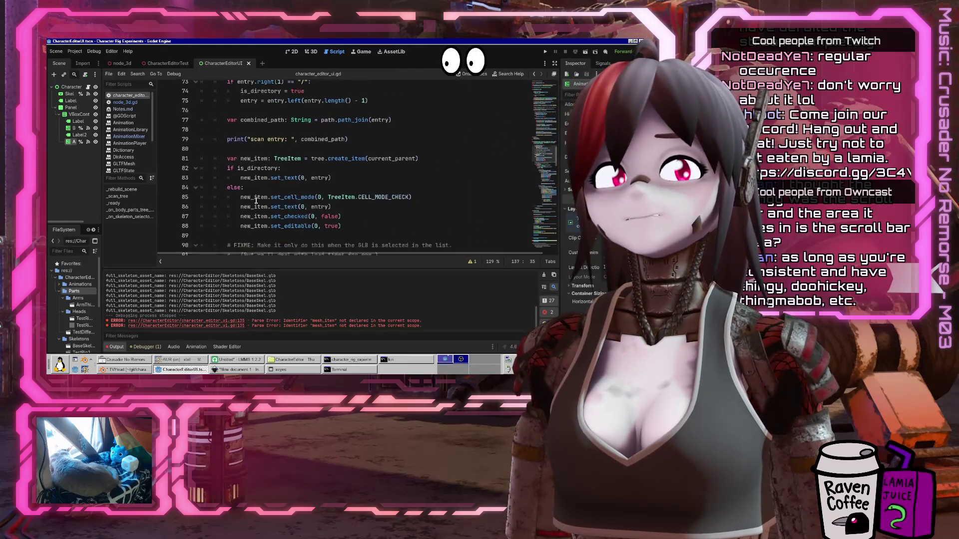
pyautogui.scroll(-10, 257, 200)
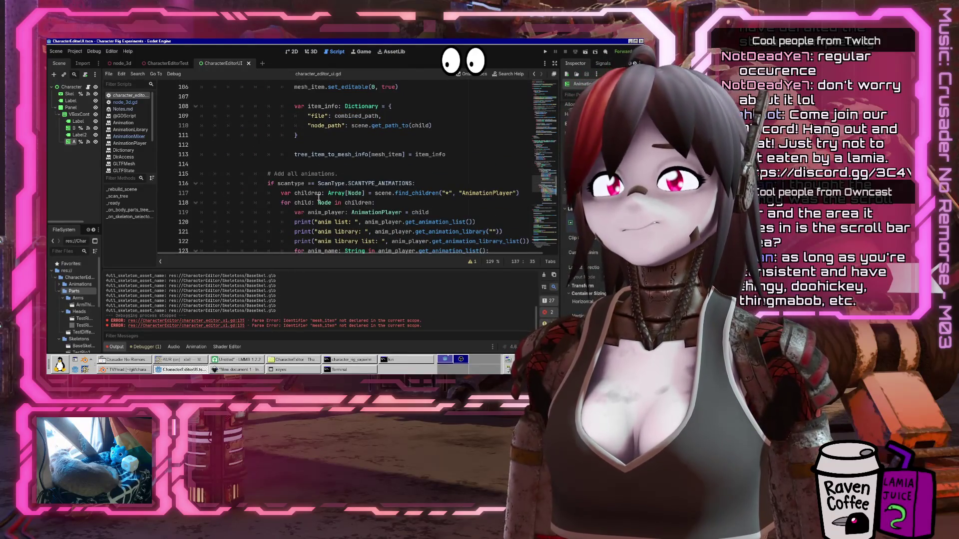
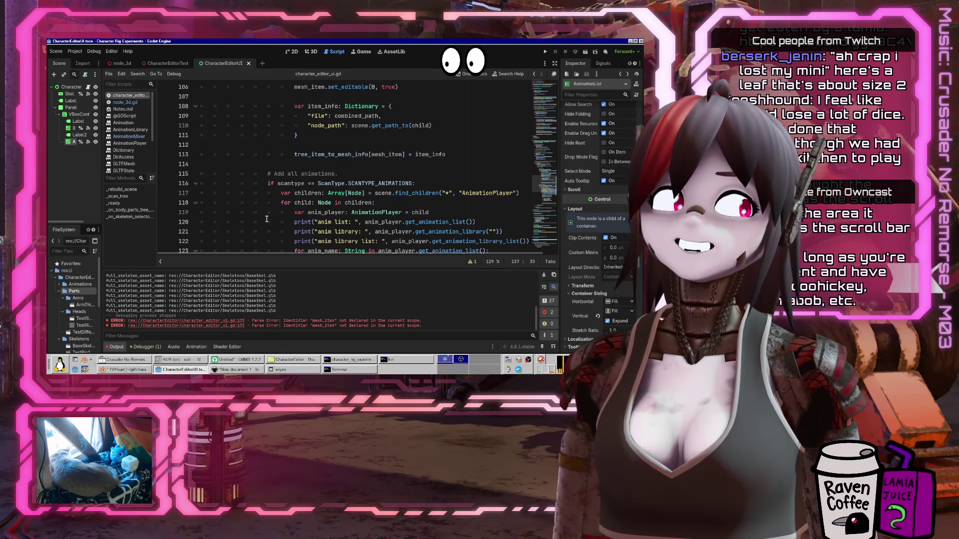
# Replace the leading indentation of line 128's set_editable call with tabs
pyautogui.scroll(-3, 312, 214)
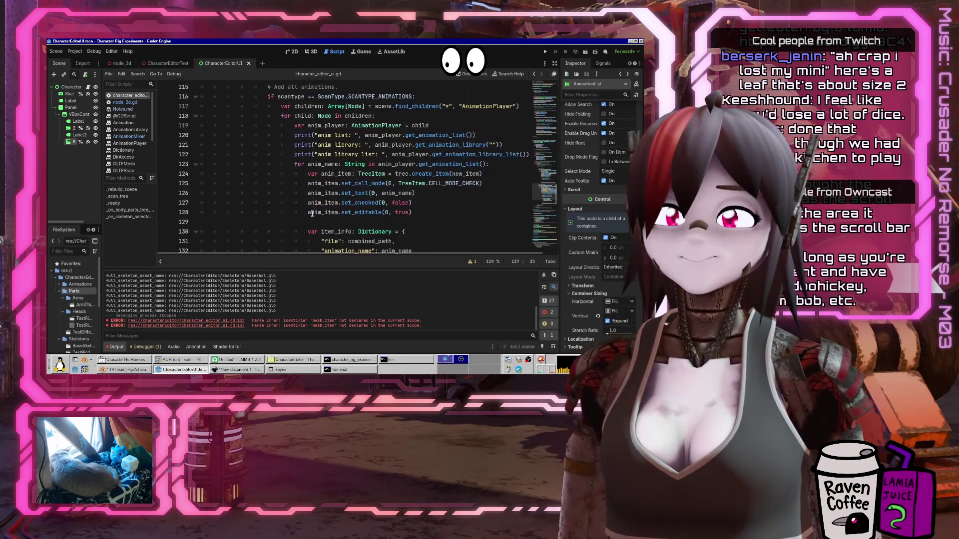
pyautogui.click(298, 221)
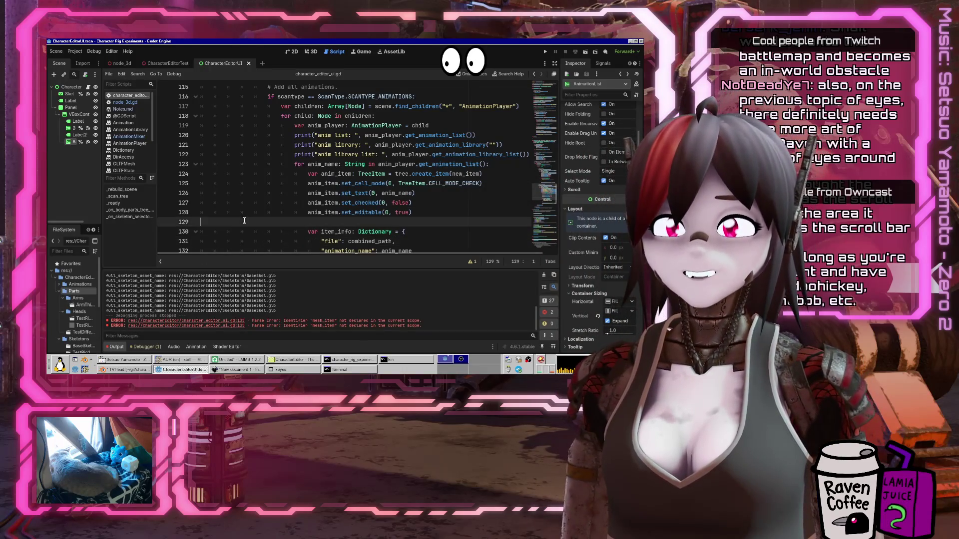
pyautogui.press('Up')
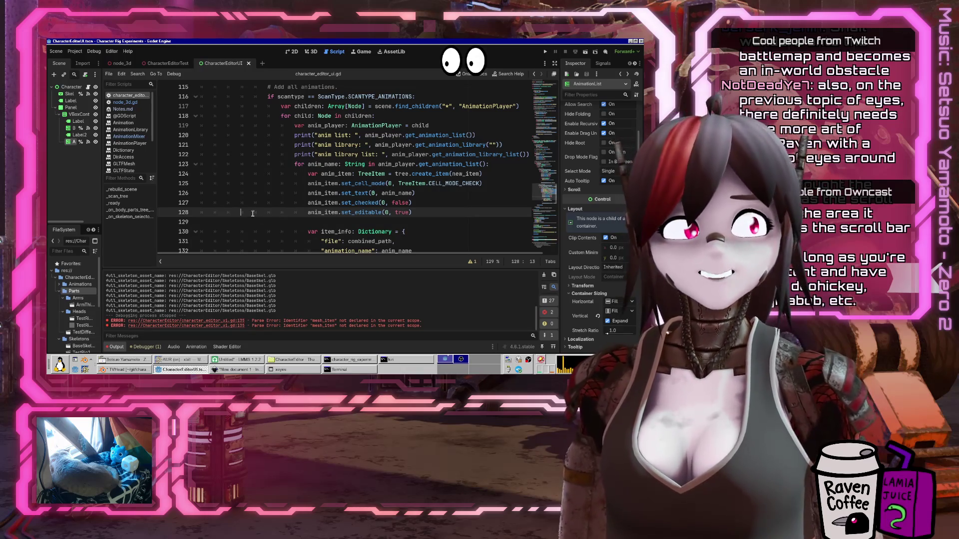
pyautogui.moveTo(267, 212); pyautogui.dragTo(239, 211)
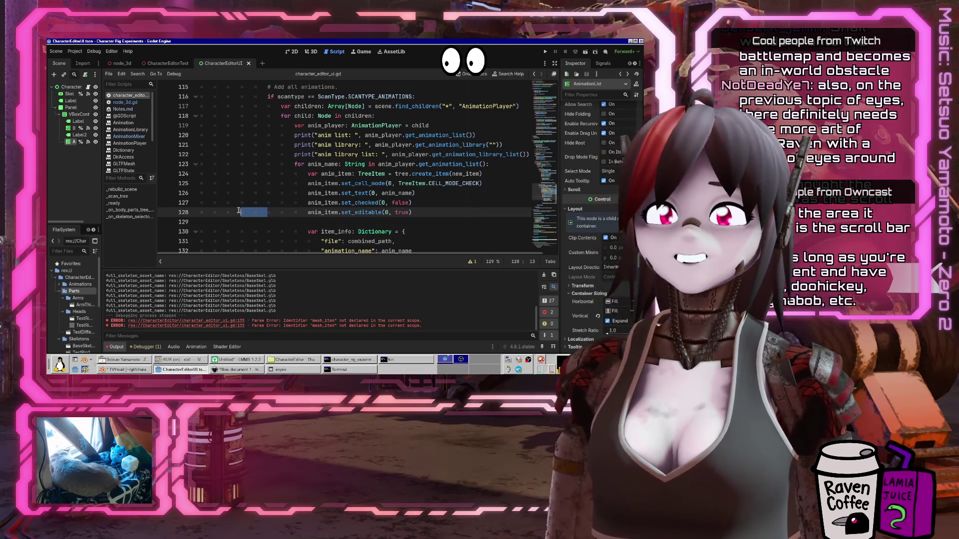
pyautogui.press('Tab')
pyautogui.press('Tab')
pyautogui.press('Up')
pyautogui.scroll(1, 270, 198)
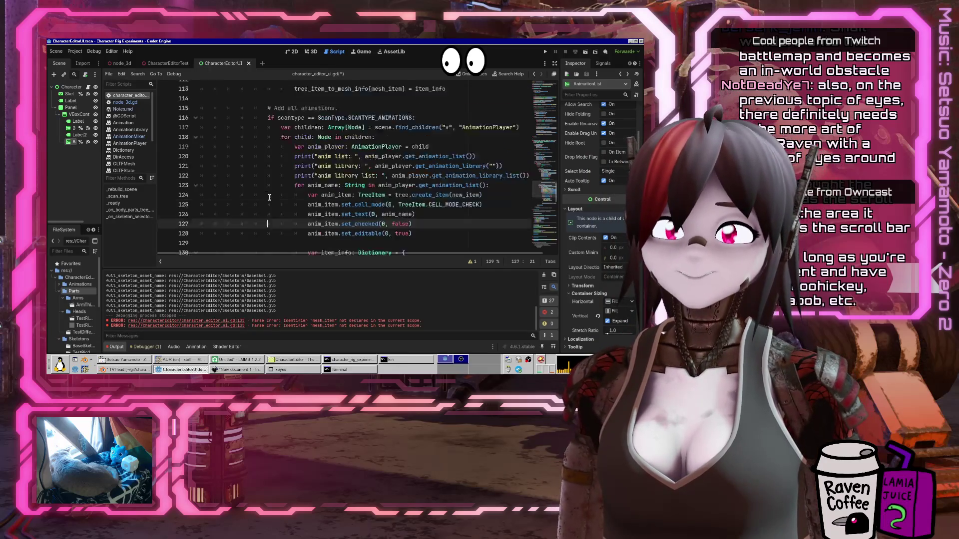
pyautogui.scroll(9, 270, 197)
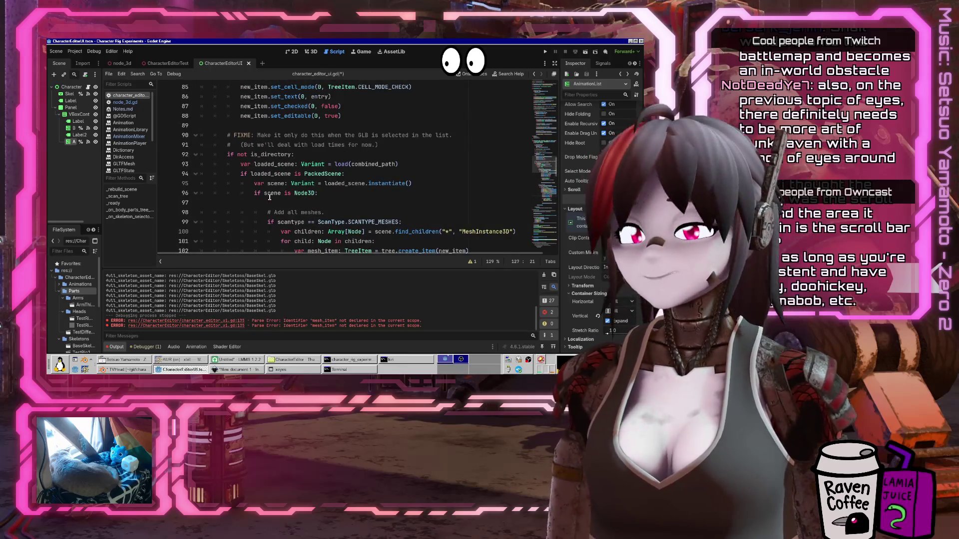
pyautogui.scroll(-7, 262, 209)
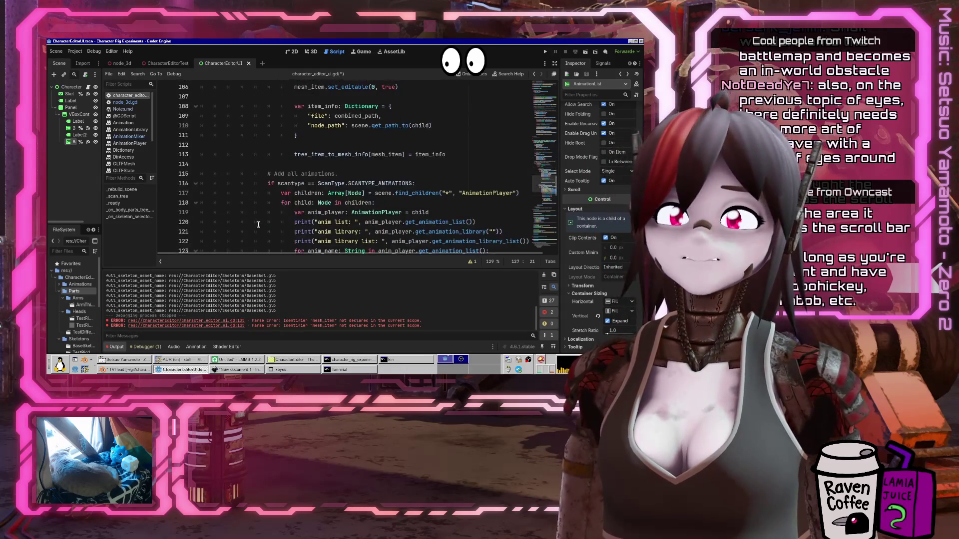
pyautogui.scroll(-7, 258, 224)
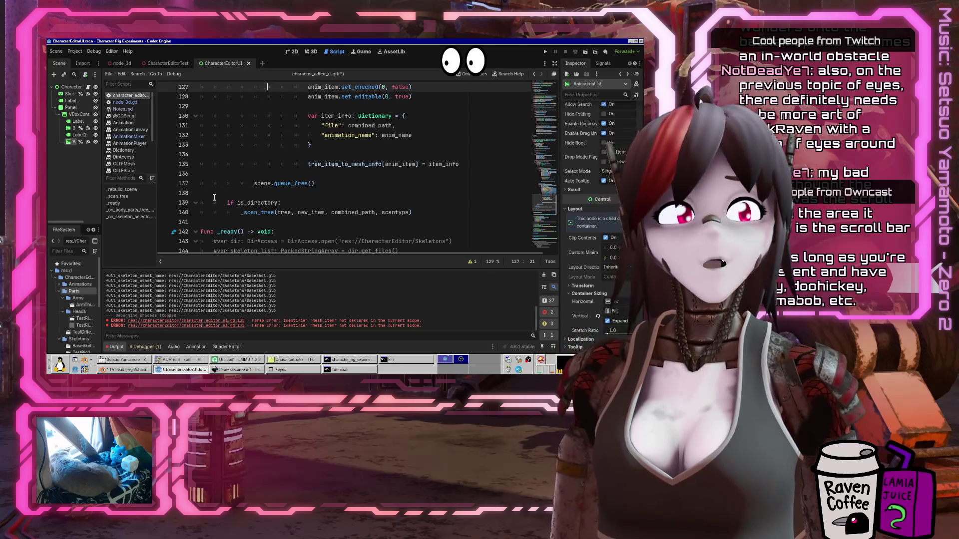
# Review the animation code around line 134, then bring the LMMS window forward
pyautogui.click(309, 155)
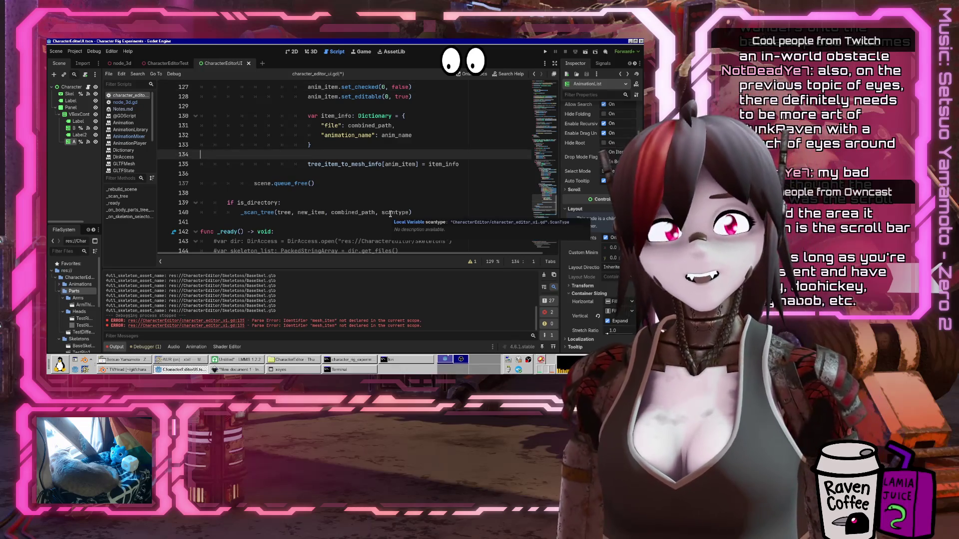
pyautogui.scroll(5, 374, 189)
pyautogui.scroll(-3, 374, 188)
pyautogui.scroll(5, 370, 187)
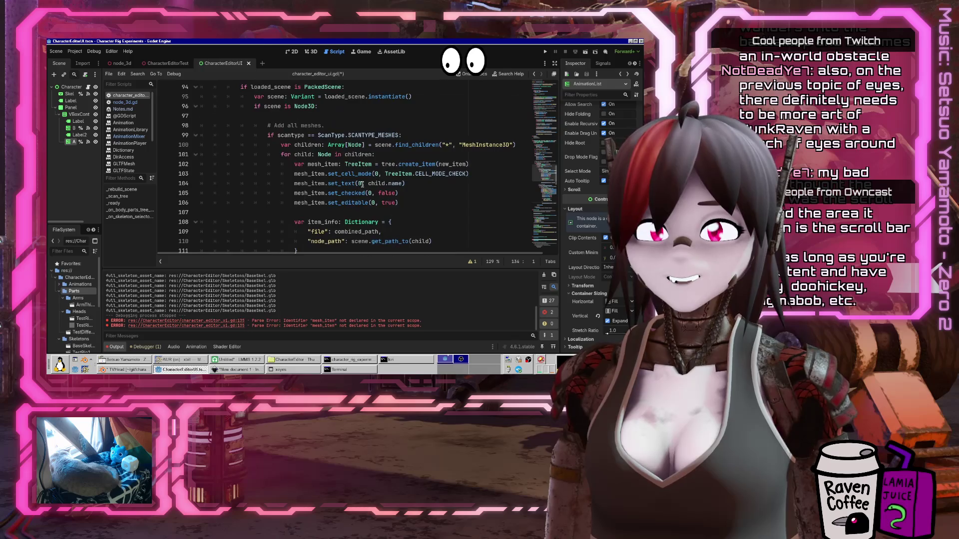
pyautogui.scroll(-3, 362, 184)
pyautogui.scroll(-1, 357, 178)
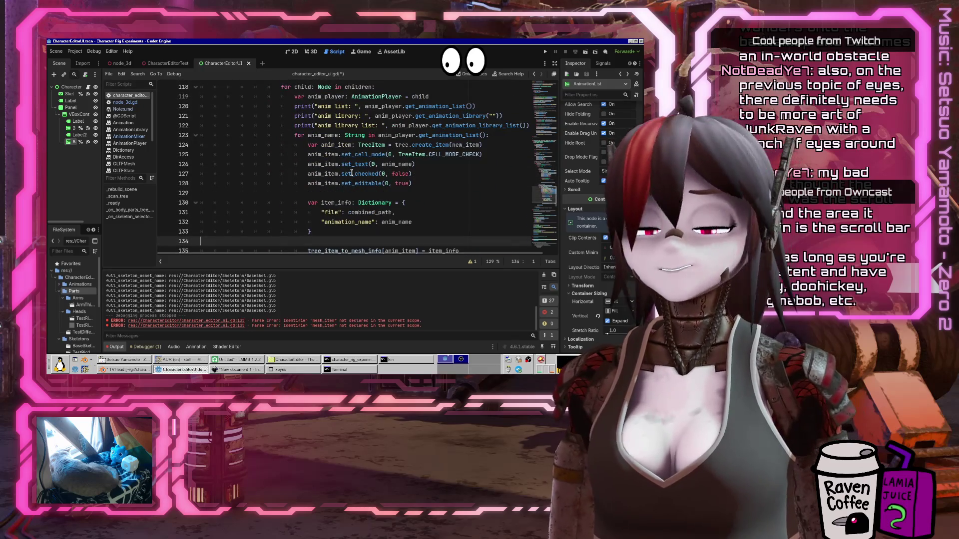
pyautogui.moveTo(350, 176)
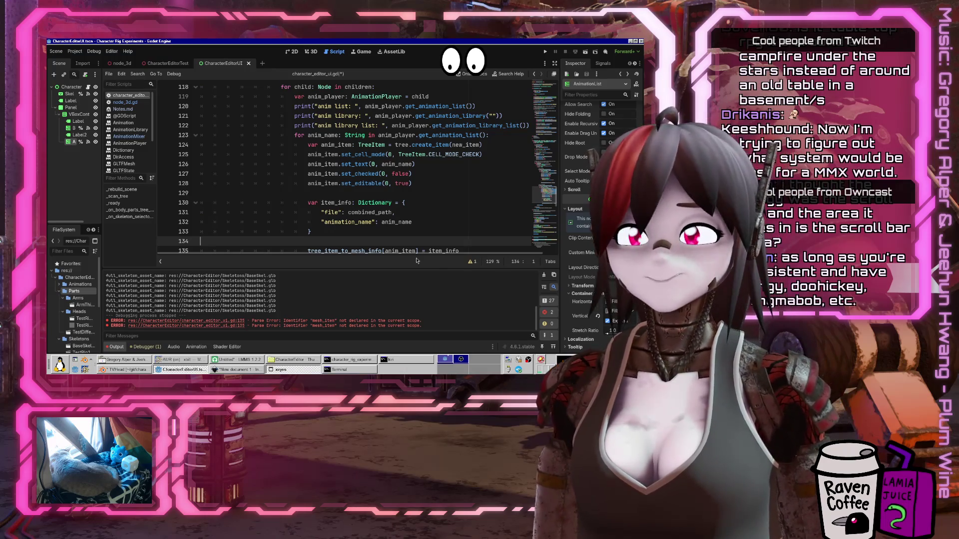
pyautogui.click(226, 363)
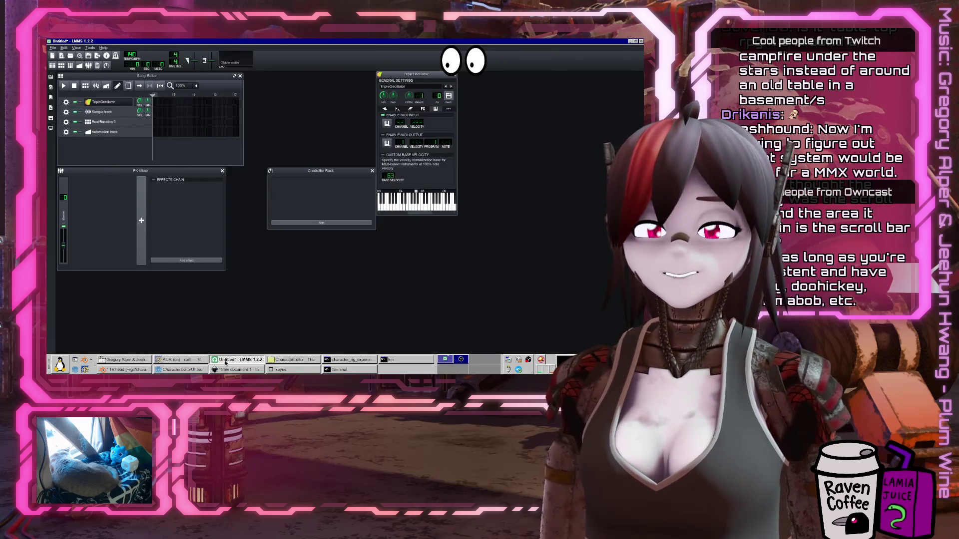
# Close the LMMS window from its taskbar entry and discard the untitled project's changes
pyautogui.click(226, 363)
pyautogui.rightClick(225, 364)
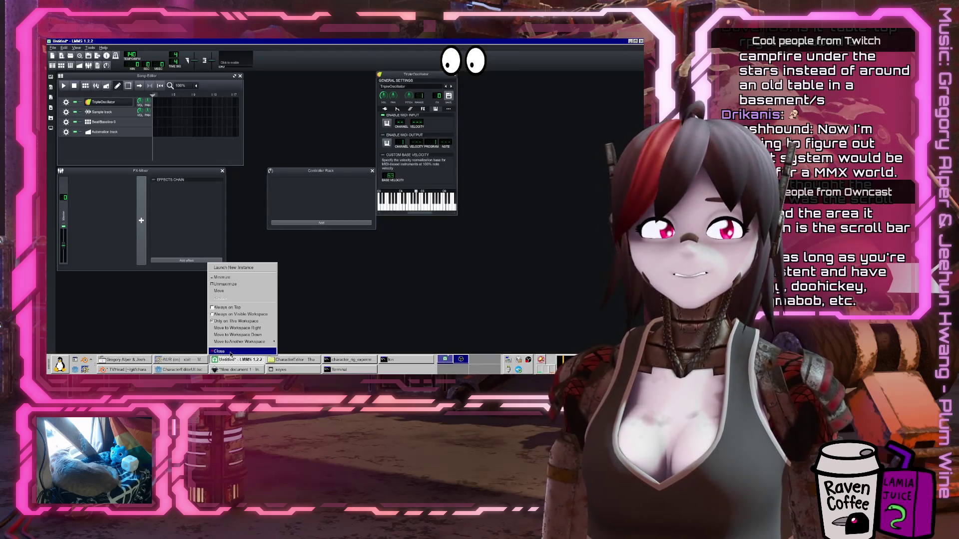
pyautogui.click(230, 352)
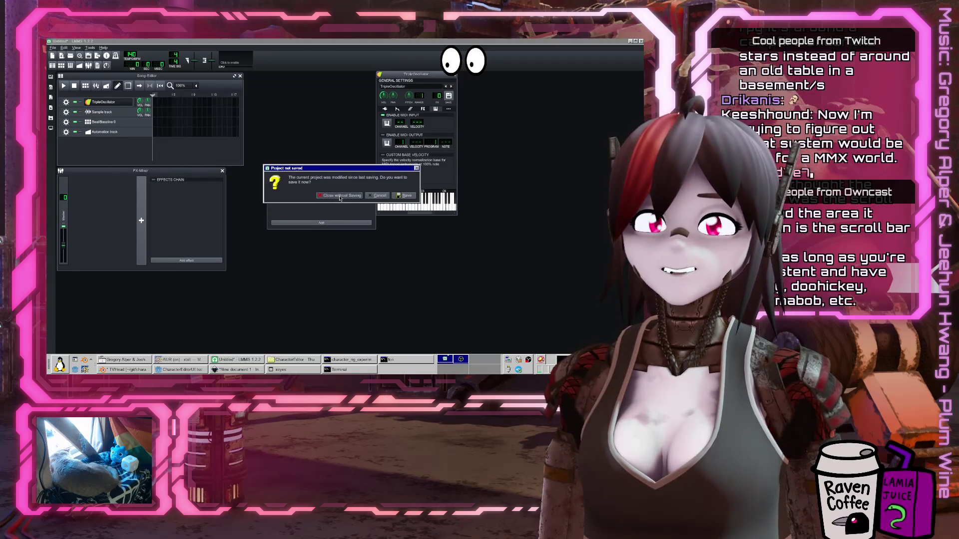
pyautogui.click(338, 194)
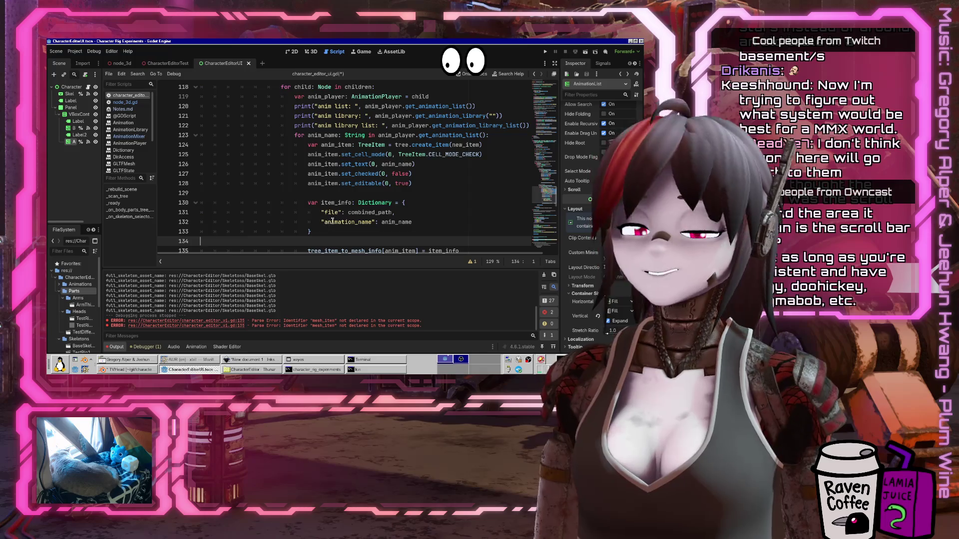
# Collapse the Output log to enlarge the code area, then review the script up to line 130
pyautogui.scroll(4, 332, 220)
pyautogui.click(118, 347)
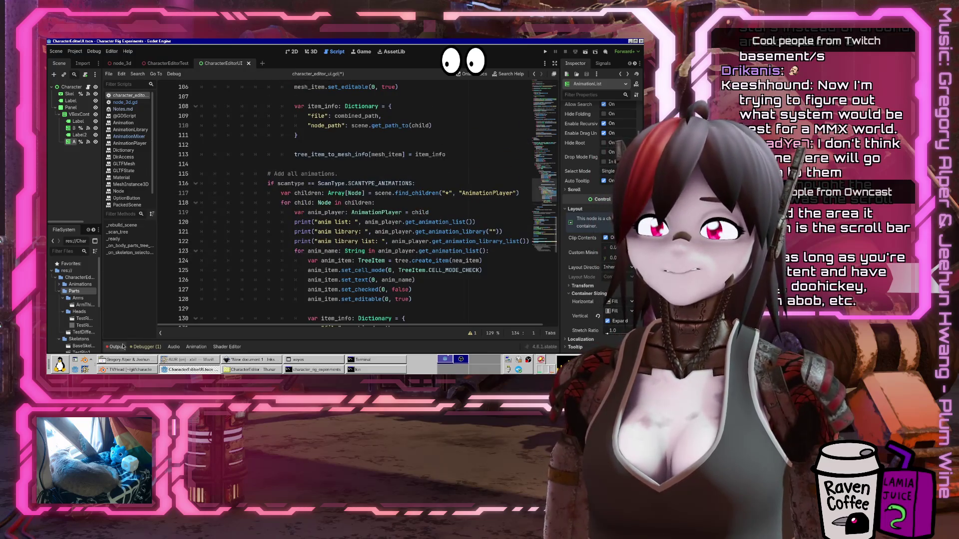
pyautogui.scroll(-4, 309, 260)
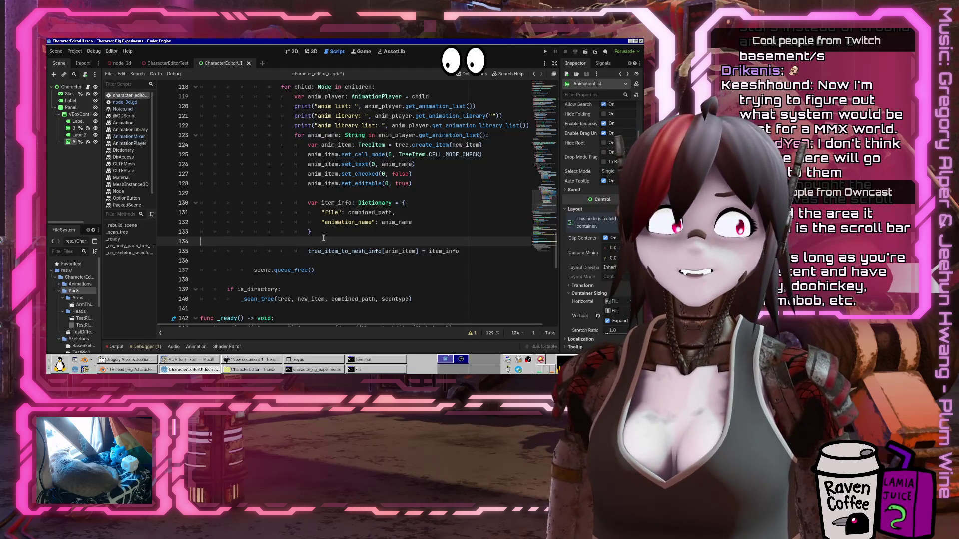
pyautogui.scroll(3, 350, 229)
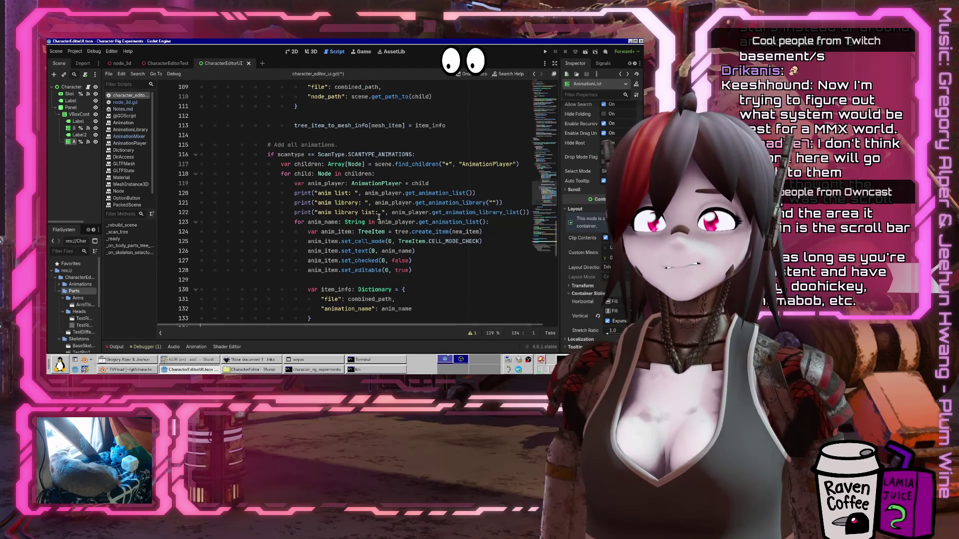
pyautogui.scroll(3, 375, 220)
pyautogui.scroll(6, 371, 223)
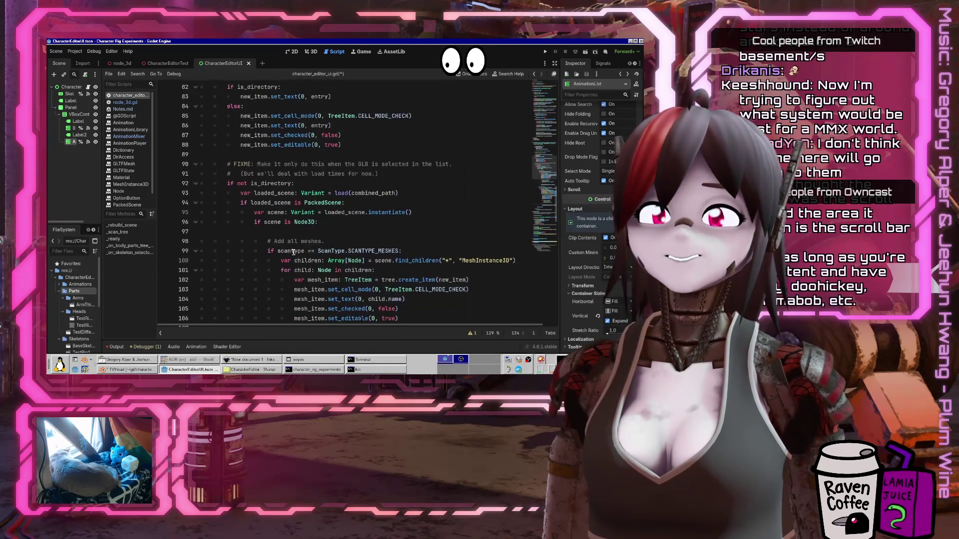
pyautogui.scroll(2, 269, 242)
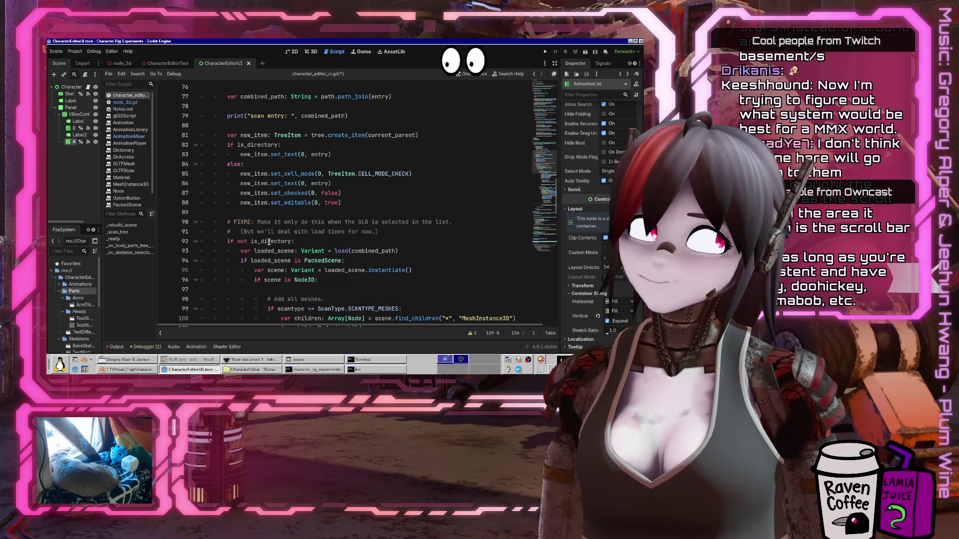
pyautogui.scroll(2, 269, 242)
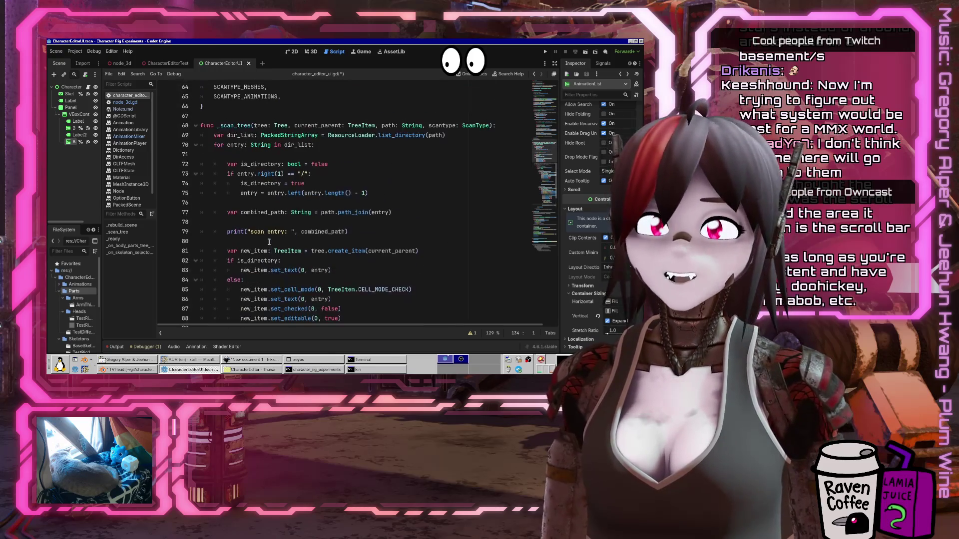
pyautogui.scroll(-2, 268, 242)
pyautogui.scroll(-12, 269, 242)
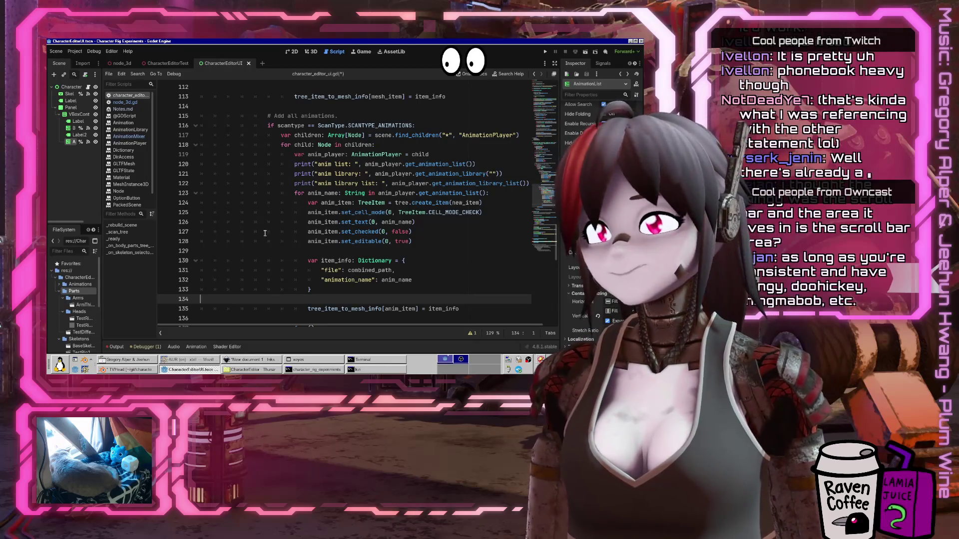
pyautogui.click(377, 260)
pyautogui.scroll(-4, 384, 295)
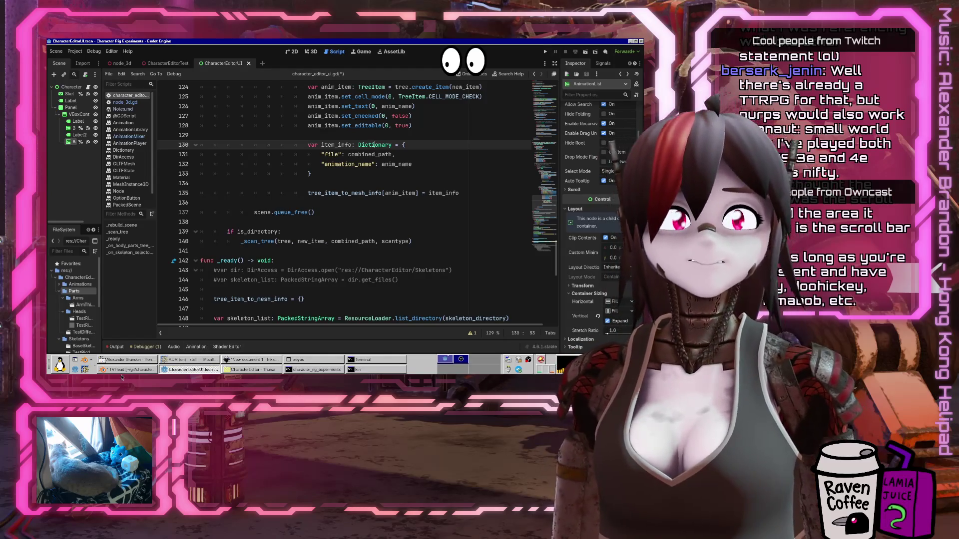
pyautogui.scroll(6, 313, 239)
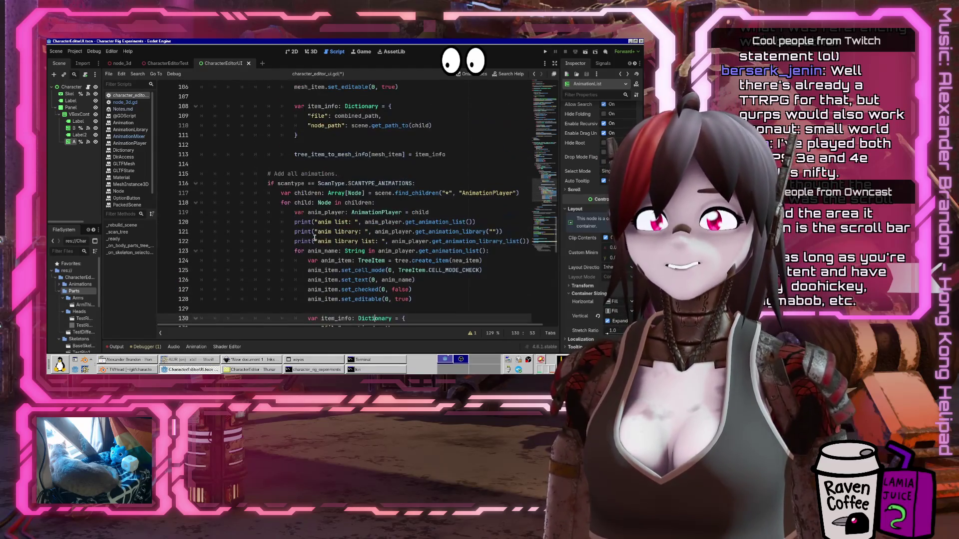
pyautogui.scroll(-4, 327, 215)
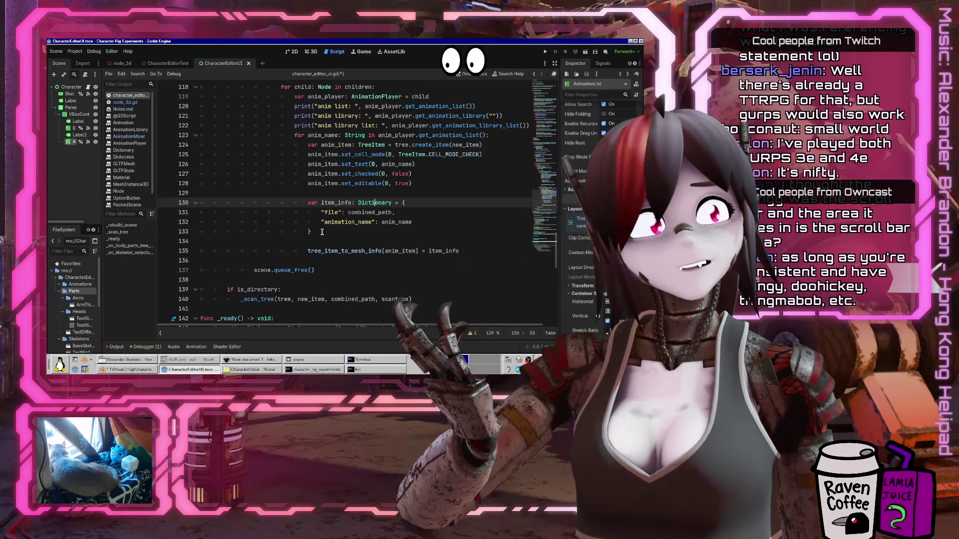
pyautogui.scroll(-14, 322, 232)
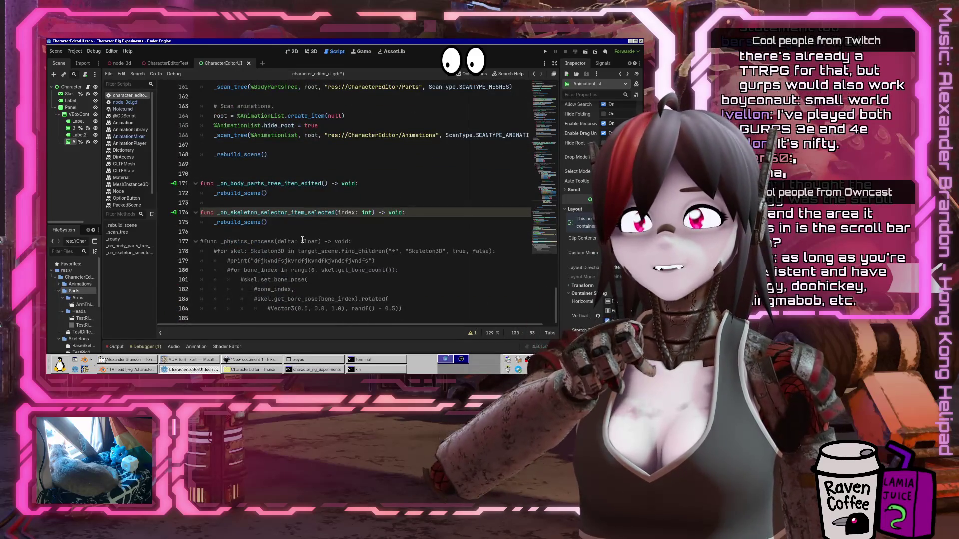
pyautogui.scroll(4, 322, 233)
pyautogui.scroll(-7, 302, 235)
pyautogui.scroll(6, 301, 235)
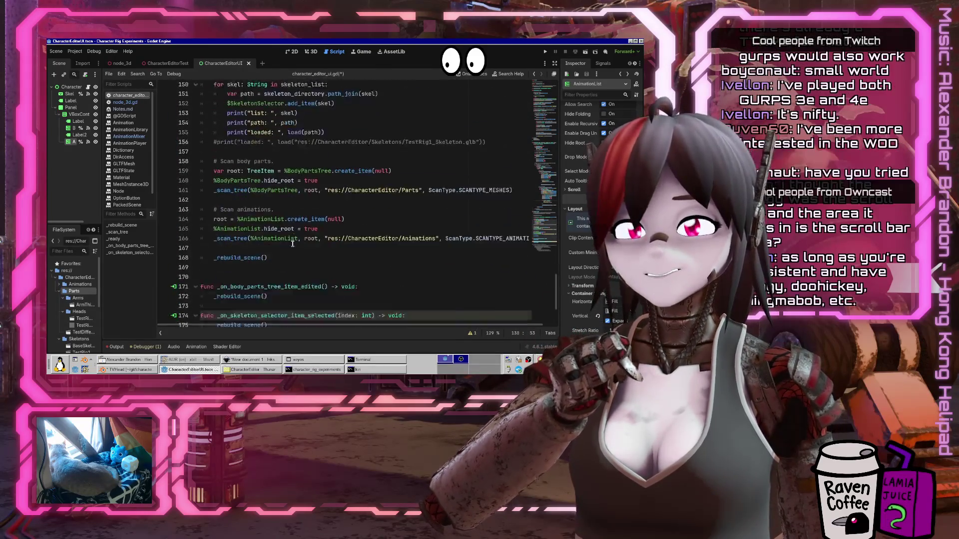
pyautogui.rightClick(255, 280)
pyautogui.click(269, 348)
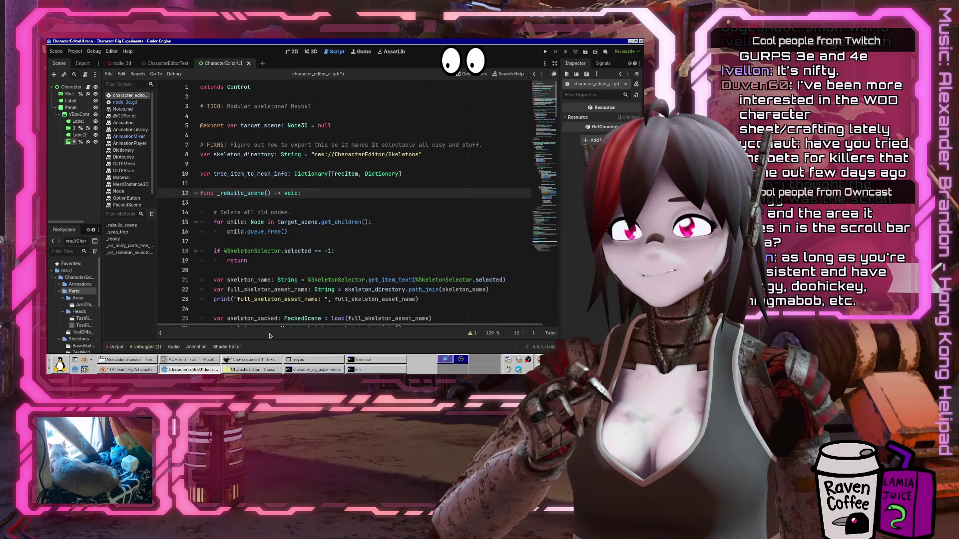
pyautogui.scroll(-12, 323, 244)
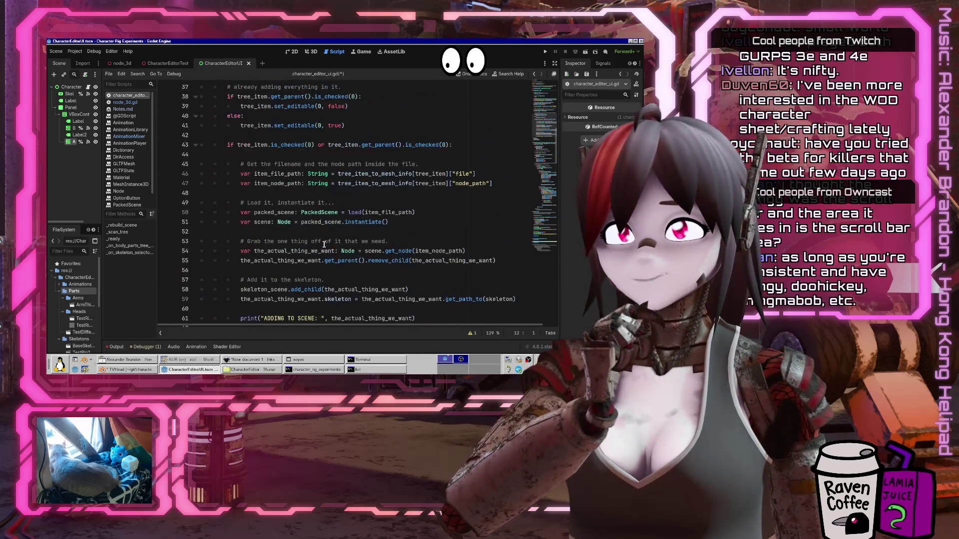
pyautogui.scroll(2, 324, 244)
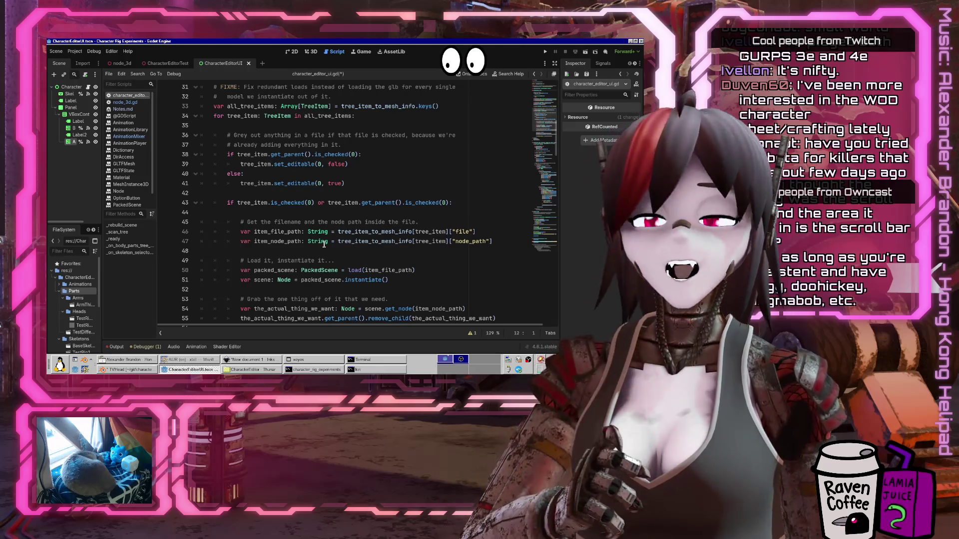
pyautogui.moveTo(322, 245)
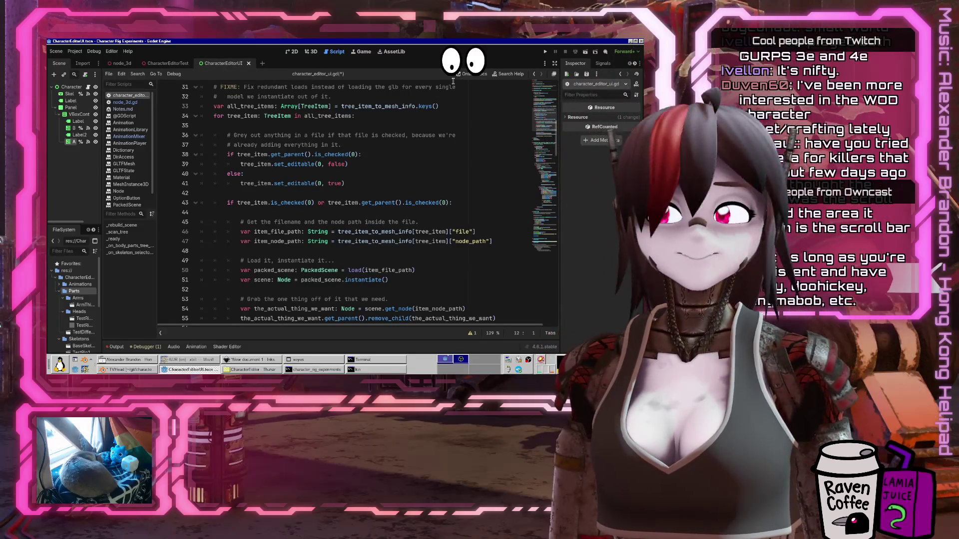
pyautogui.click(192, 360)
# Search the web for 'stellar jockeys' in a new tab and open the official site
pyautogui.hotkey('ctrl', 't')
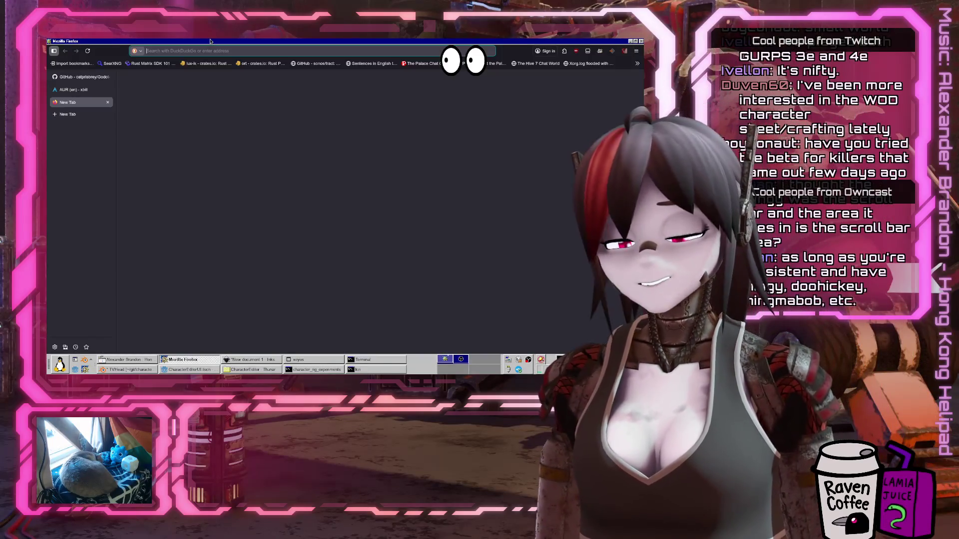
pyautogui.write('s')
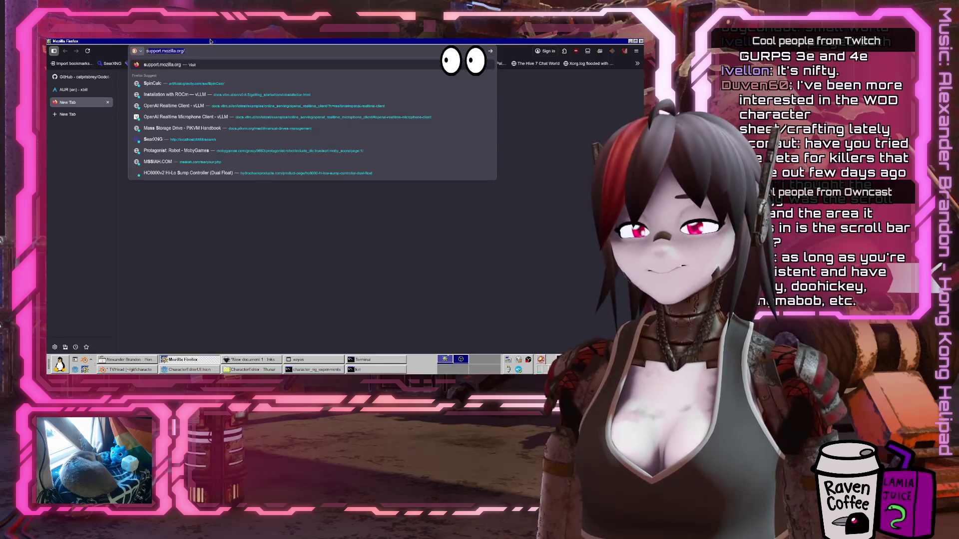
pyautogui.write('tellar j')
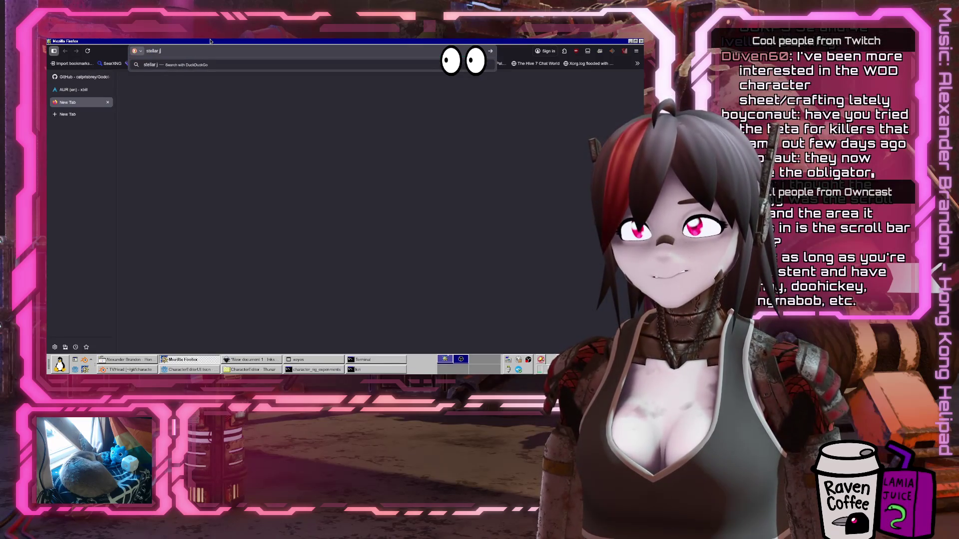
pyautogui.write('ockeys')
pyautogui.press('Return')
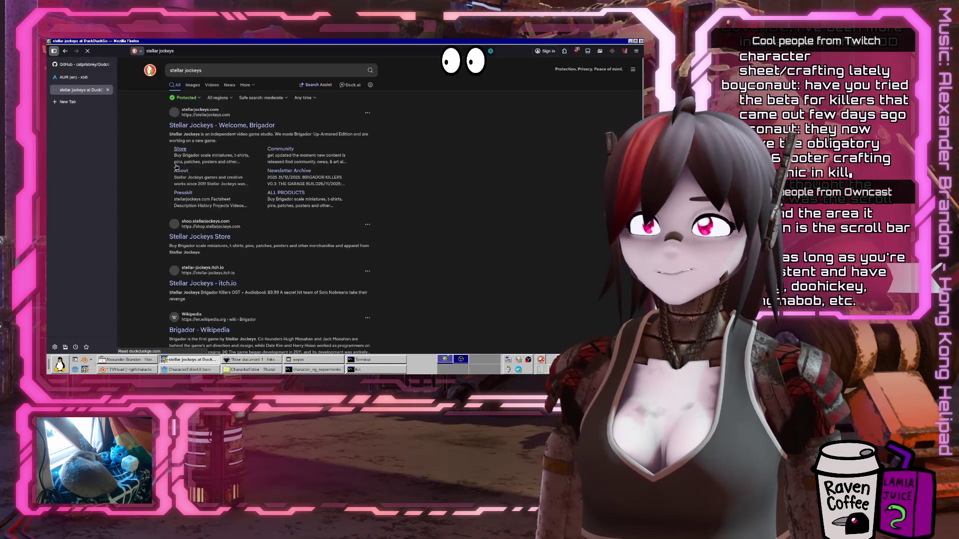
pyautogui.click(205, 126)
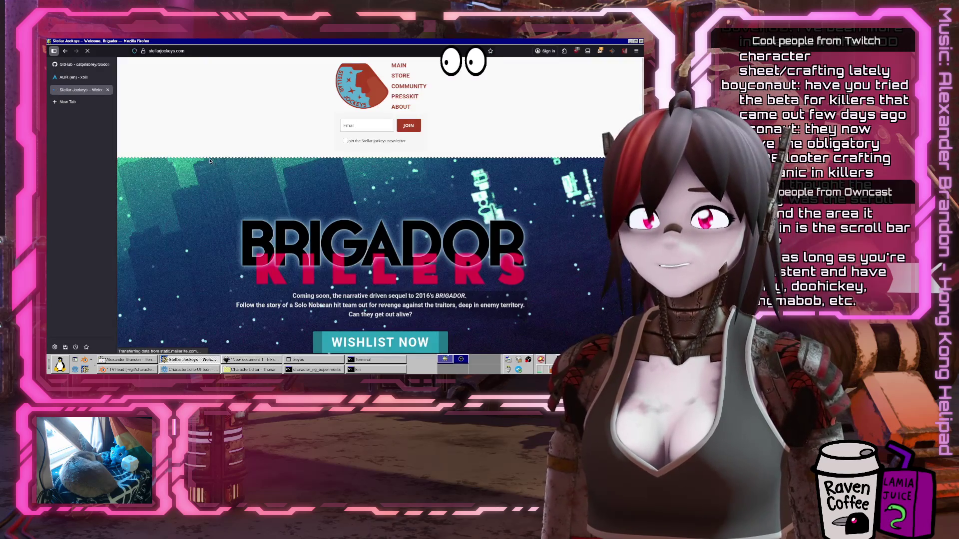
# Open the Stellar Jockeys store and browse the Patches collection, including the Corvid patch
pyautogui.scroll(-5, 214, 163)
pyautogui.scroll(4, 214, 164)
pyautogui.click(404, 77)
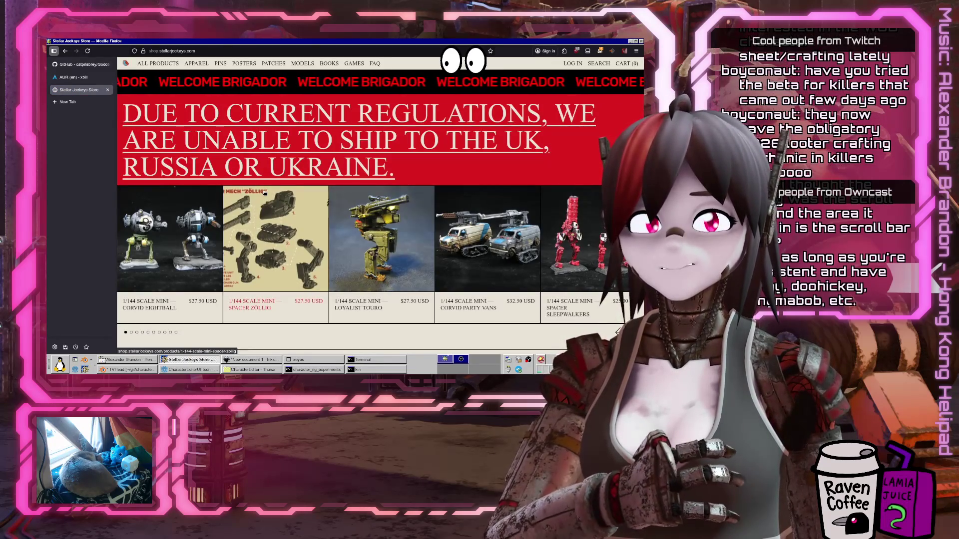
pyautogui.scroll(-5, 265, 192)
pyautogui.scroll(5, 264, 192)
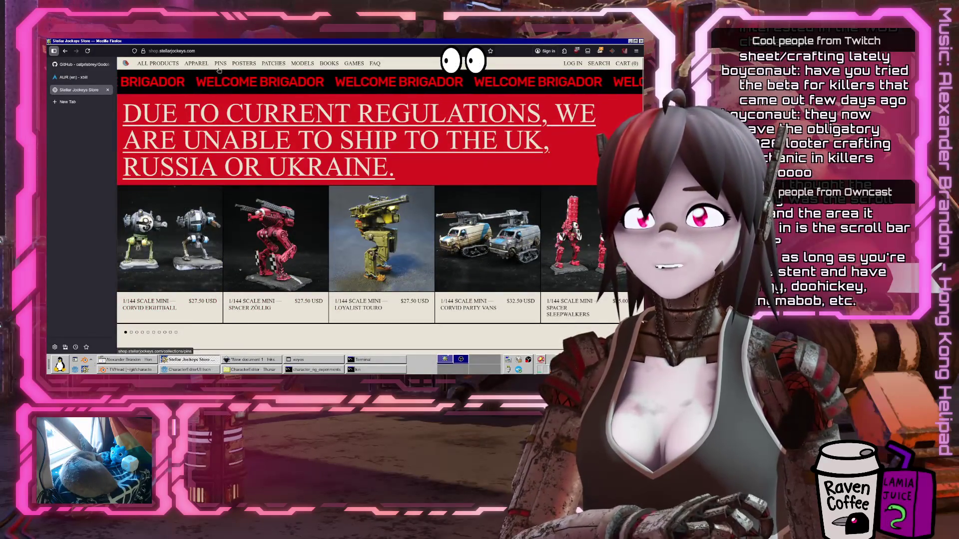
pyautogui.click(270, 64)
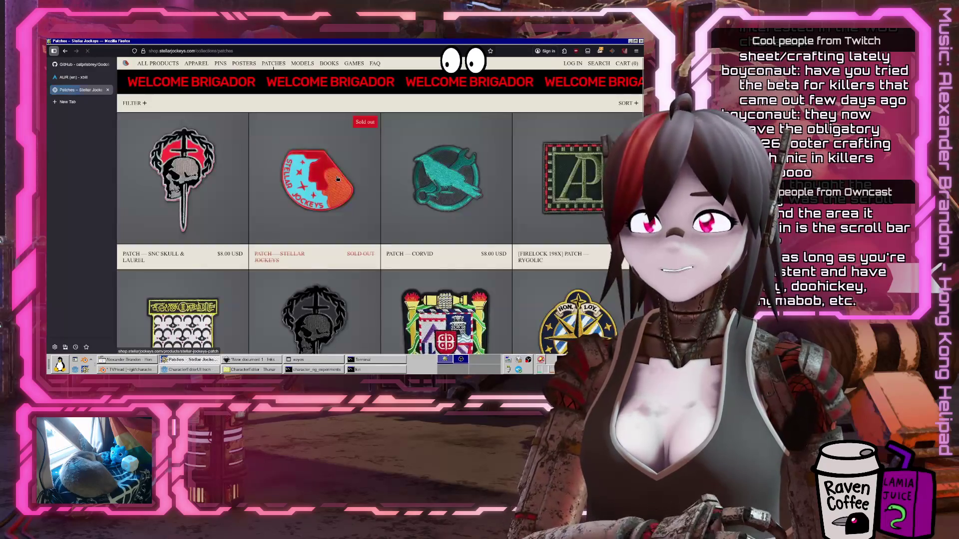
pyautogui.click(446, 152)
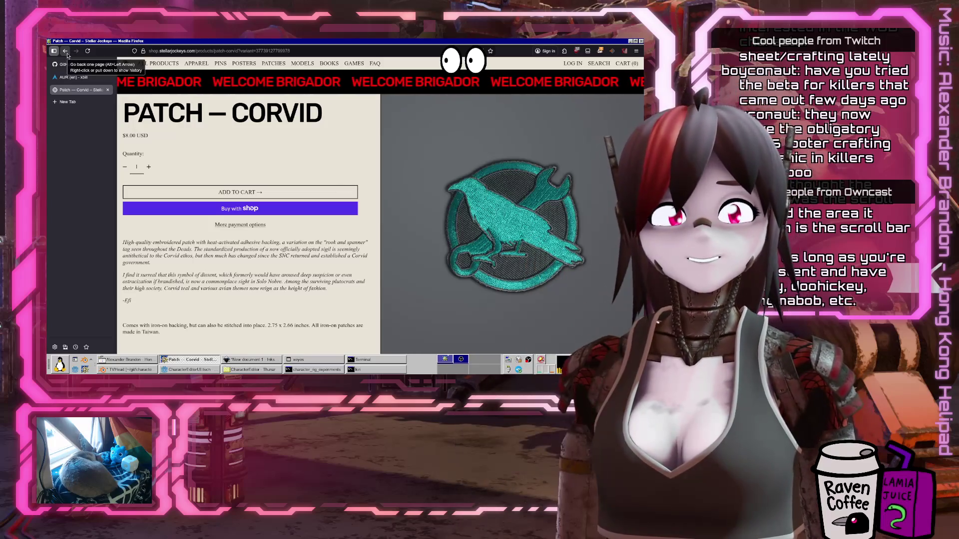
pyautogui.click(65, 51)
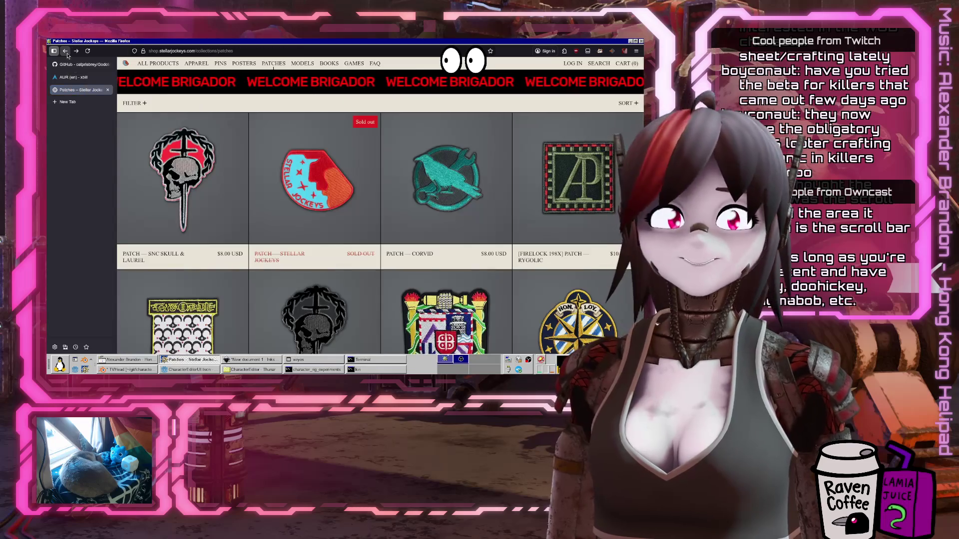
pyautogui.scroll(-3, 163, 177)
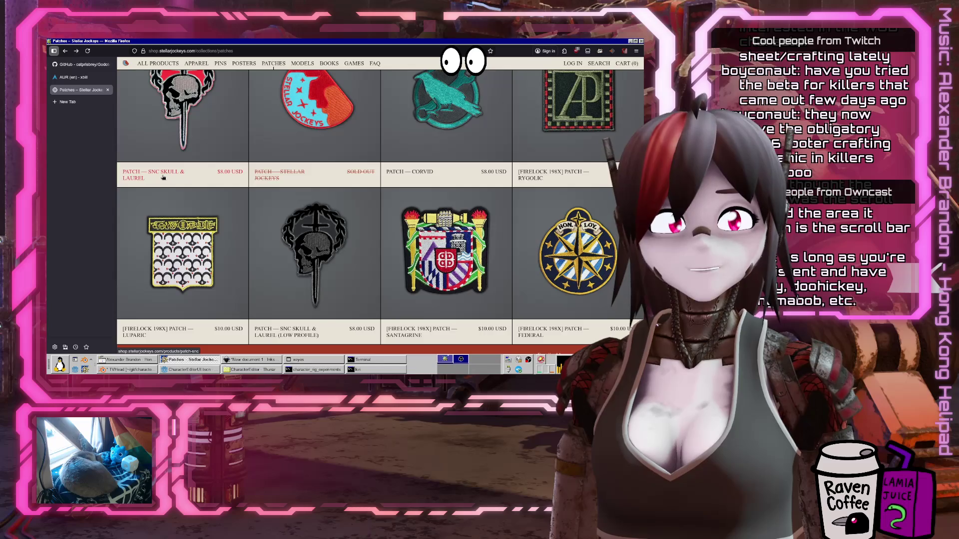
pyautogui.scroll(-3, 163, 177)
pyautogui.scroll(5, 245, 210)
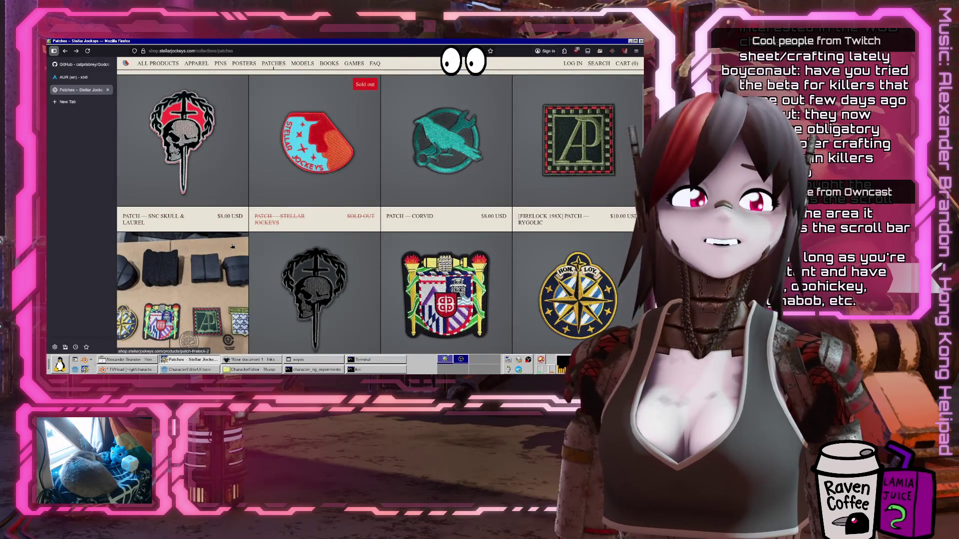
pyautogui.scroll(1, 224, 155)
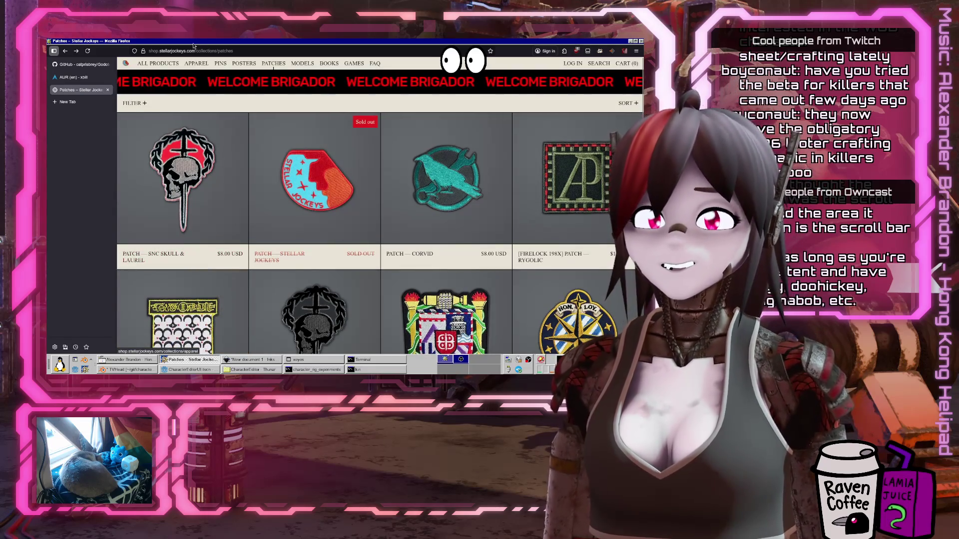
pyautogui.scroll(-2, 144, 147)
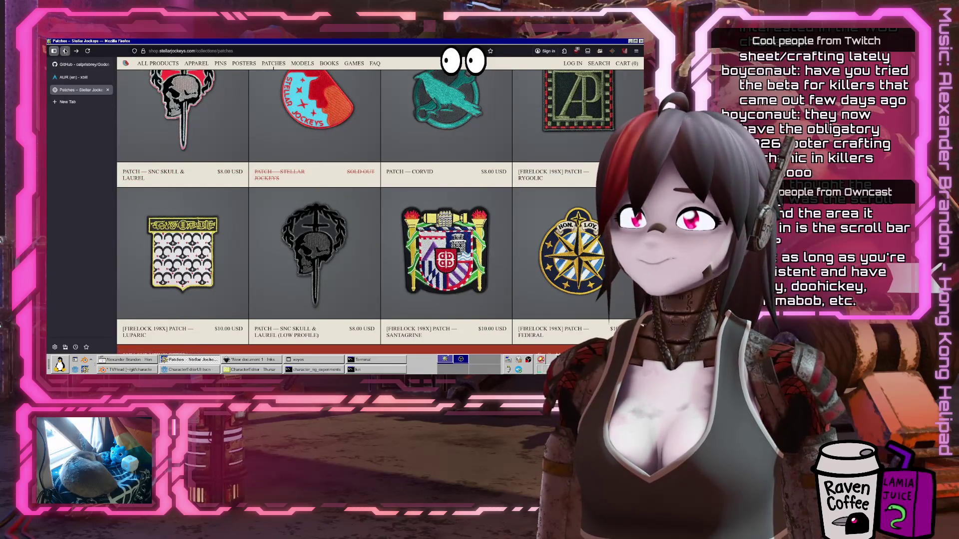
# View the Corvid Party Vans product page, then return to the Models collection
pyautogui.click(65, 51)
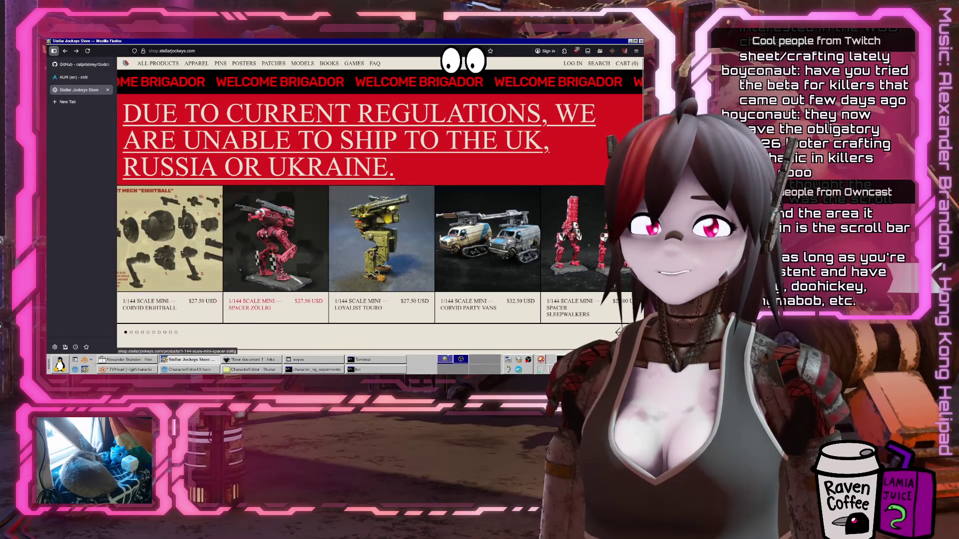
pyautogui.scroll(-2, 512, 157)
pyautogui.click(493, 154)
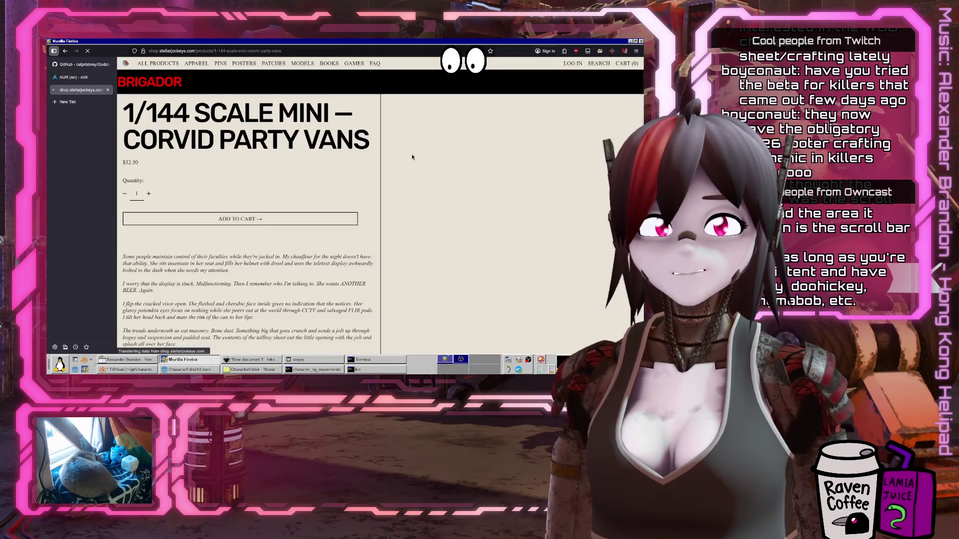
pyautogui.scroll(-1, 545, 224)
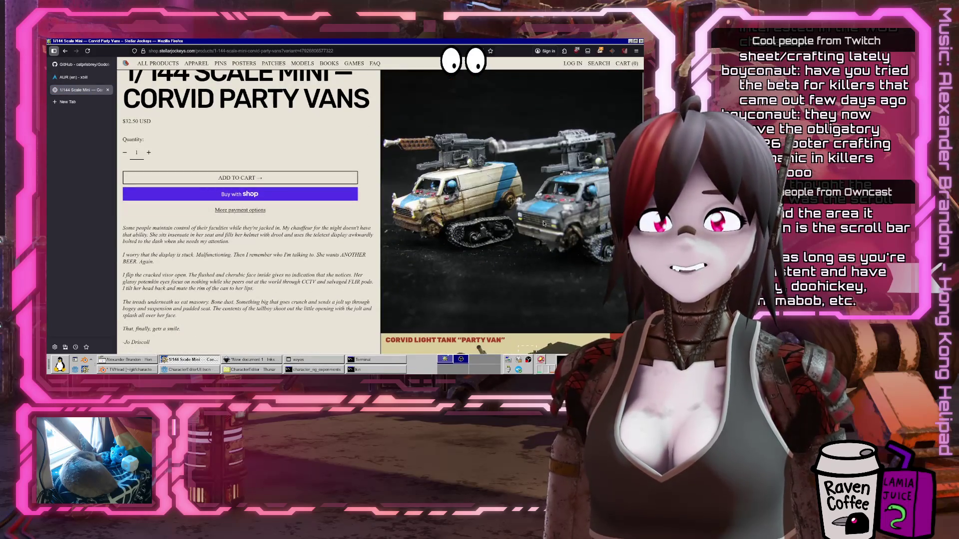
pyautogui.scroll(1, 544, 224)
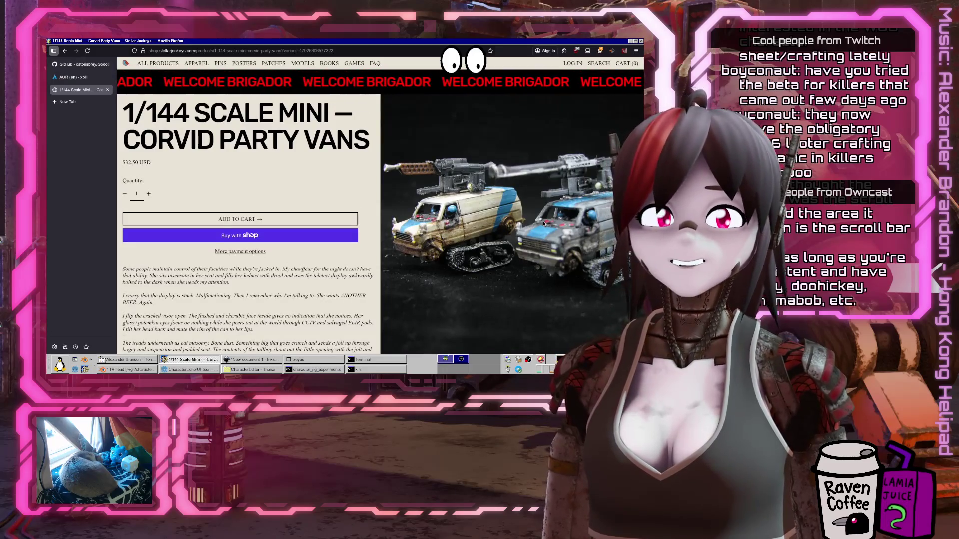
pyautogui.scroll(-15, 545, 223)
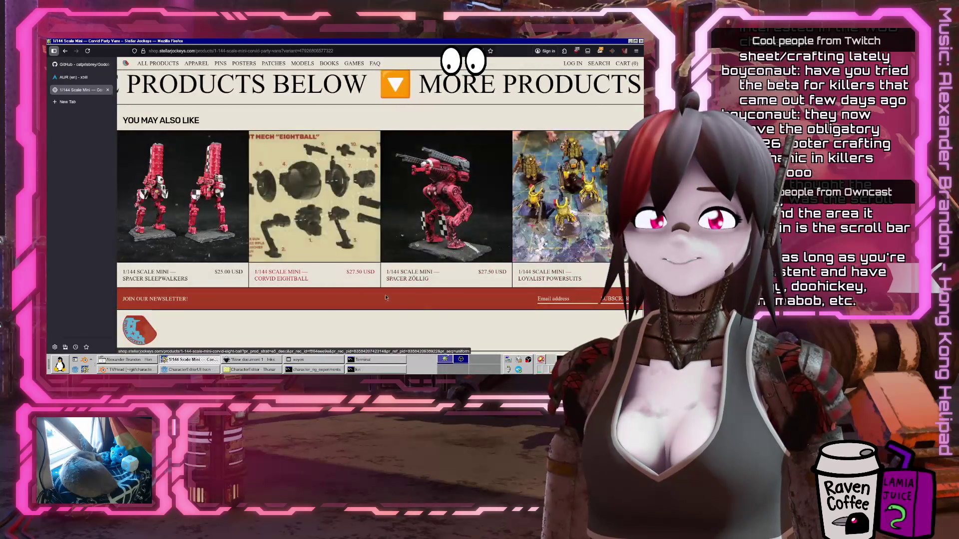
pyautogui.scroll(-1, 385, 297)
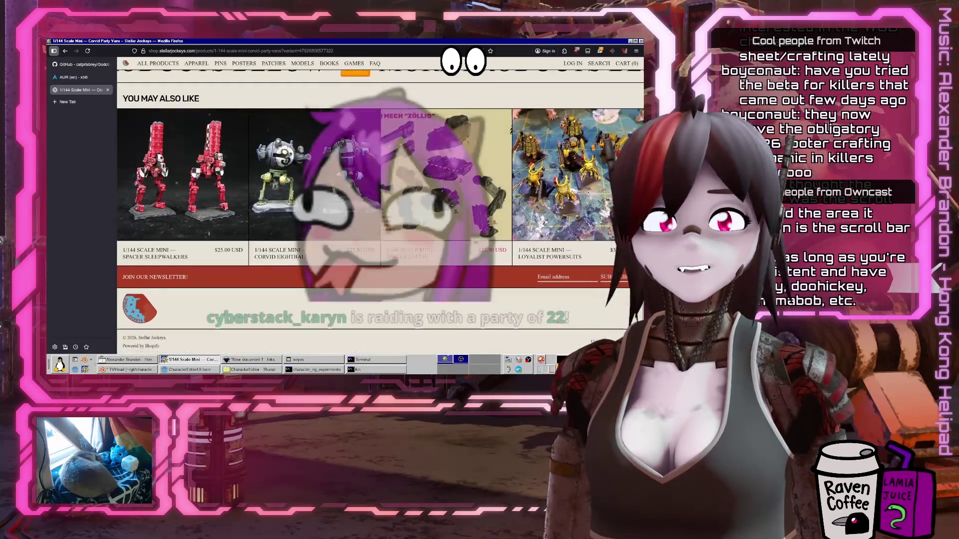
pyautogui.scroll(15, 385, 298)
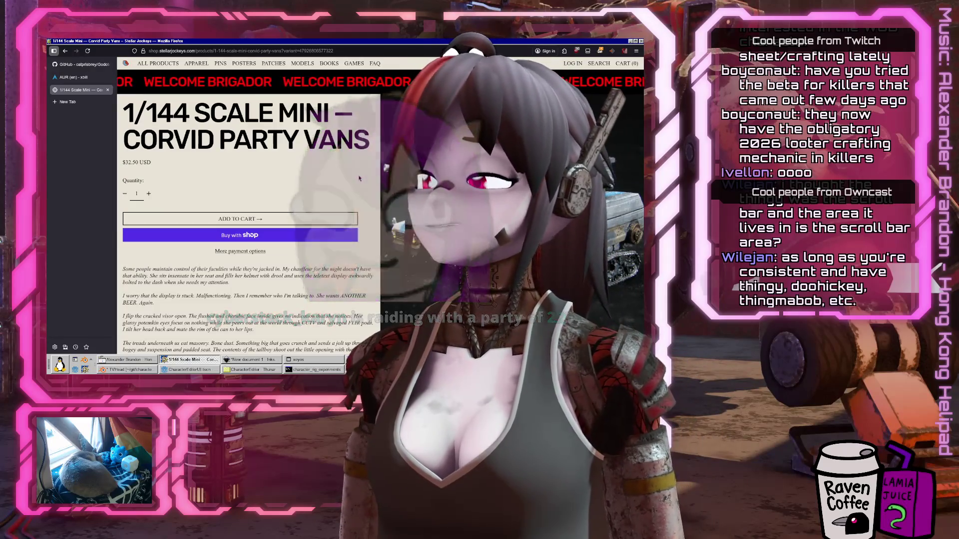
pyautogui.hotkey('alt', 'Left')
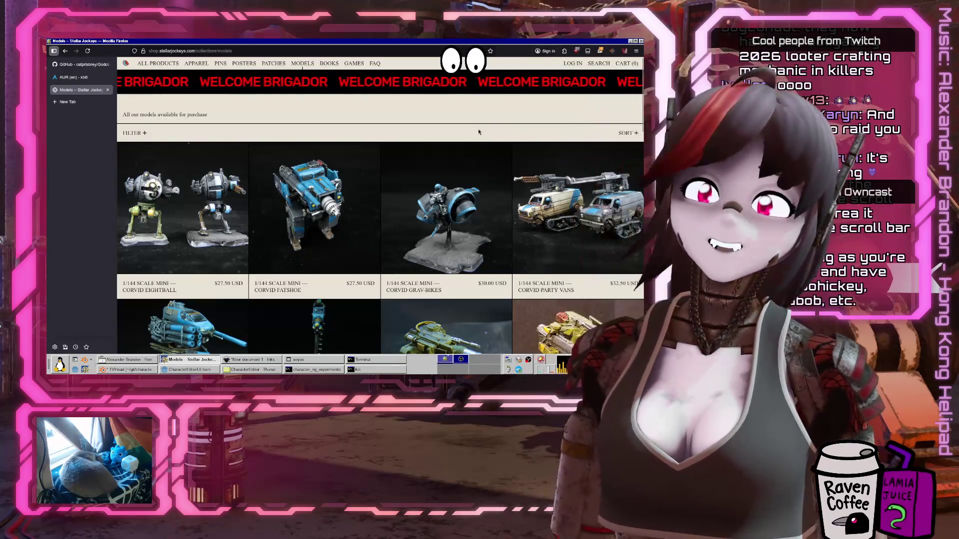
# Check the $27.50 Loyalist Touro mini's product page, then go back to the Models grid
pyautogui.scroll(-3, 459, 110)
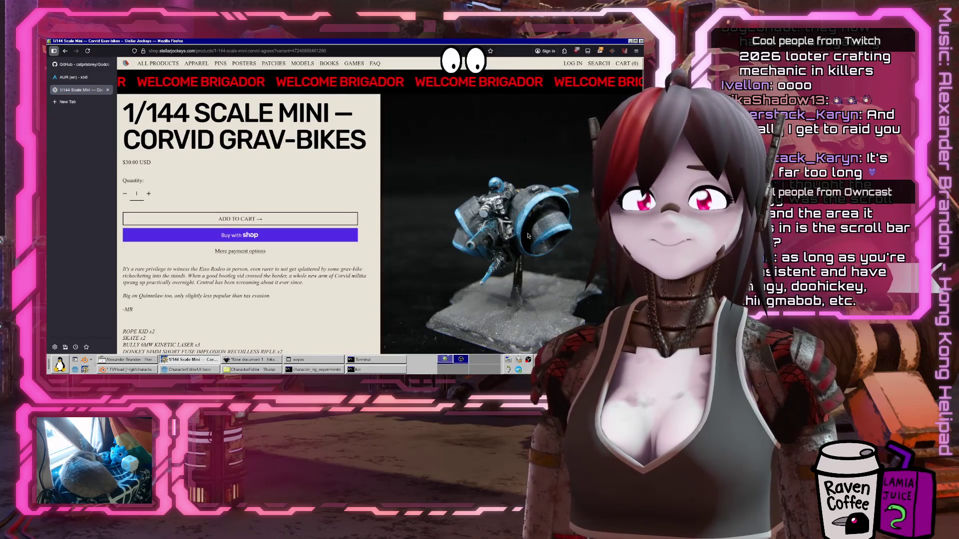
pyautogui.scroll(-1, 528, 236)
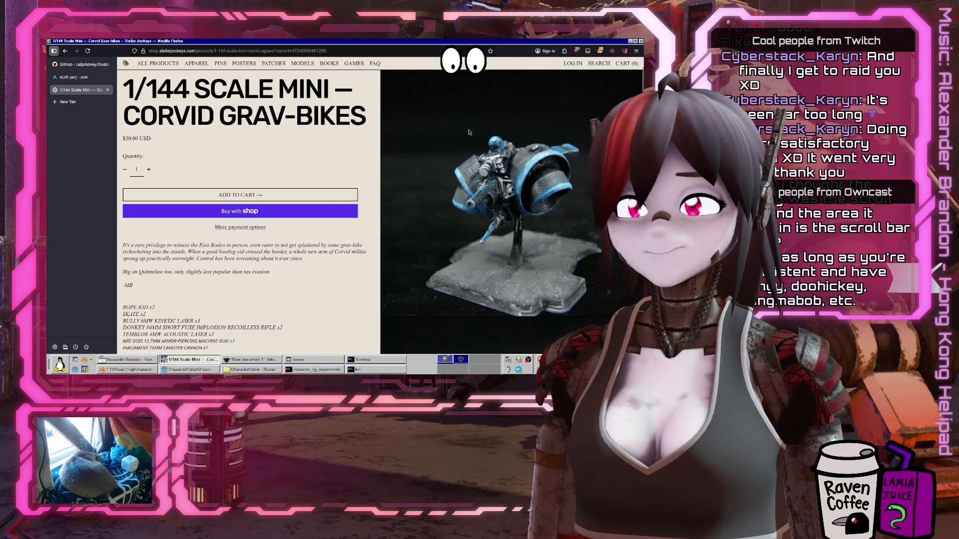
pyautogui.click(65, 50)
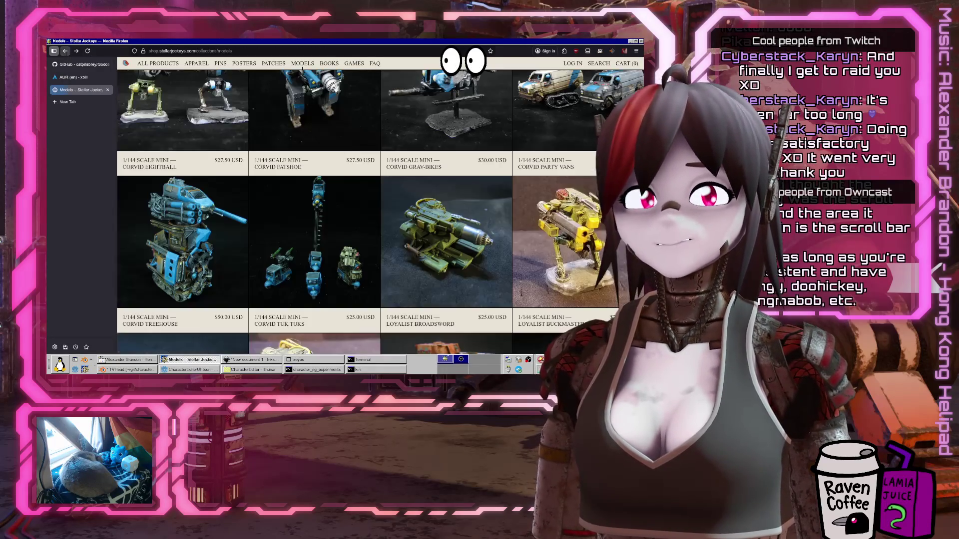
pyautogui.scroll(-3, 360, 186)
pyautogui.scroll(-6, 361, 186)
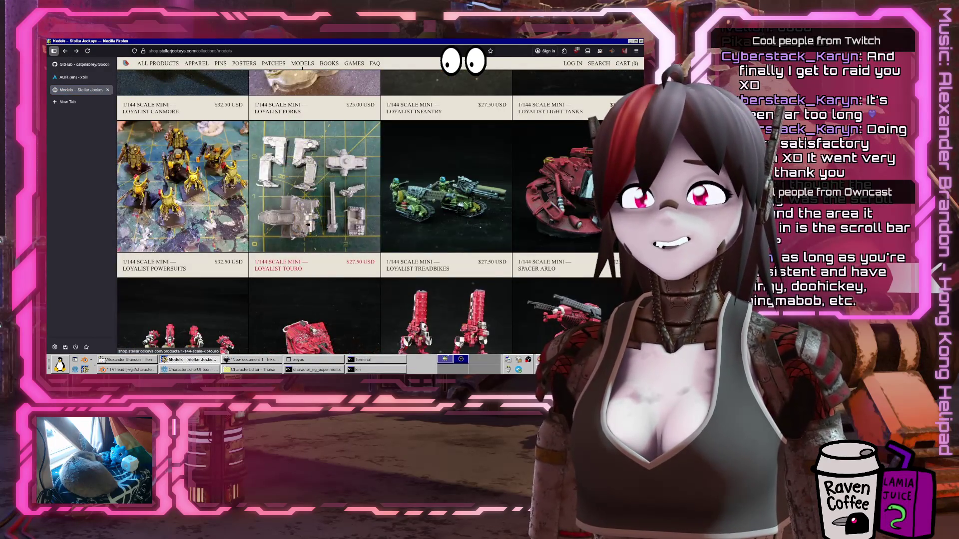
pyautogui.click(309, 200)
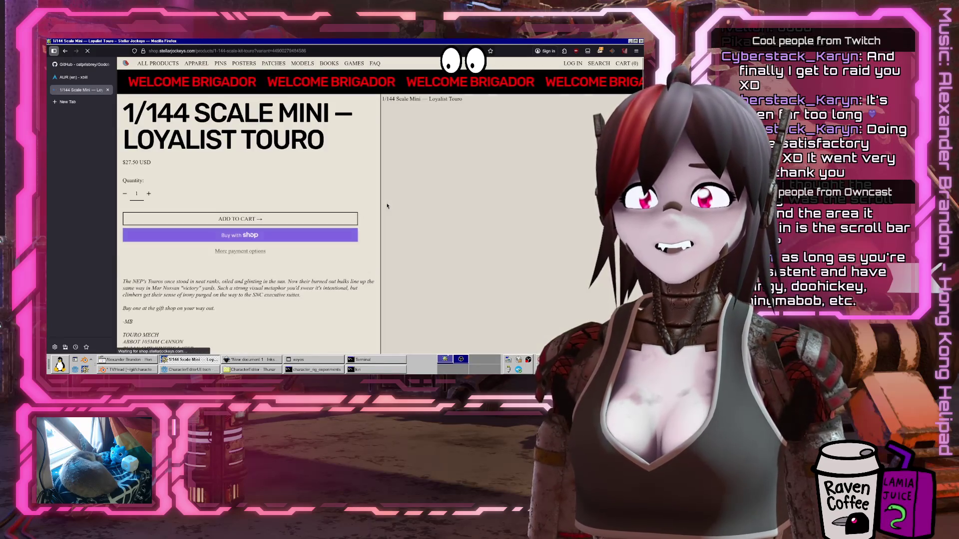
pyautogui.scroll(-4, 507, 166)
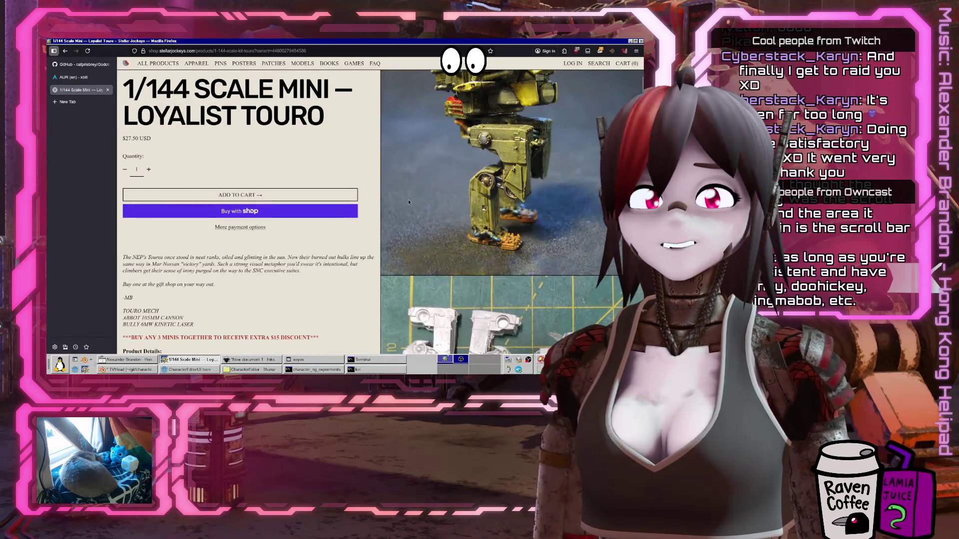
pyautogui.scroll(-3, 503, 168)
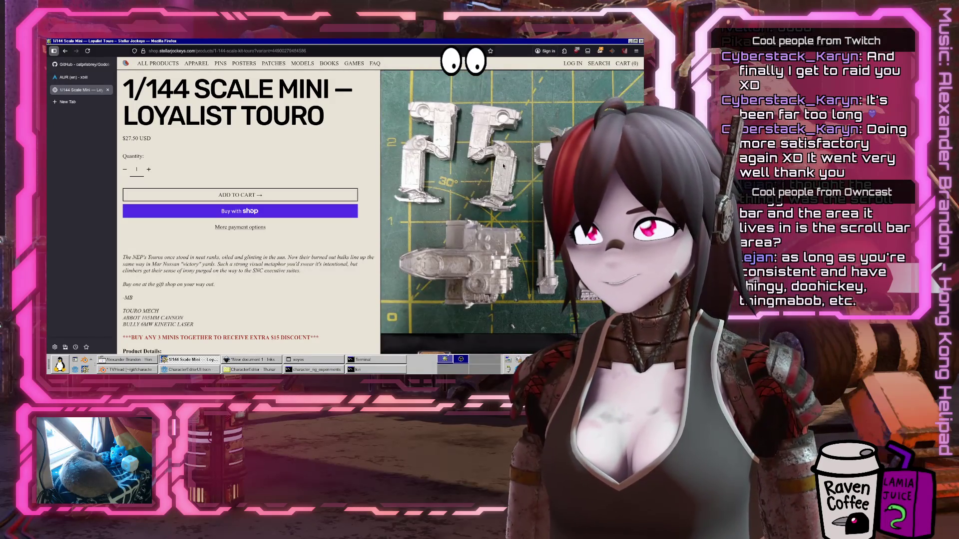
pyautogui.scroll(-8, 314, 276)
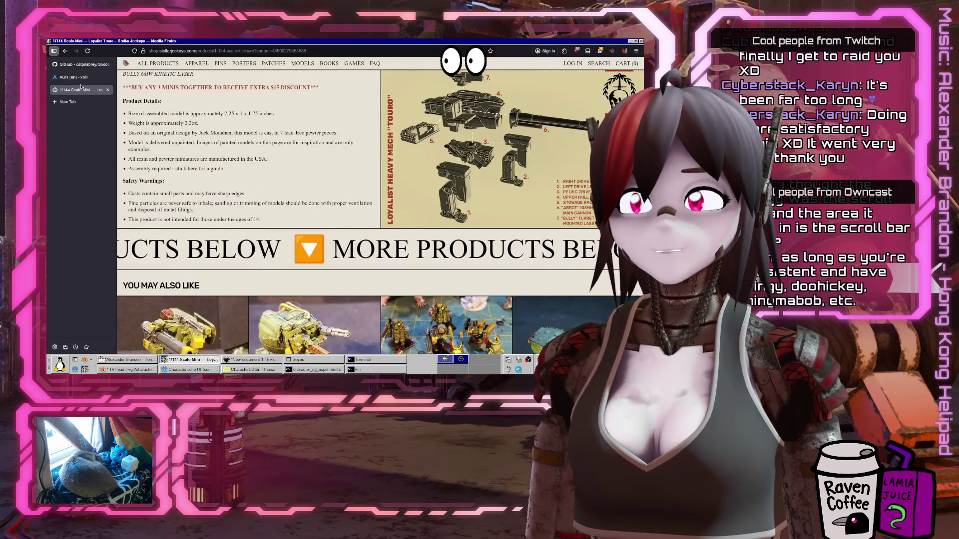
pyautogui.click(64, 51)
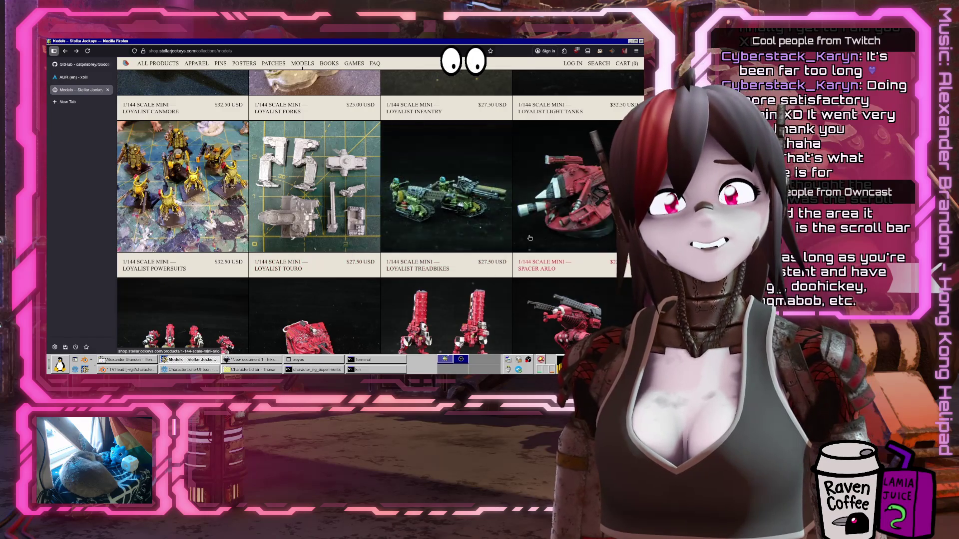
# Browse the Models grid back to its top, then raise the Machinae Supremacy music player
pyautogui.scroll(-3, 523, 242)
pyautogui.scroll(-2, 524, 243)
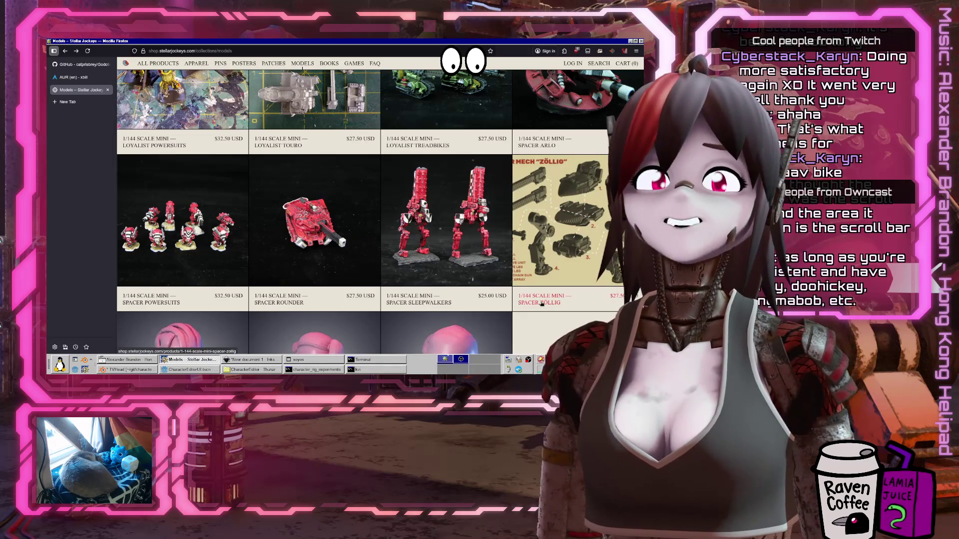
pyautogui.scroll(-3, 536, 286)
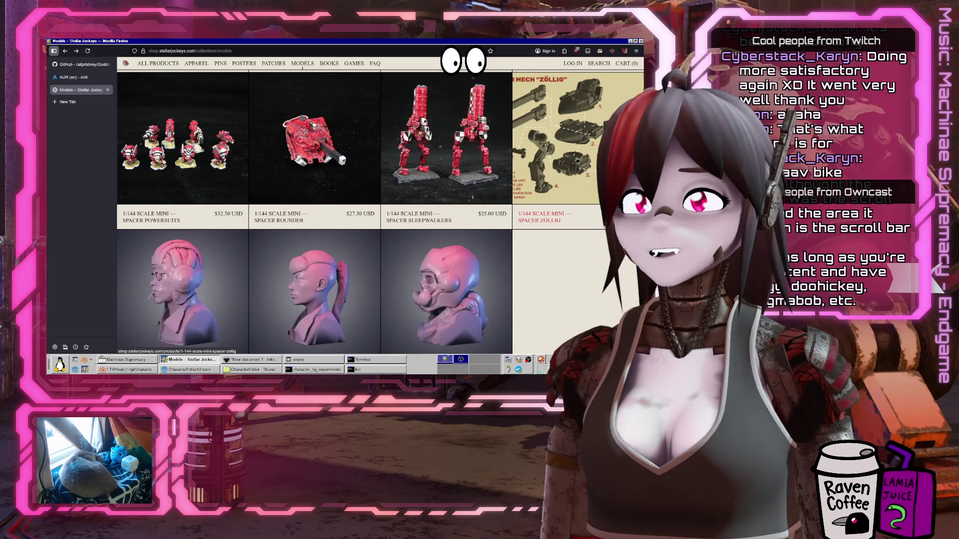
pyautogui.scroll(-2, 559, 190)
pyautogui.scroll(-3, 537, 196)
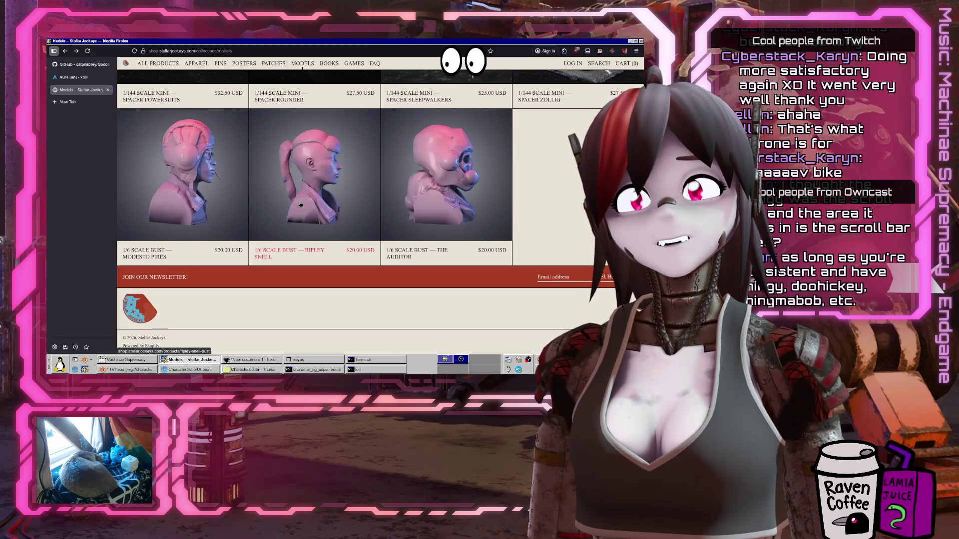
pyautogui.scroll(15, 300, 204)
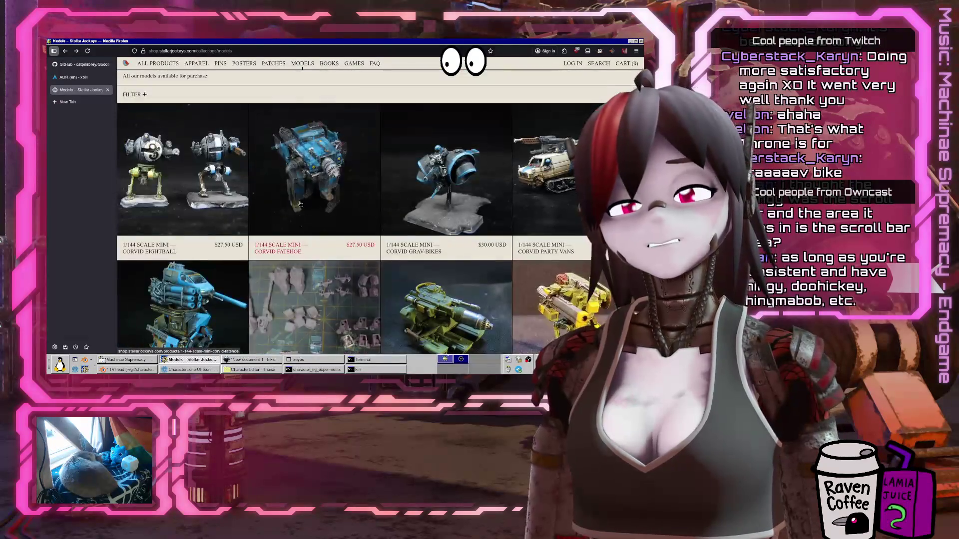
pyautogui.scroll(-3, 296, 230)
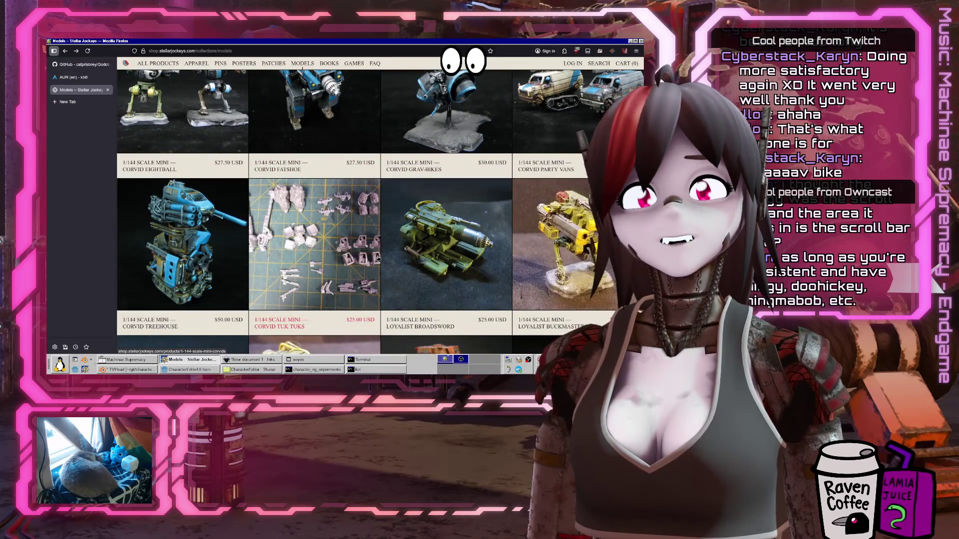
pyautogui.scroll(5, 378, 258)
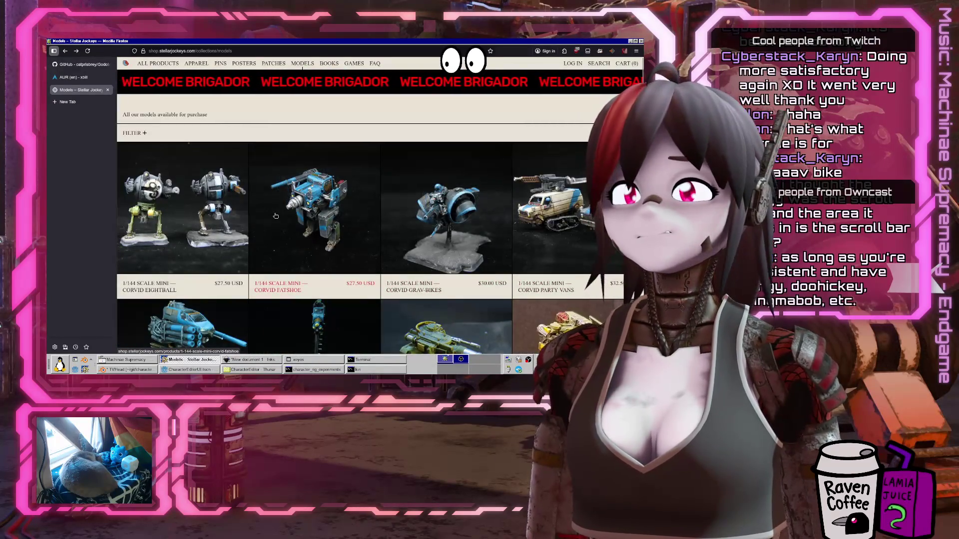
pyautogui.scroll(-6, 275, 216)
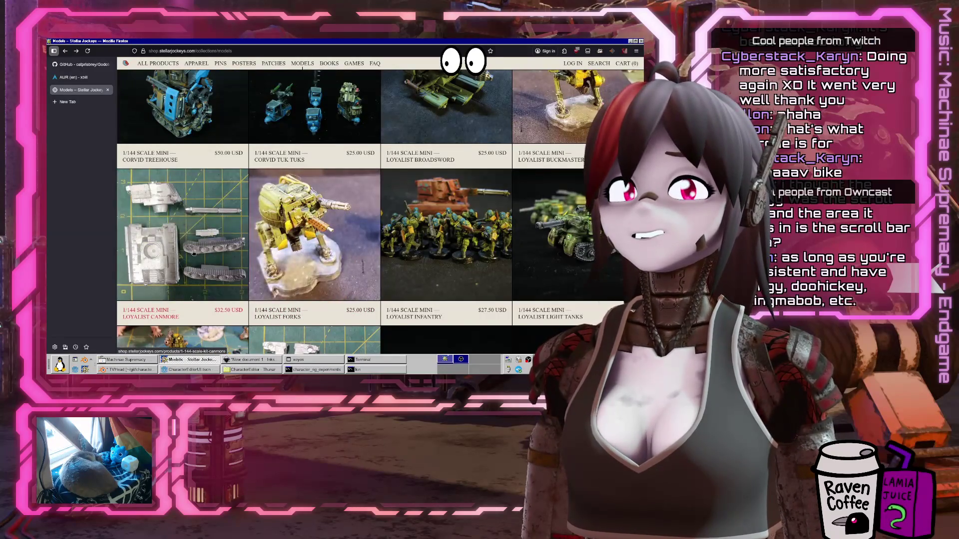
pyautogui.scroll(-3, 194, 252)
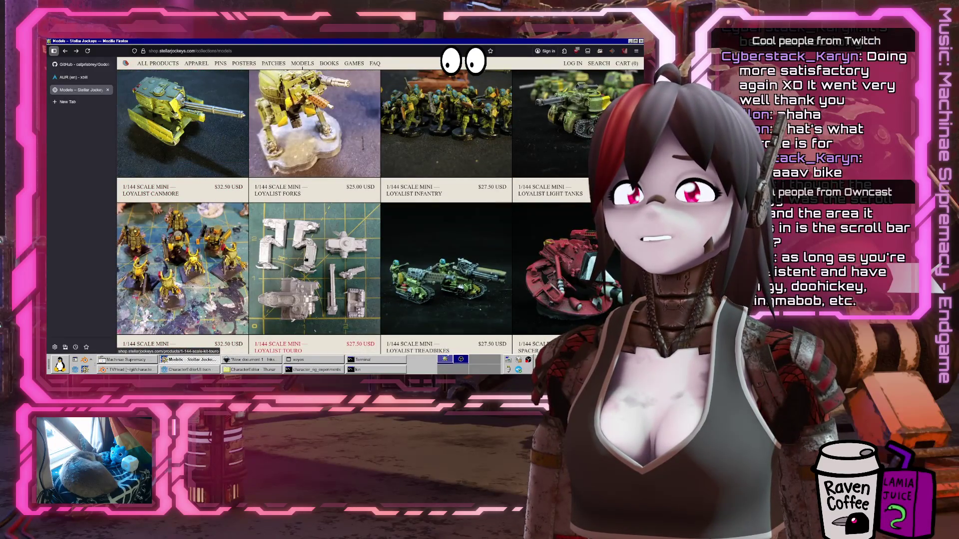
pyautogui.scroll(1, 305, 259)
pyautogui.scroll(-1, 305, 258)
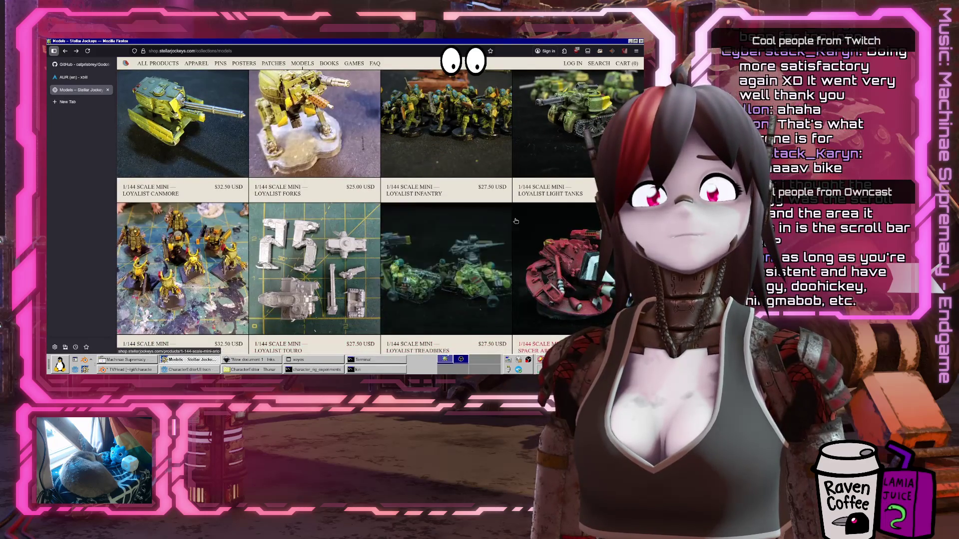
pyautogui.scroll(-1, 443, 209)
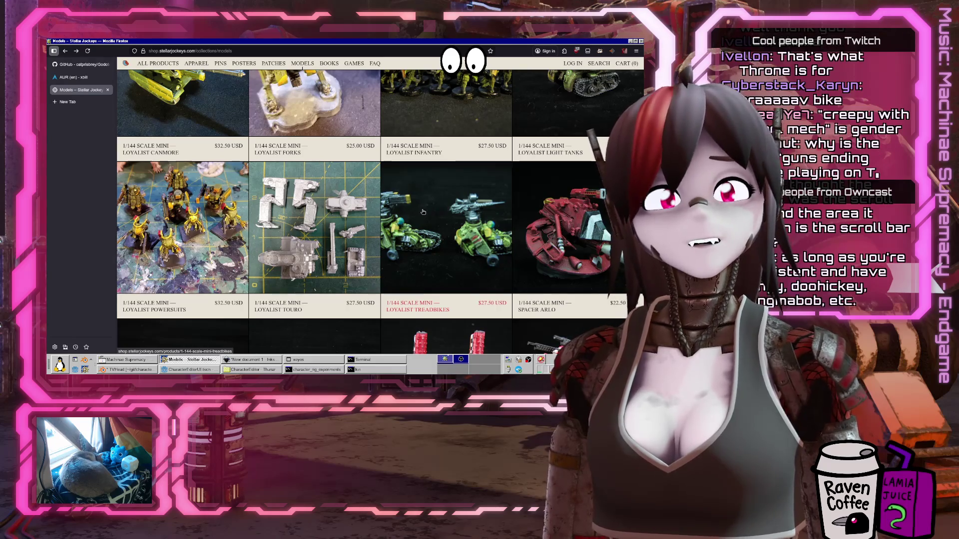
pyautogui.scroll(10, 424, 212)
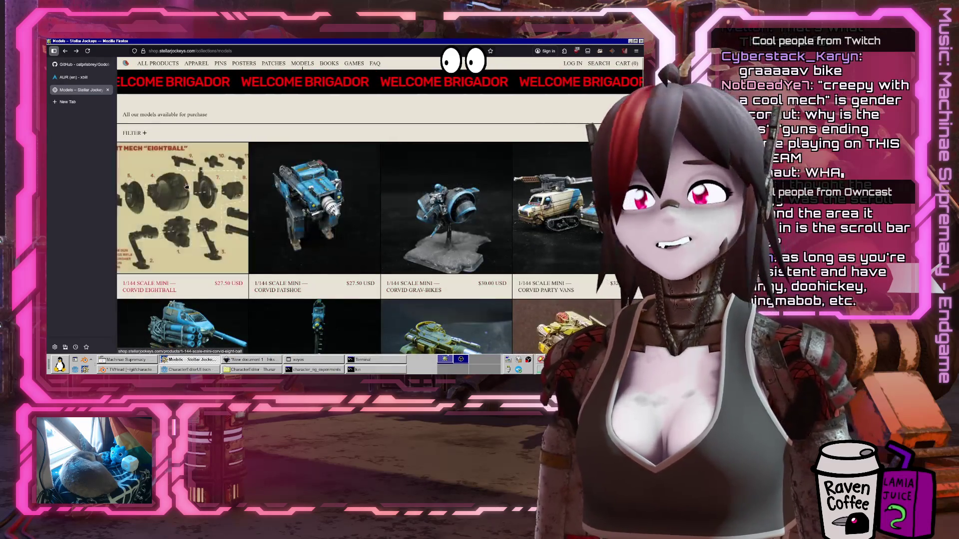
pyautogui.moveTo(73, 76)
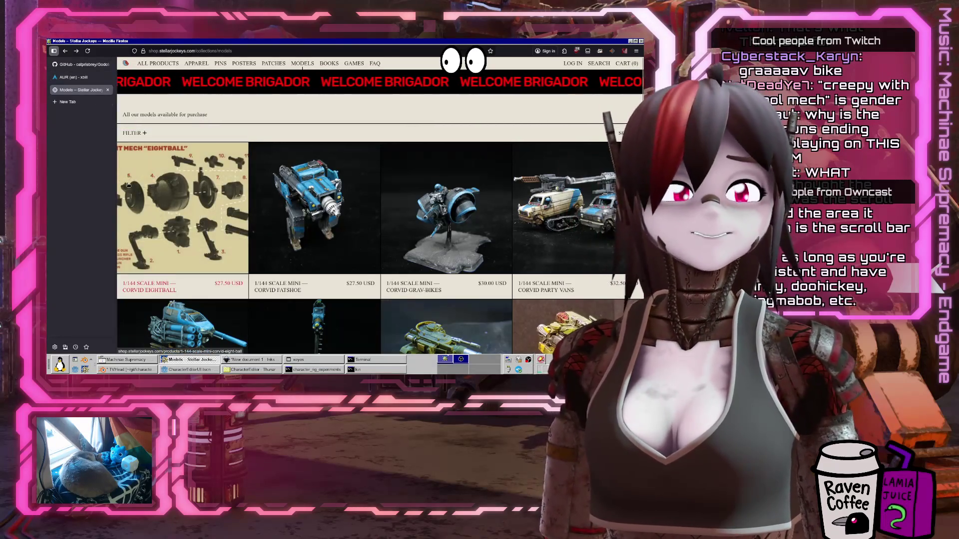
pyautogui.click(126, 360)
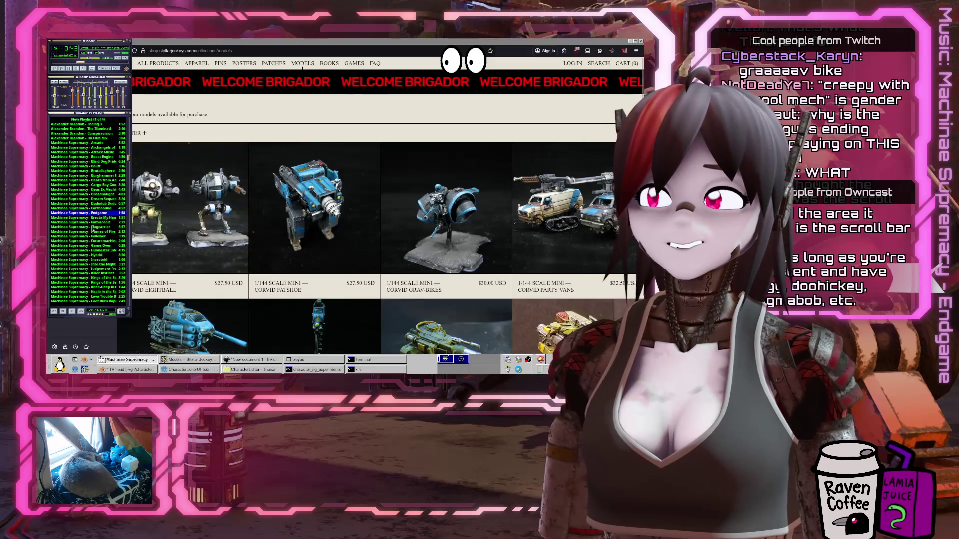
# Look through the Machinae Supremacy playlist, then minimize the Audacious player windows
pyautogui.scroll(-9, 86, 200)
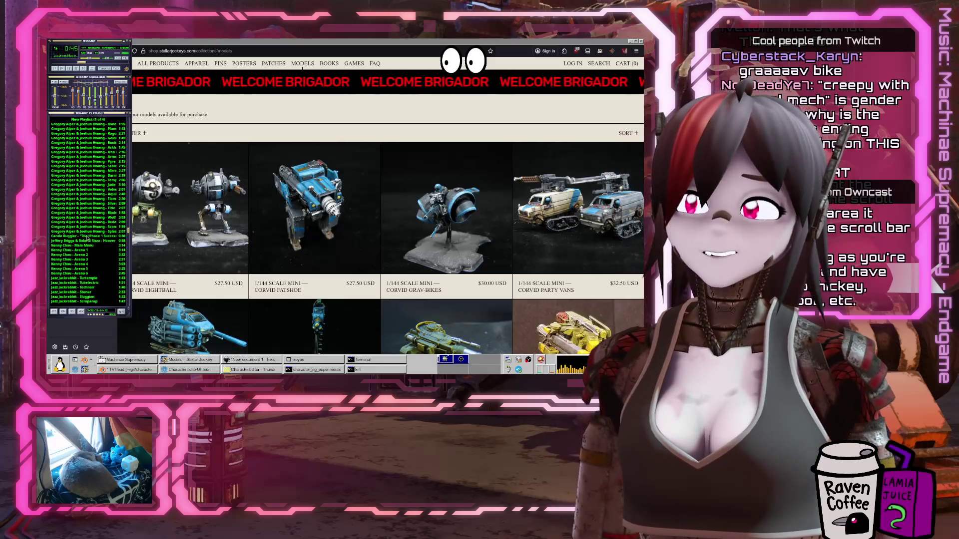
pyautogui.scroll(4, 86, 225)
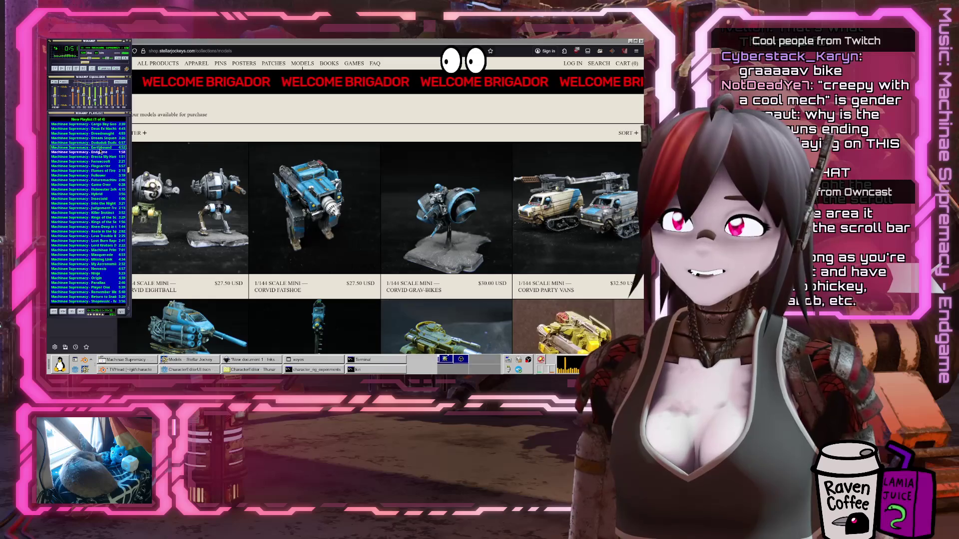
pyautogui.scroll(9, 100, 151)
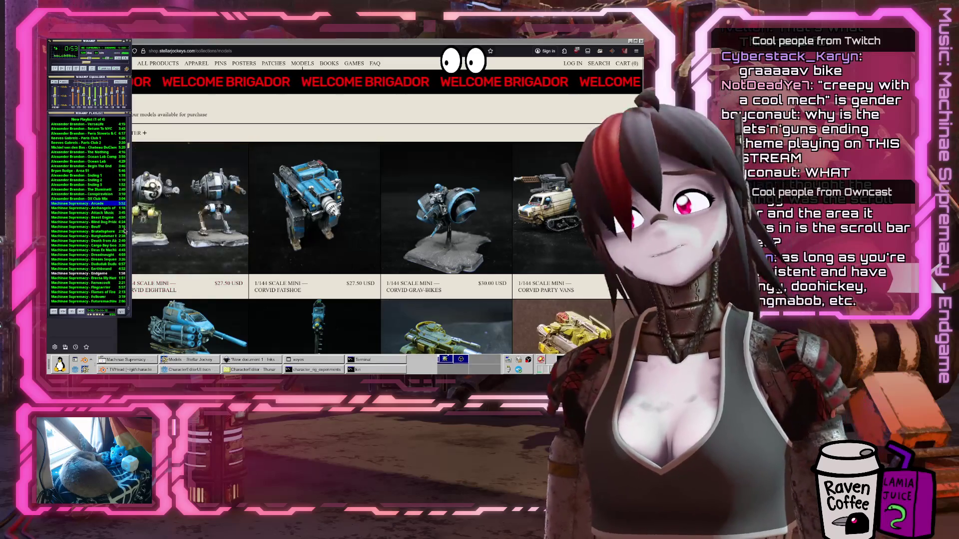
pyautogui.scroll(-13, 84, 218)
pyautogui.scroll(-4, 84, 218)
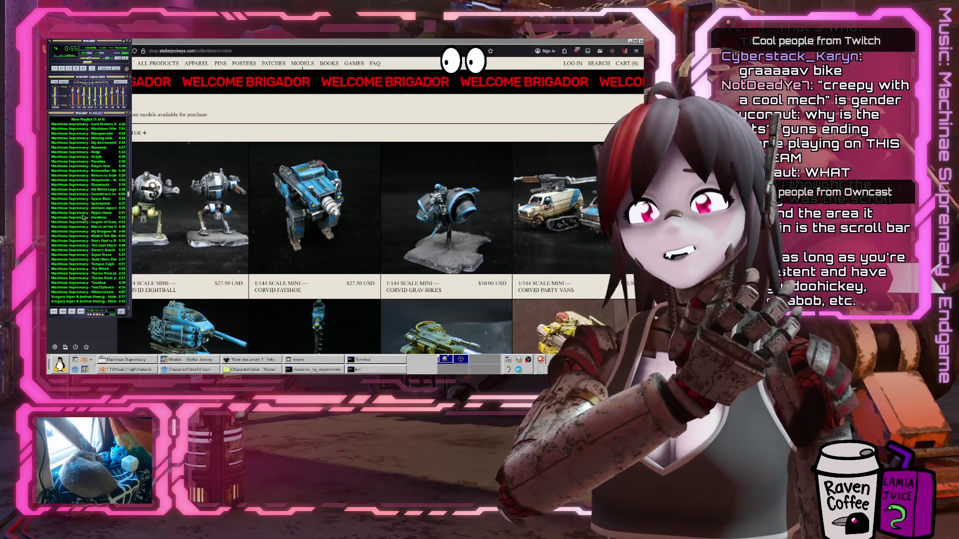
pyautogui.moveTo(82, 219)
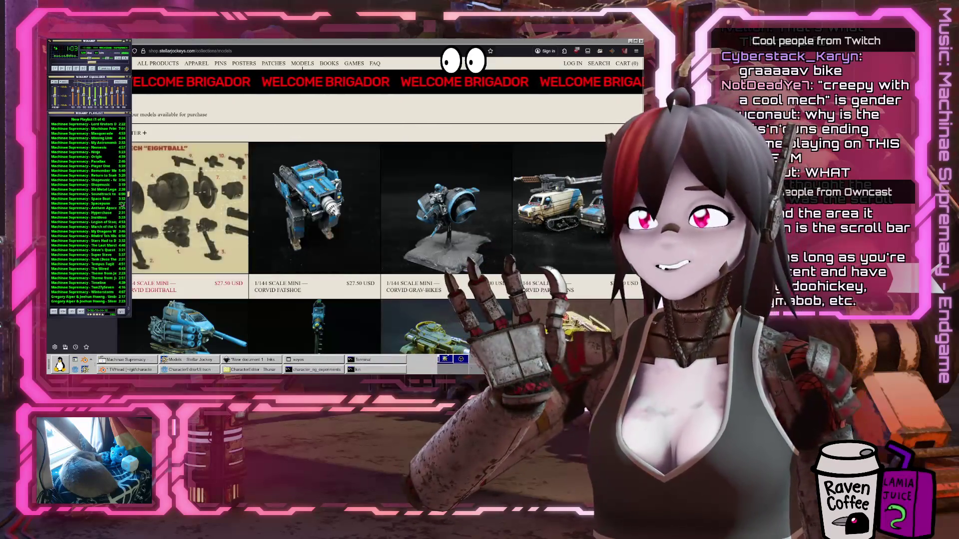
pyautogui.scroll(8, 105, 202)
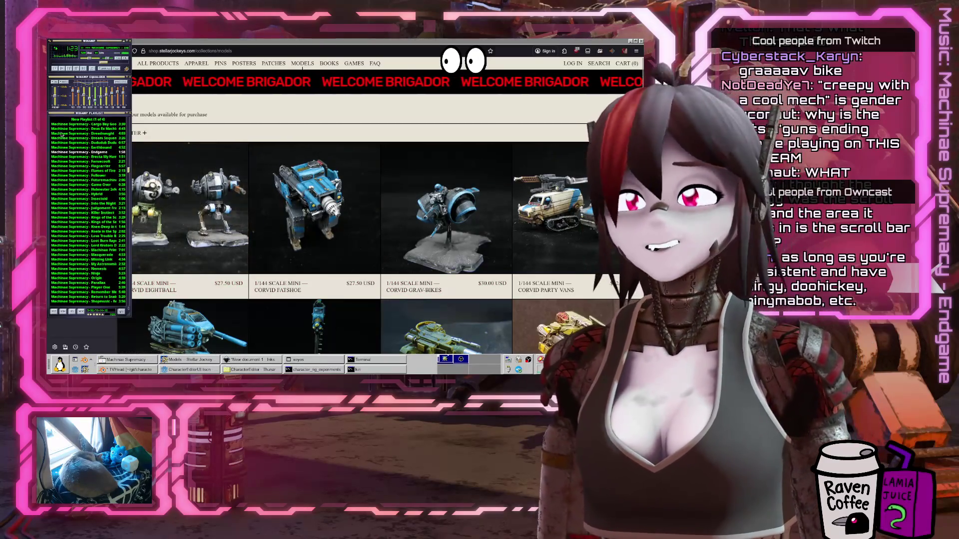
pyautogui.scroll(-10, 70, 150)
pyautogui.scroll(15, 66, 172)
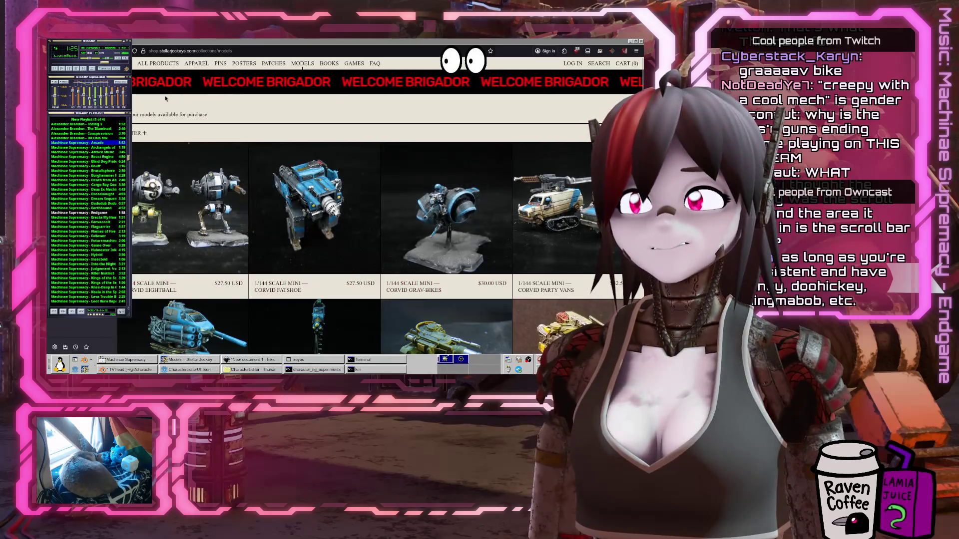
pyautogui.click(124, 43)
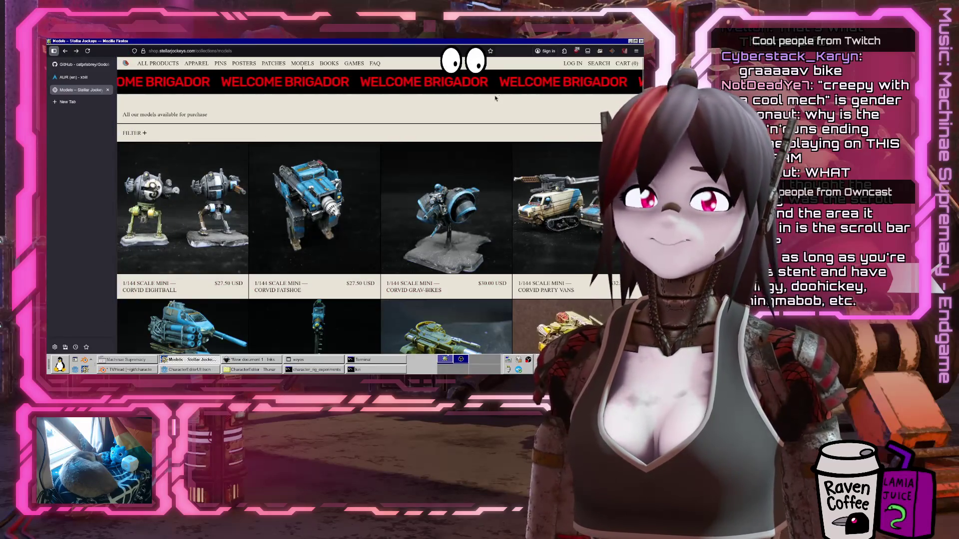
# Minimize Firefox, inspect the print line 61 in the script, then raise Audacious's playlist
pyautogui.click(632, 41)
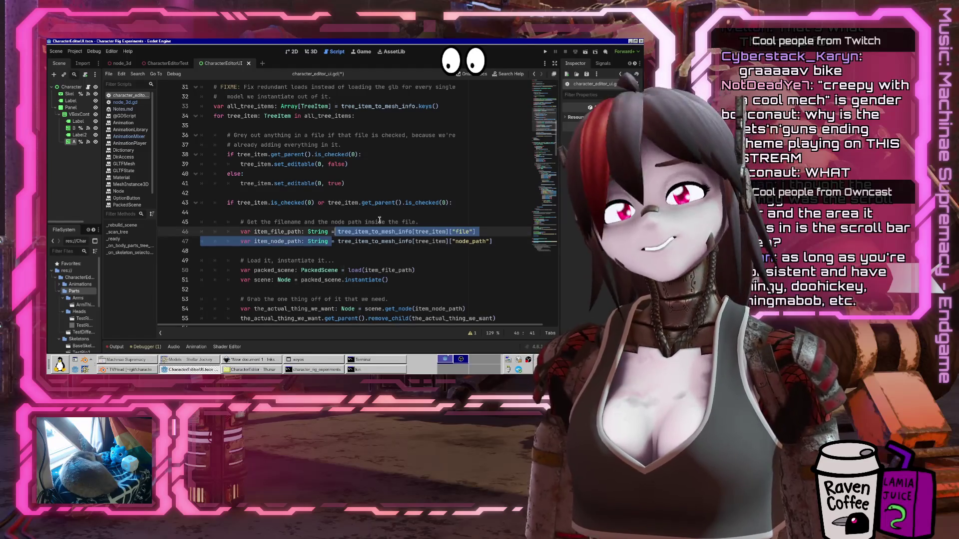
pyautogui.scroll(-3, 359, 200)
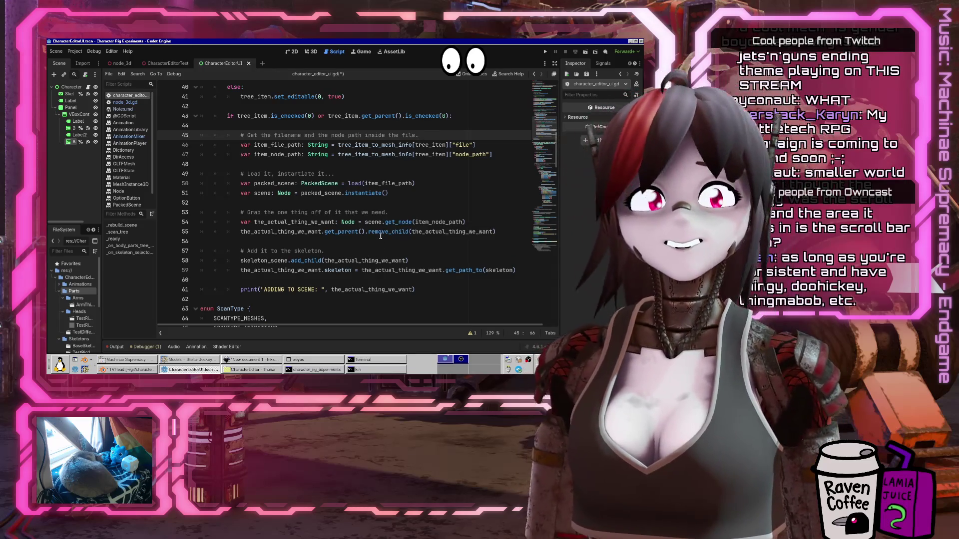
pyautogui.click(313, 289)
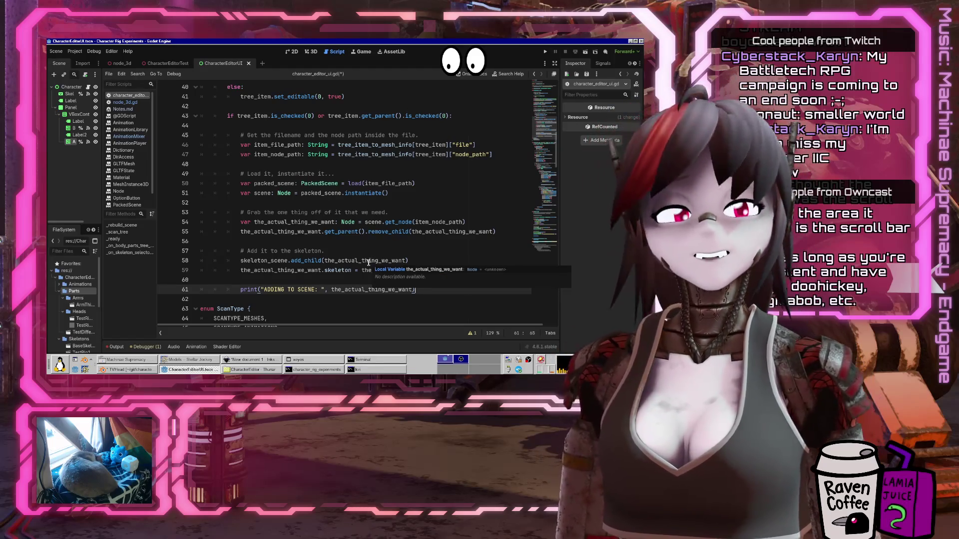
pyautogui.click(280, 288)
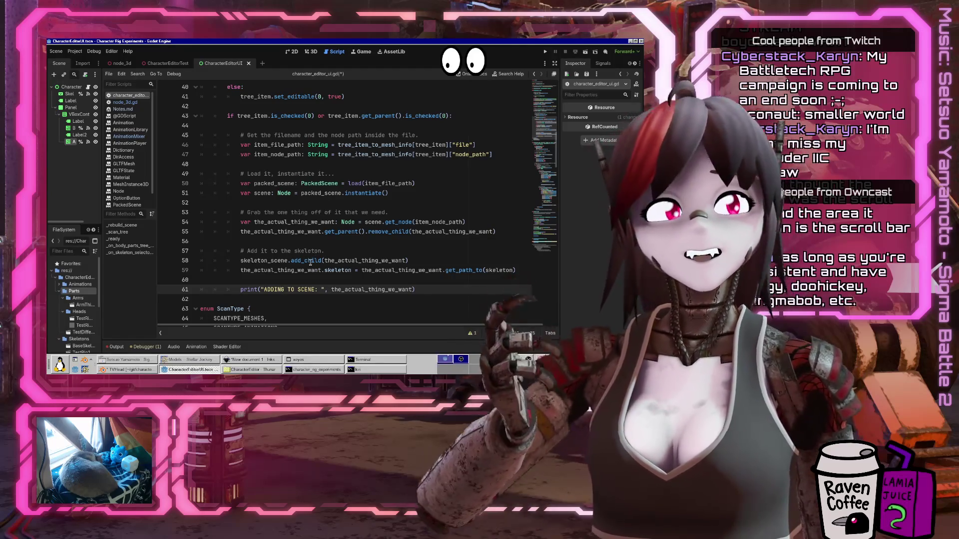
pyautogui.moveTo(315, 260)
pyautogui.press('Up')
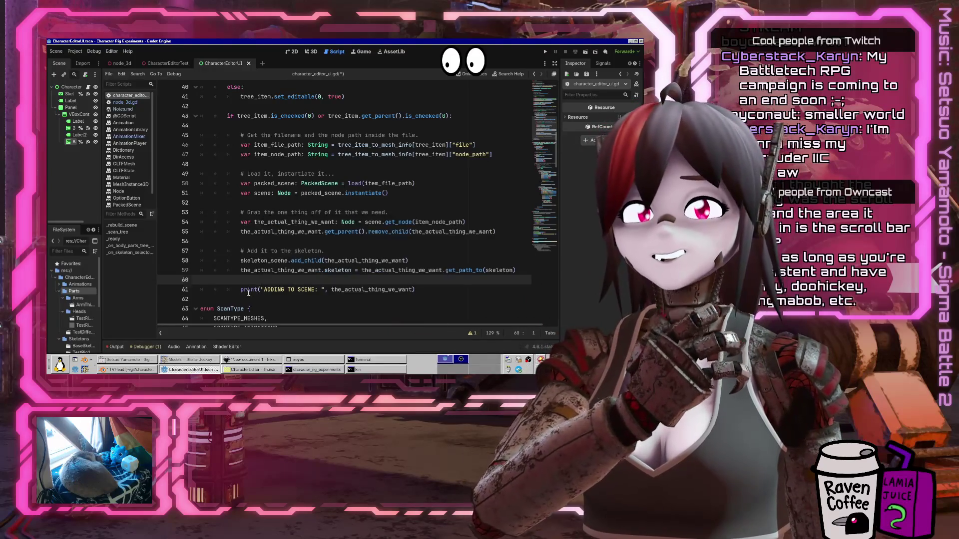
pyautogui.click(240, 289)
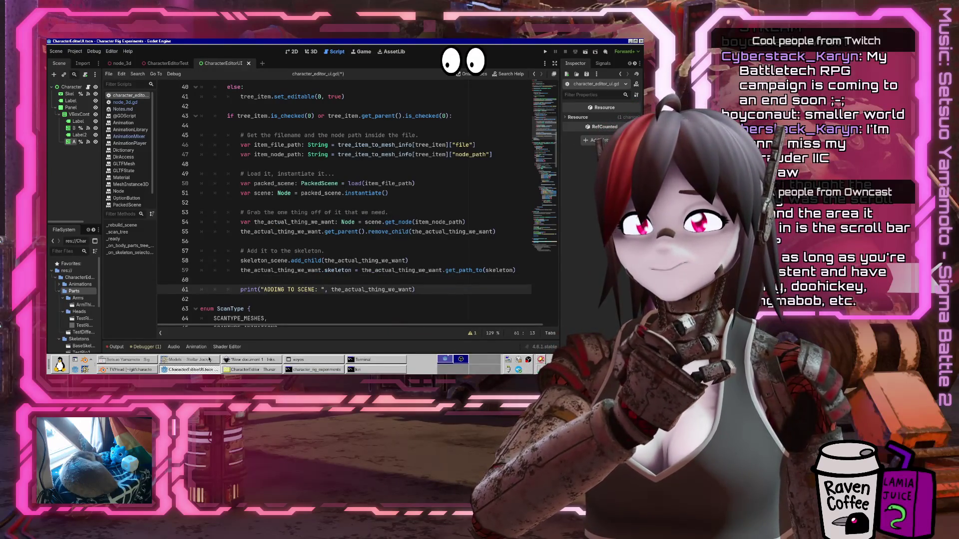
pyautogui.click(144, 360)
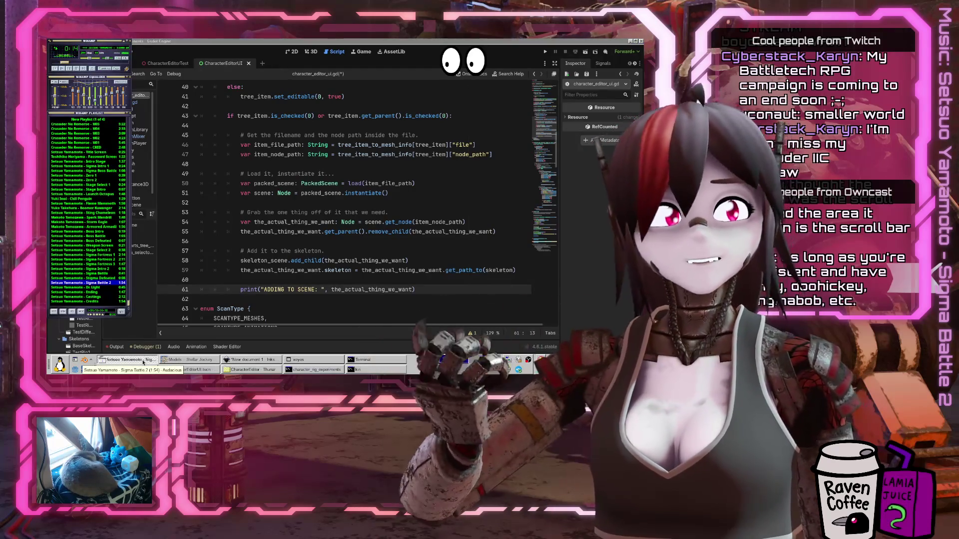
pyautogui.scroll(15, 60, 197)
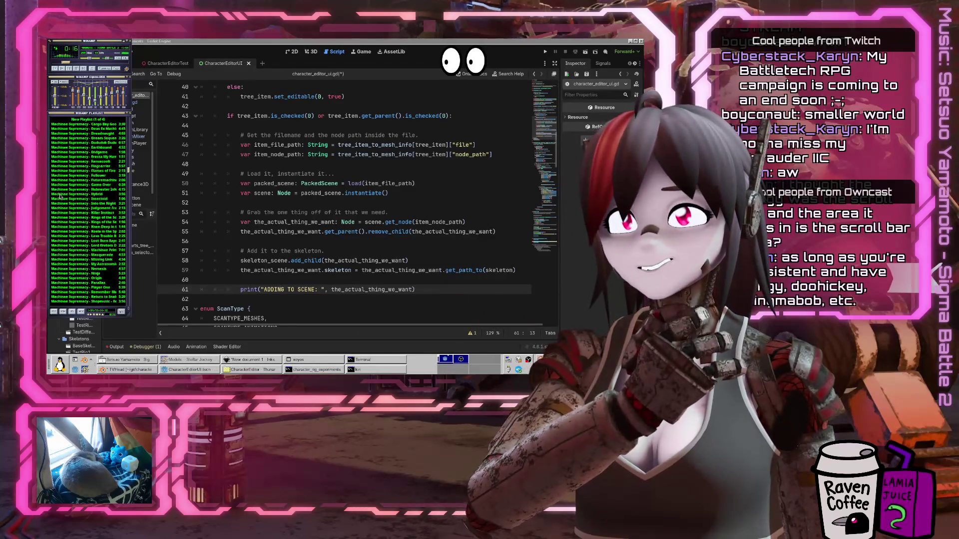
pyautogui.scroll(-15, 108, 216)
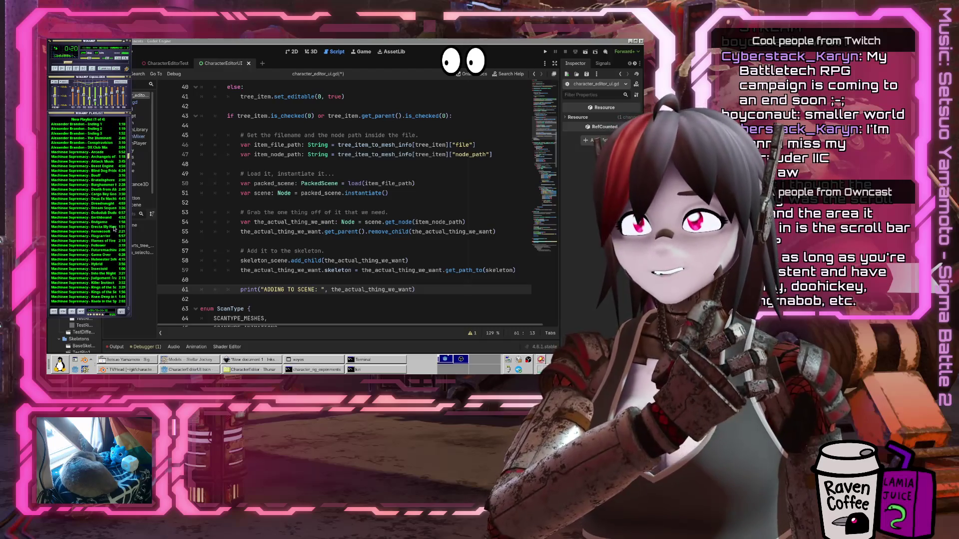
pyautogui.scroll(4, 83, 166)
pyautogui.scroll(-10, 90, 199)
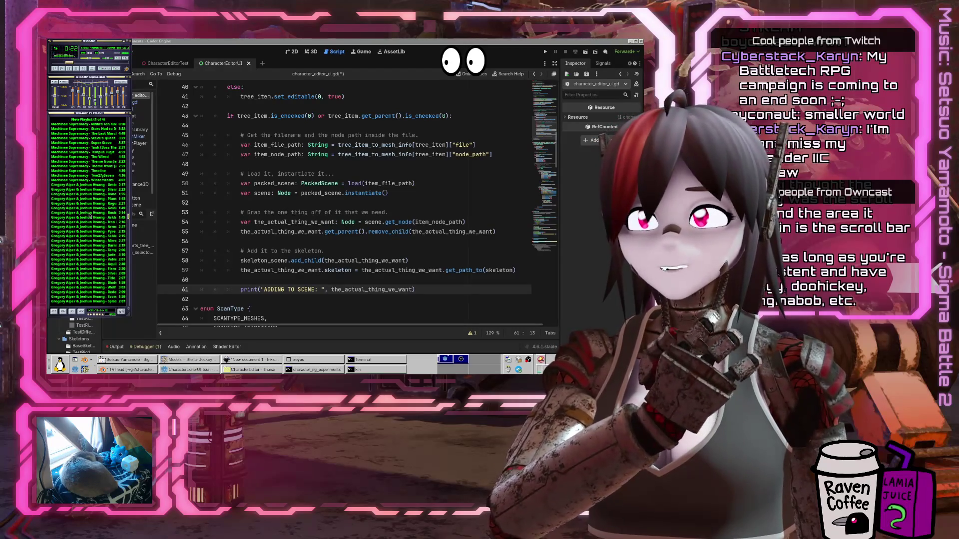
pyautogui.scroll(-4, 96, 195)
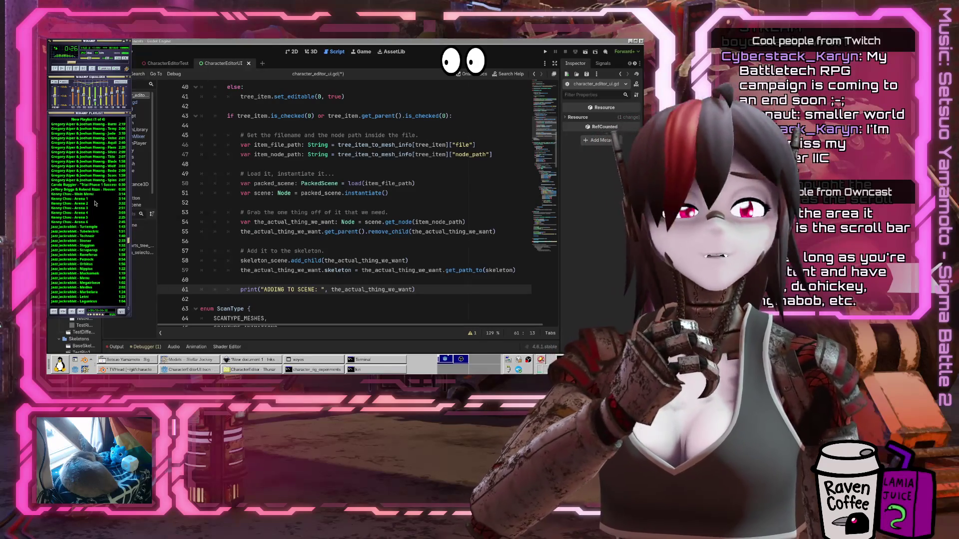
pyautogui.moveTo(93, 202)
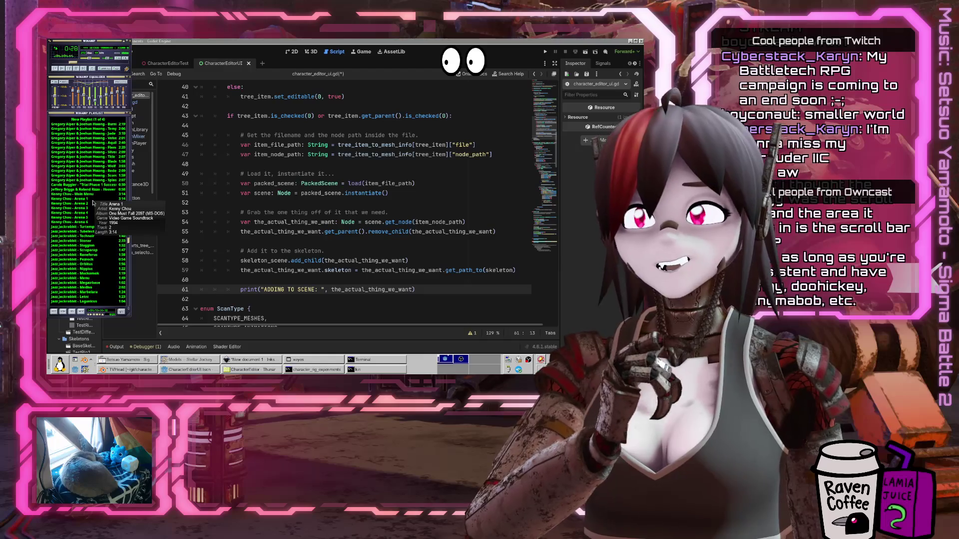
pyautogui.scroll(-15, 97, 195)
pyautogui.scroll(4, 102, 189)
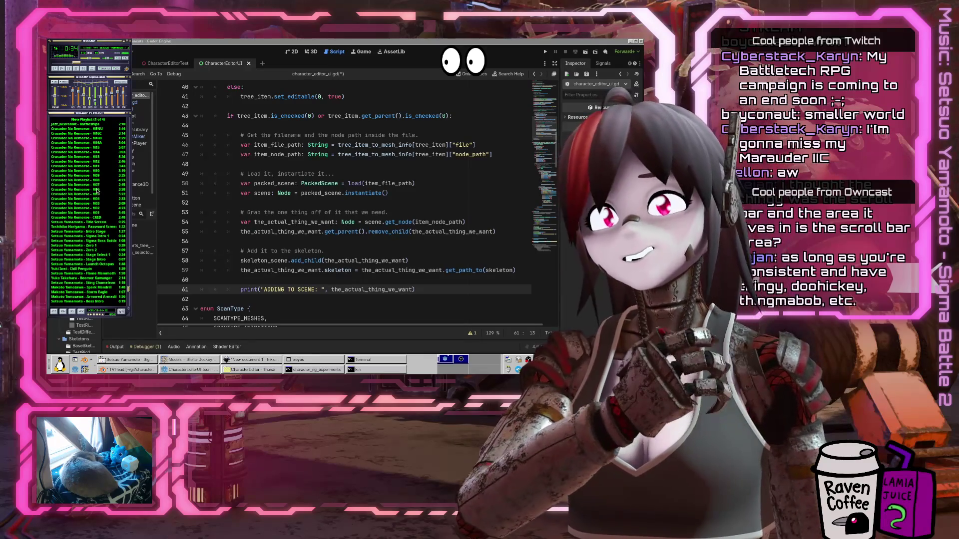
pyautogui.scroll(-4, 98, 190)
pyautogui.scroll(-1, 83, 163)
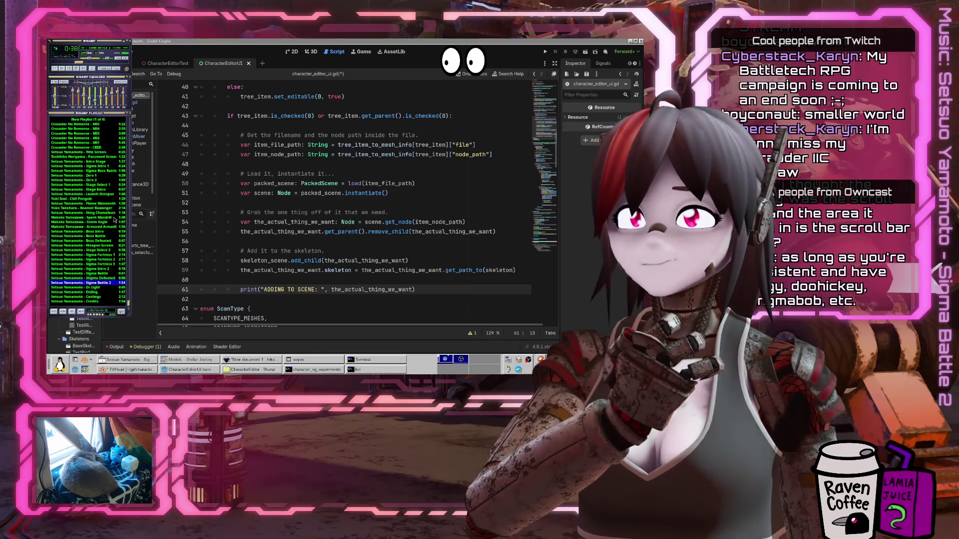
pyautogui.moveTo(114, 219)
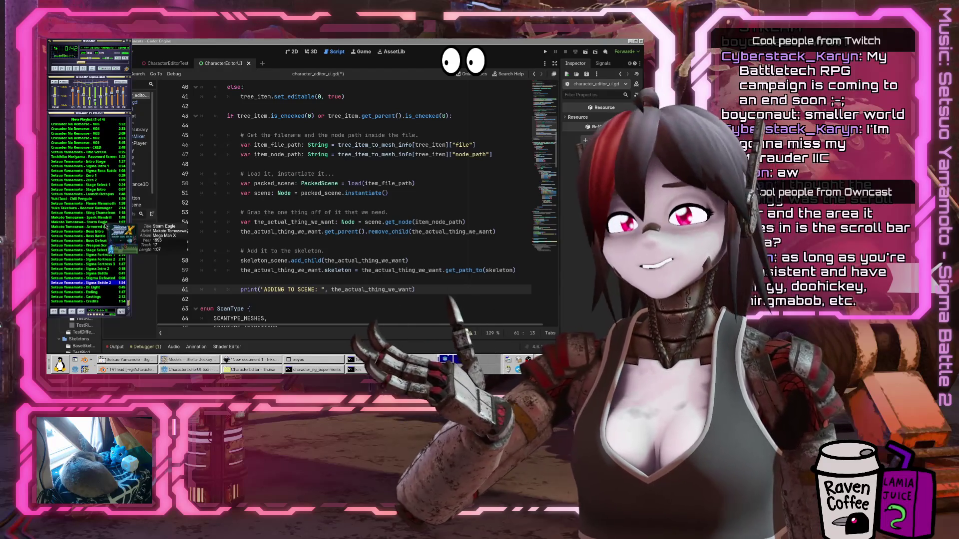
pyautogui.click(152, 41)
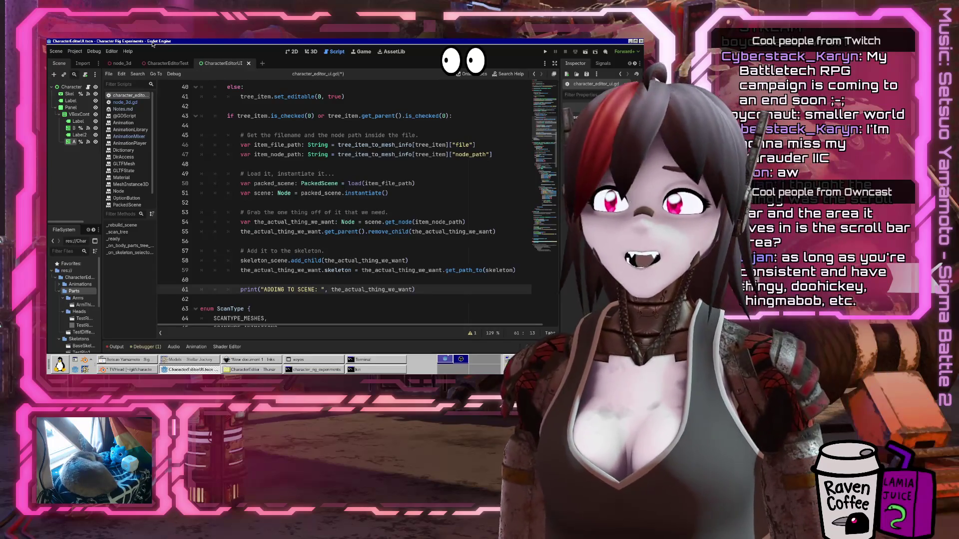
# Scroll character_editor_ui.gd up toward the top of the file
pyautogui.scroll(9, 324, 269)
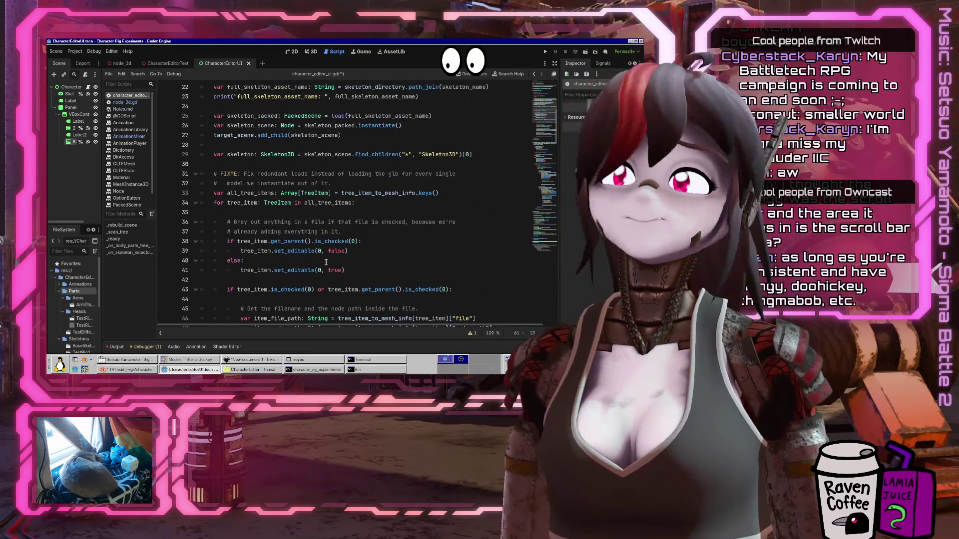
pyautogui.scroll(3, 324, 270)
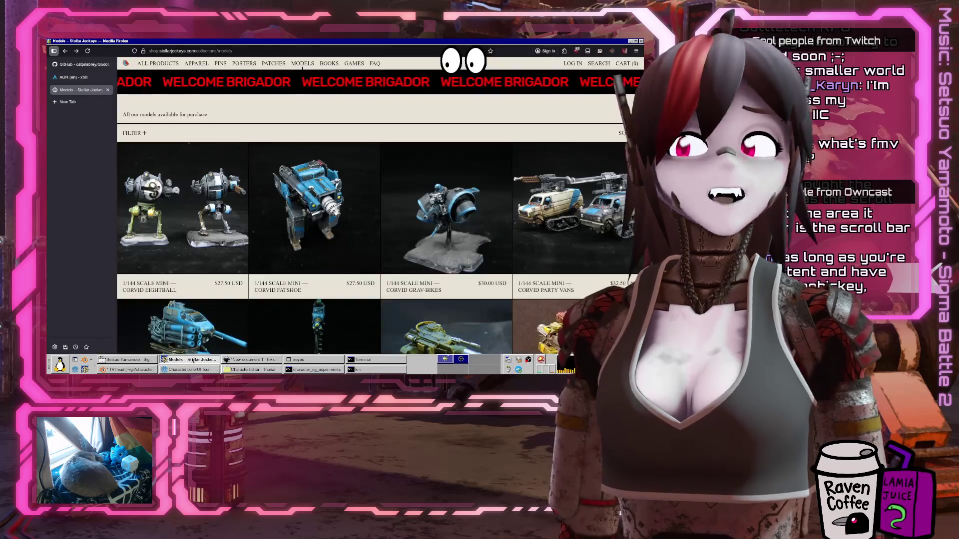
# Search DuckDuckGo for 'full motion video' in a new Firefox tab and open the Wikipedia result
pyautogui.click(192, 360)
pyautogui.hotkey('ctrl', 't')
pyautogui.write('f')
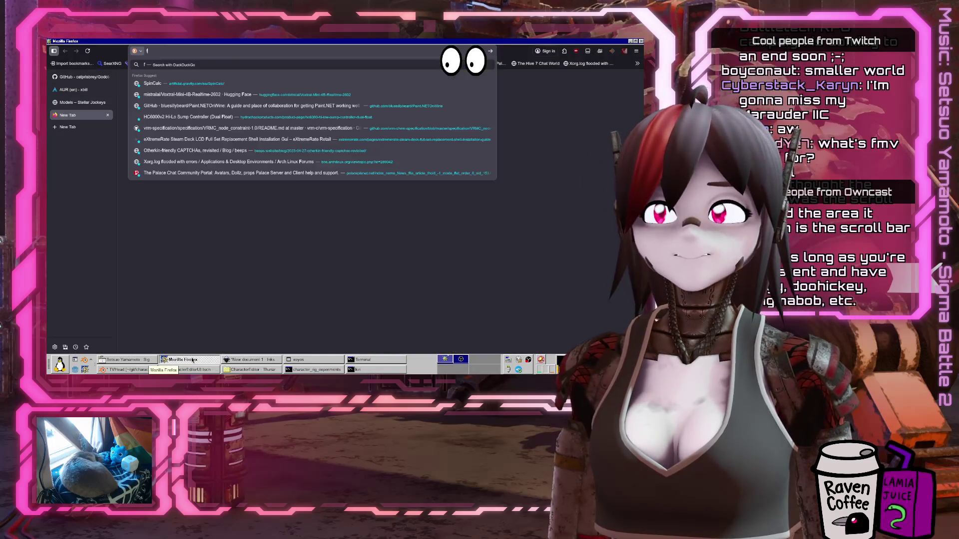
pyautogui.write('ull motion video')
pyautogui.press('Return')
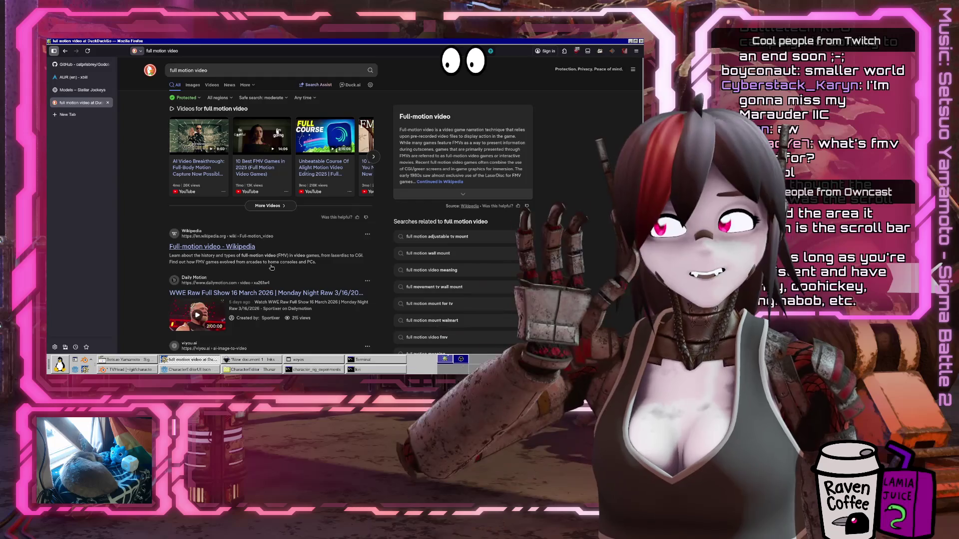
pyautogui.click(199, 245)
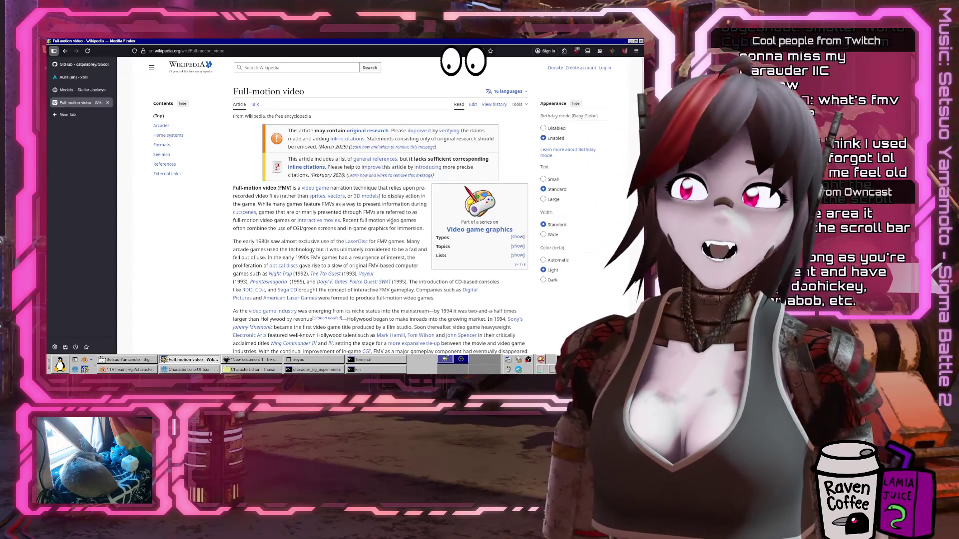
# Enlarge the Full-motion video article and preview its Night Trap, The 7th Guest and Phantasmagoria links
pyautogui.hotkey('ctrl', '+')
pyautogui.hotkey('ctrl', '+')
pyautogui.hotkey('ctrl', '+')
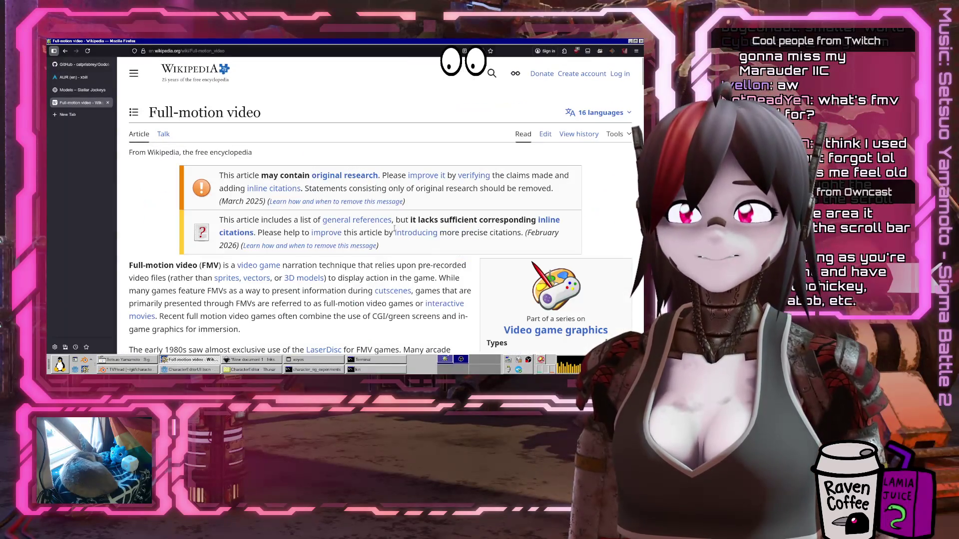
pyautogui.scroll(-3, 397, 231)
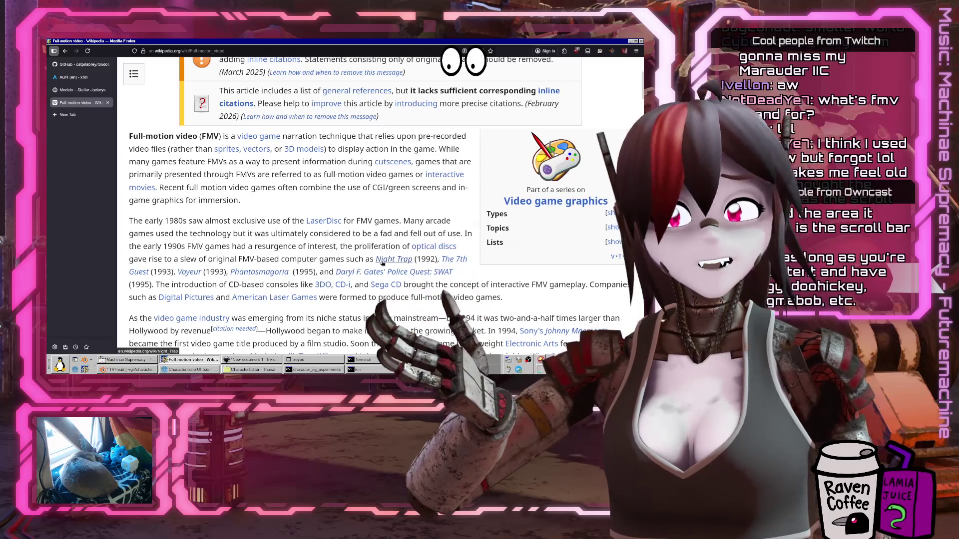
pyautogui.moveTo(383, 263)
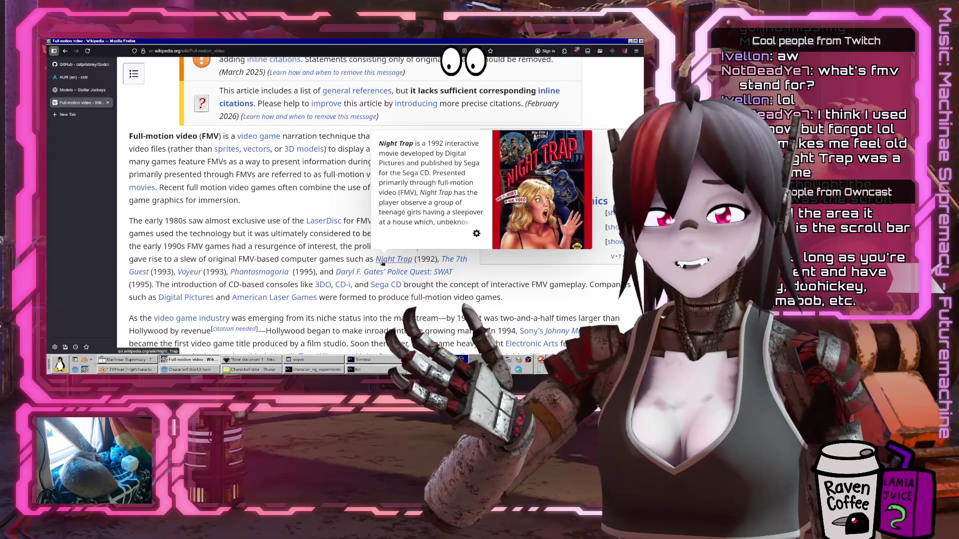
pyautogui.moveTo(460, 260)
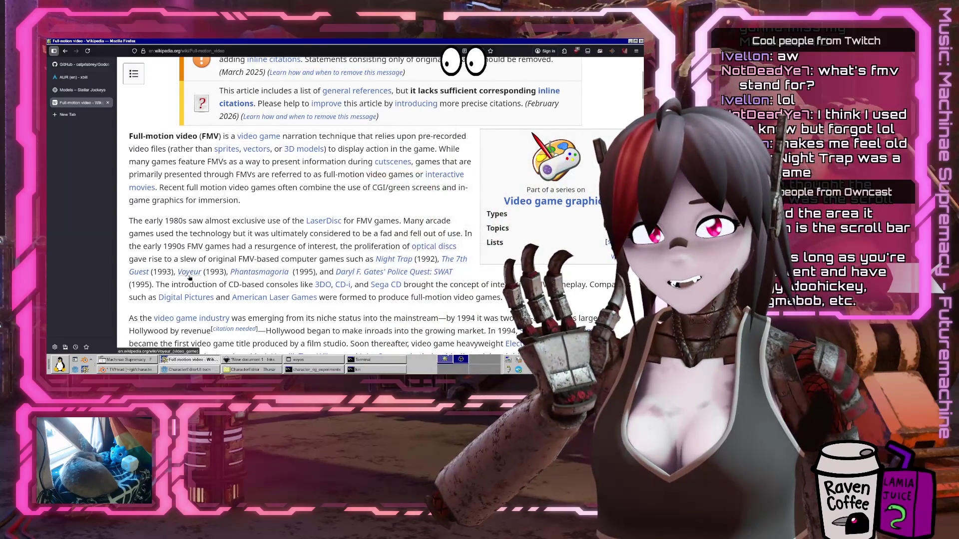
pyautogui.moveTo(262, 274)
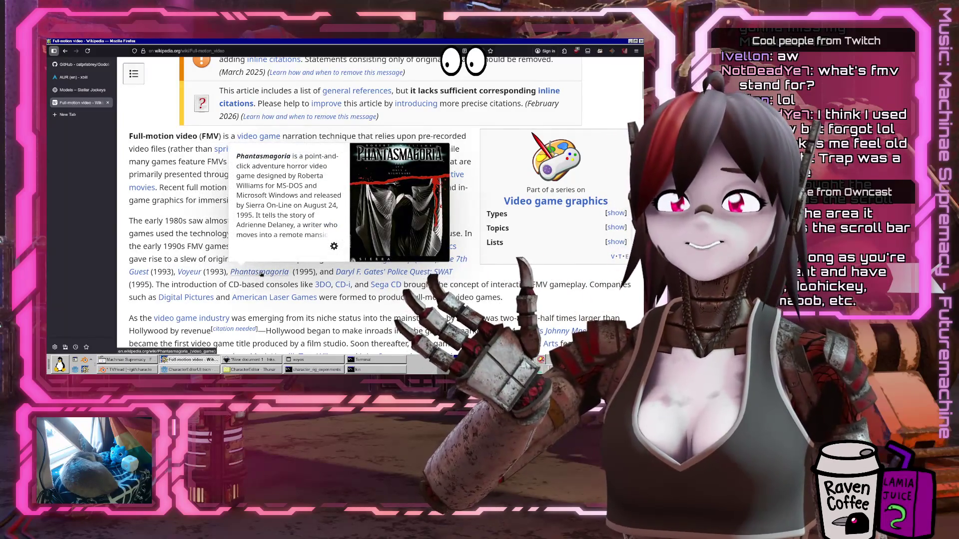
pyautogui.moveTo(428, 272)
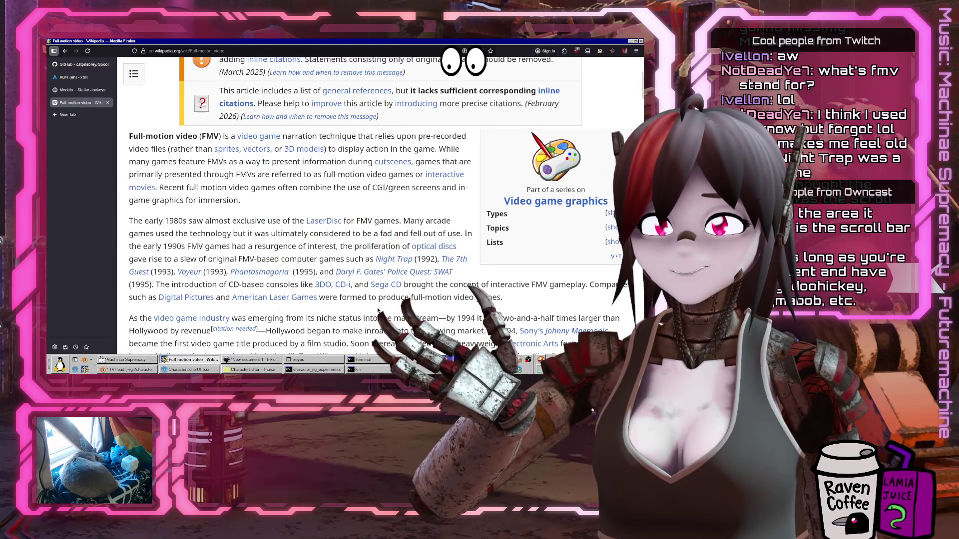
# Scroll through the Full-motion video article's intro and back up
pyautogui.scroll(-10, 378, 310)
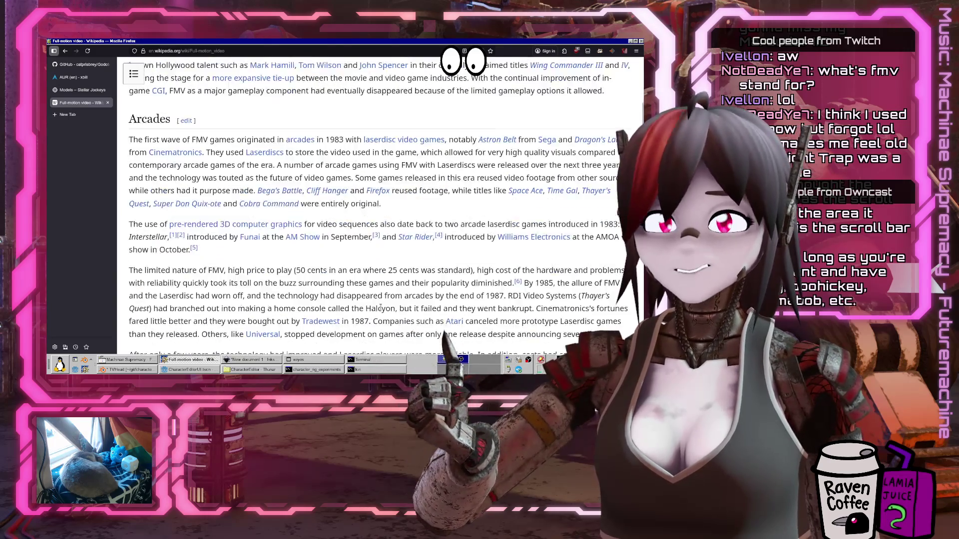
pyautogui.scroll(-1, 381, 307)
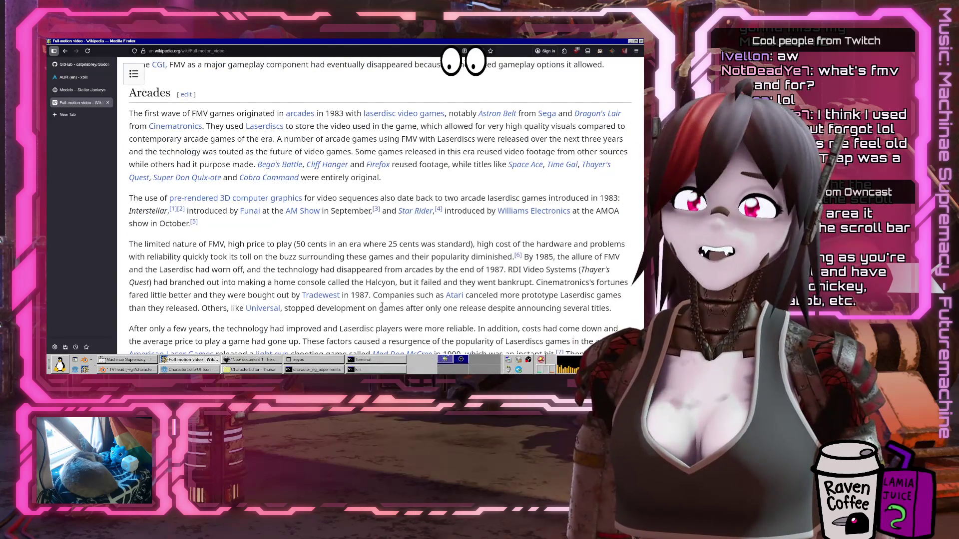
pyautogui.scroll(-10, 382, 306)
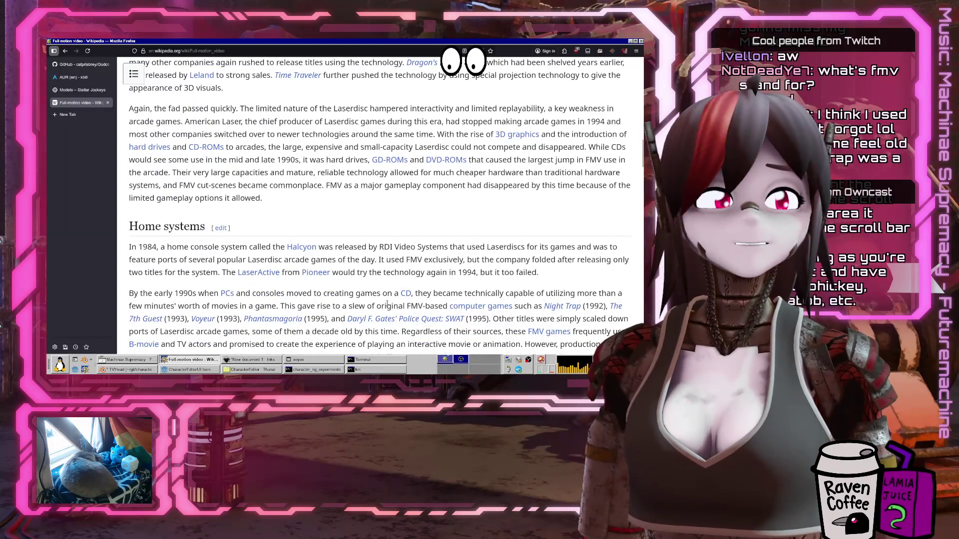
pyautogui.scroll(3, 387, 306)
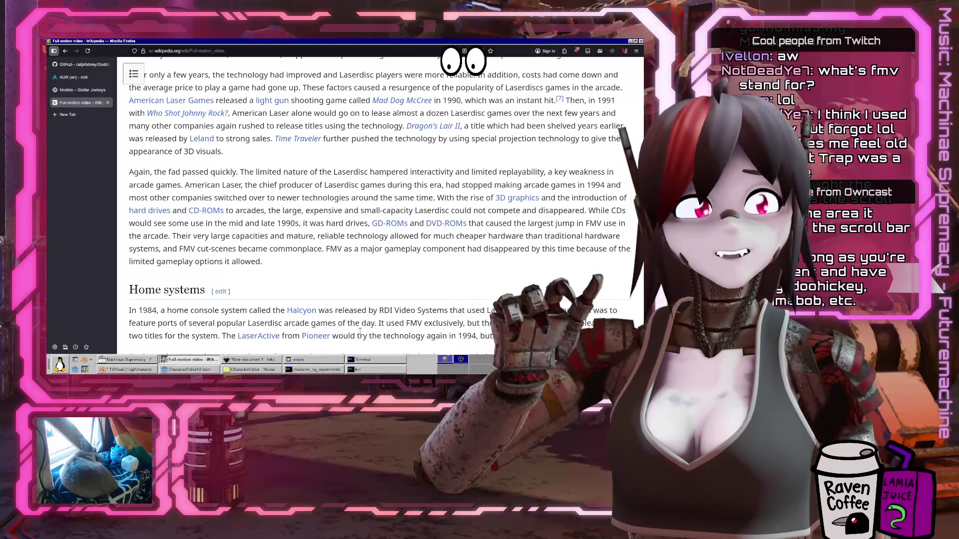
pyautogui.scroll(9, 344, 312)
pyautogui.scroll(20, 344, 312)
pyautogui.scroll(-6, 340, 309)
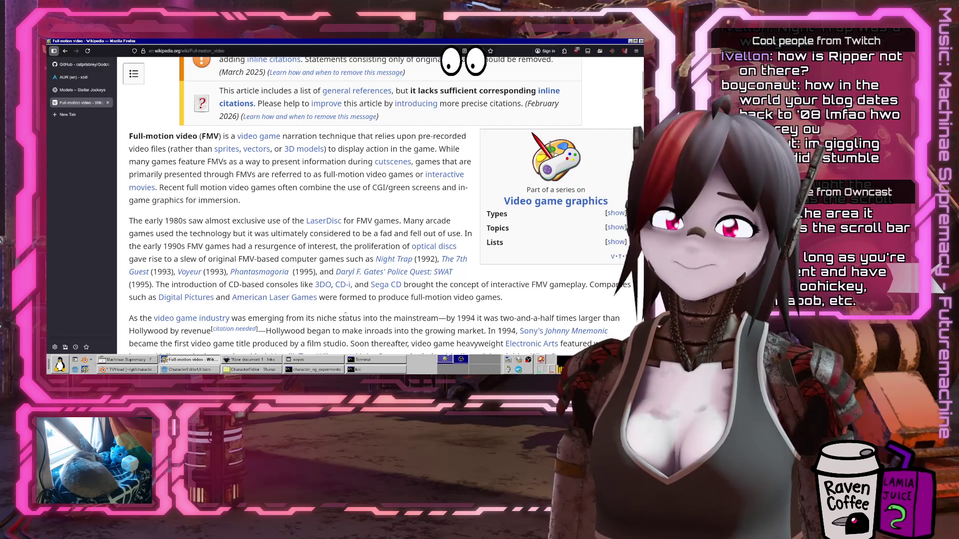
# Preview the Night Trap link in the article's LaserDisc and 3DO/Sega CD era passage
pyautogui.scroll(-5, 231, 311)
pyautogui.scroll(3, 290, 315)
pyautogui.scroll(-3, 346, 319)
pyautogui.scroll(3, 346, 319)
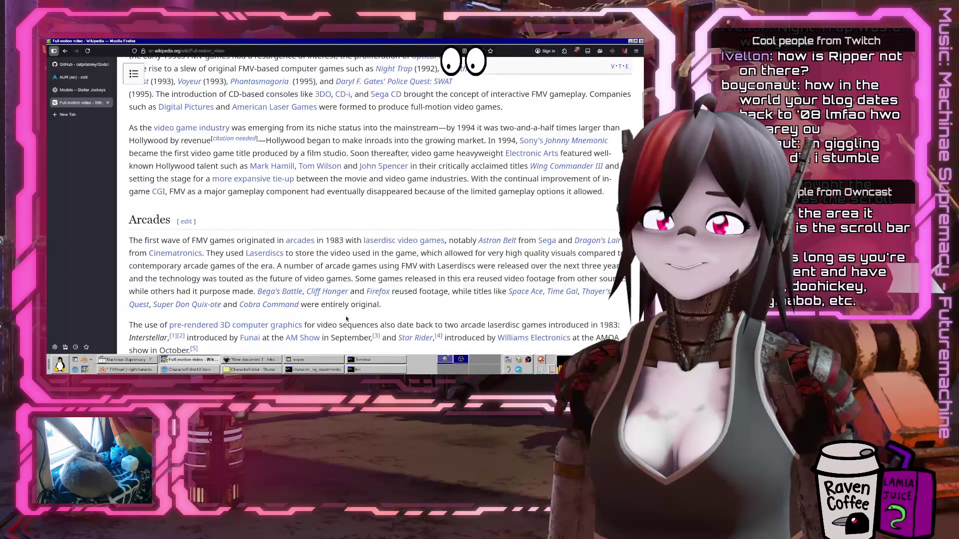
pyautogui.moveTo(259, 167)
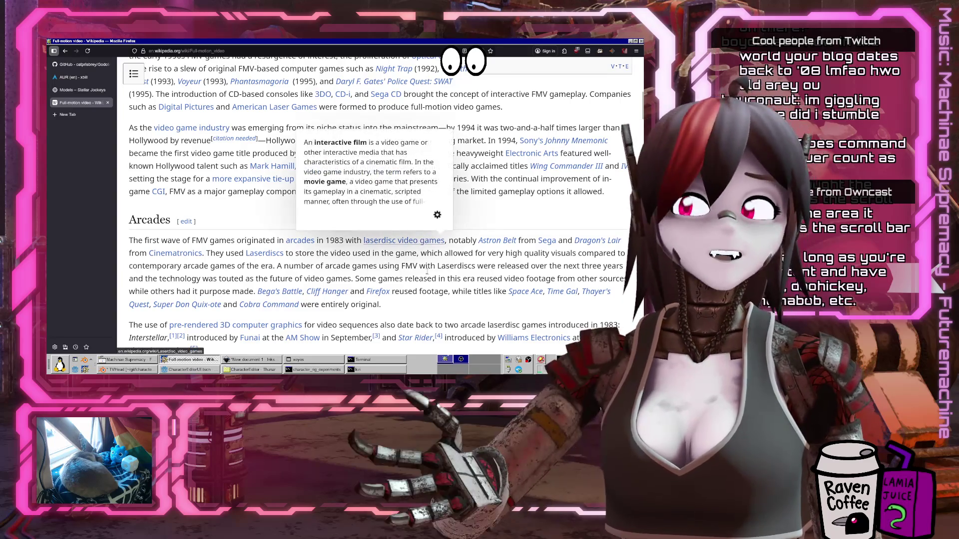
pyautogui.scroll(5, 449, 309)
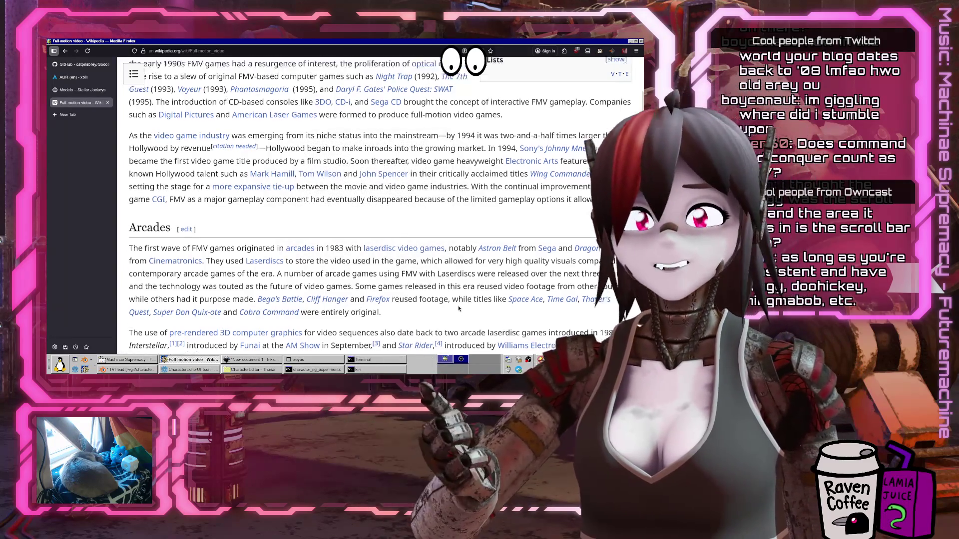
pyautogui.scroll(5, 458, 310)
pyautogui.scroll(-4, 319, 262)
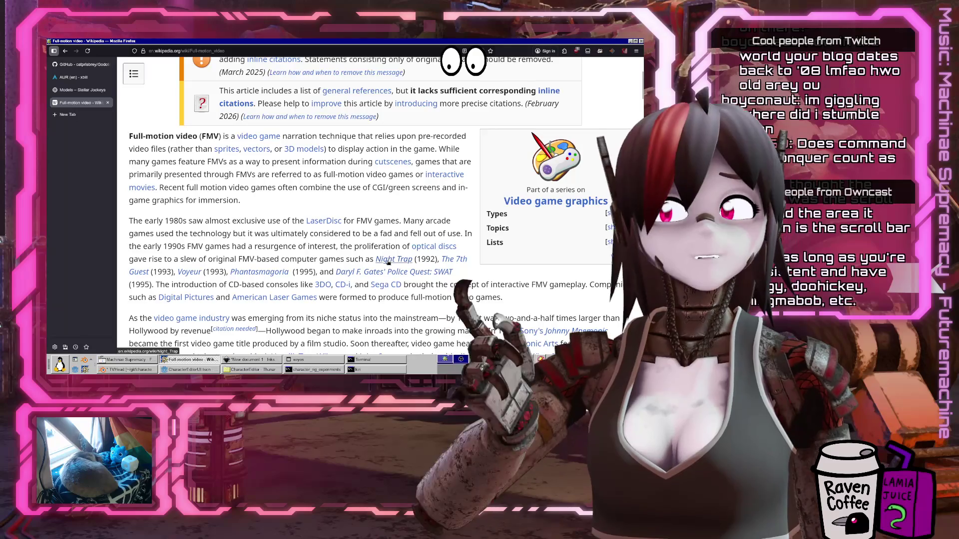
pyautogui.moveTo(389, 261)
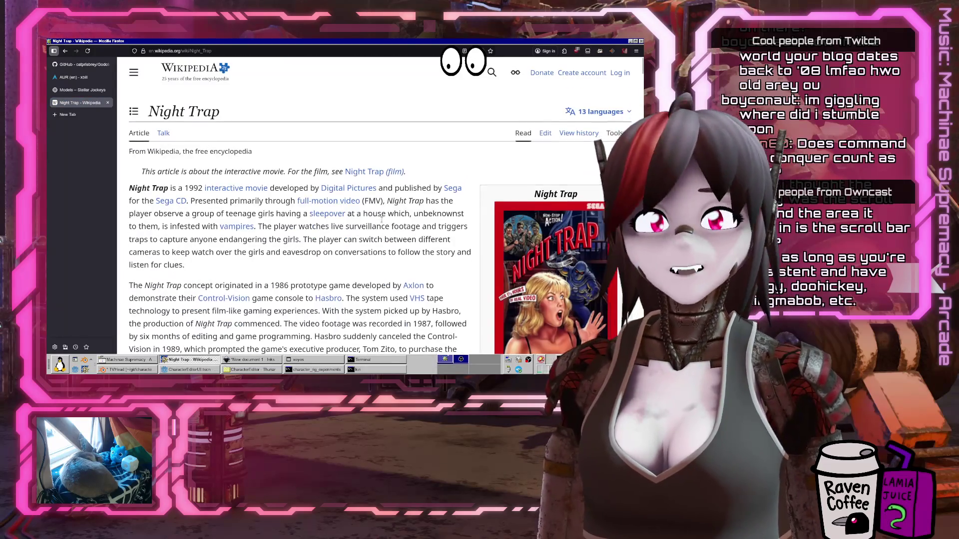
# View the Night Trap Sega CD screenshot enlarged, zoom in and out, then close it
pyautogui.scroll(-10, 377, 195)
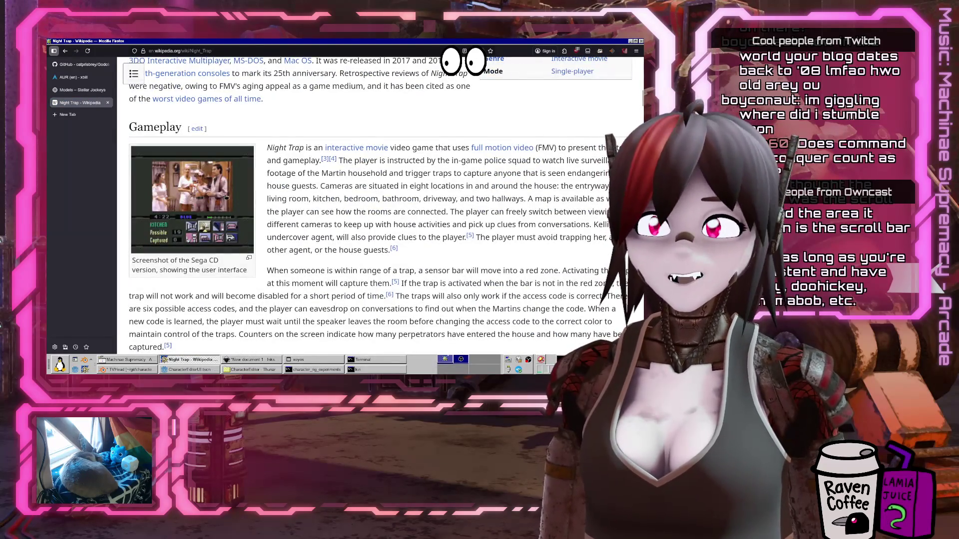
pyautogui.click(226, 197)
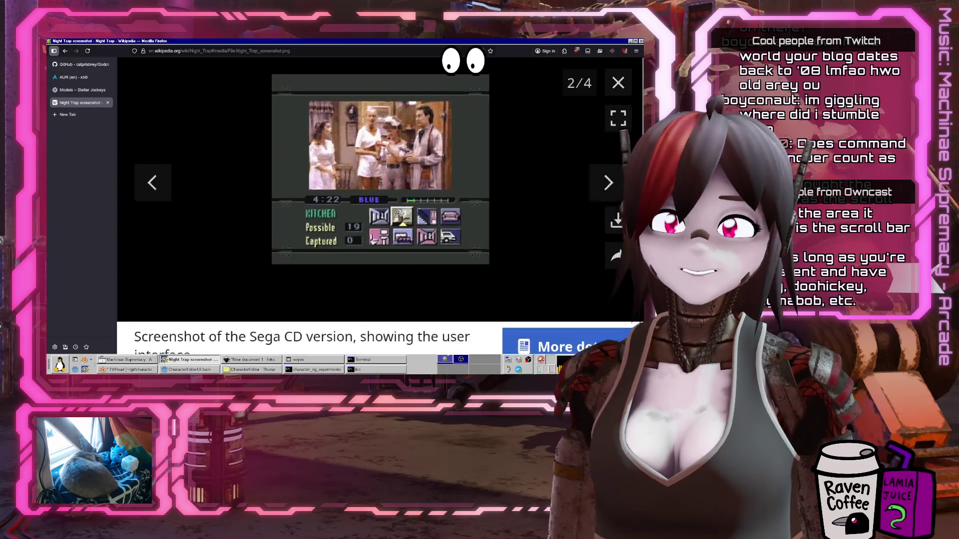
pyautogui.hotkey('ctrl', '+')
pyautogui.hotkey('ctrl', '+')
pyautogui.hotkey('ctrl', '+')
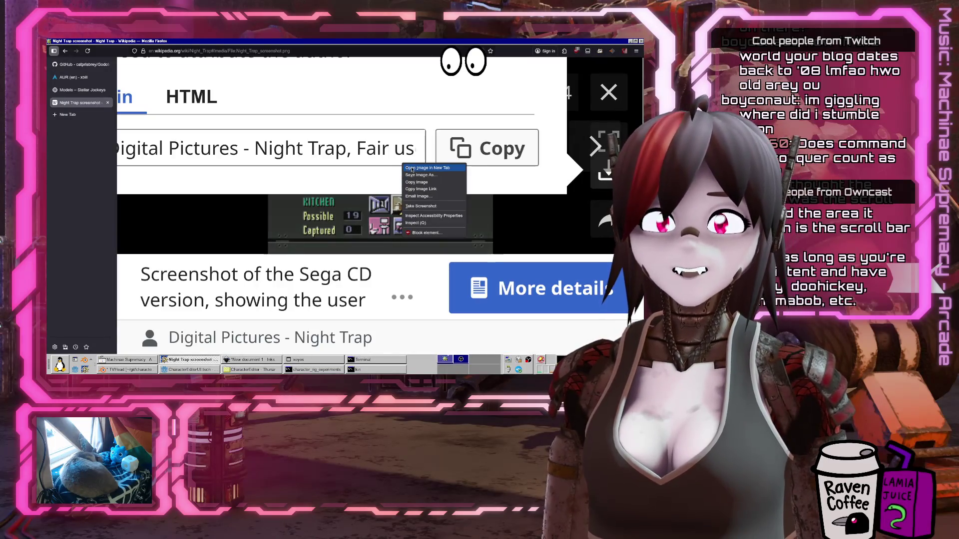
pyautogui.hotkey('ctrl', '-')
pyautogui.hotkey('ctrl', '-')
pyautogui.hotkey('ctrl', '-')
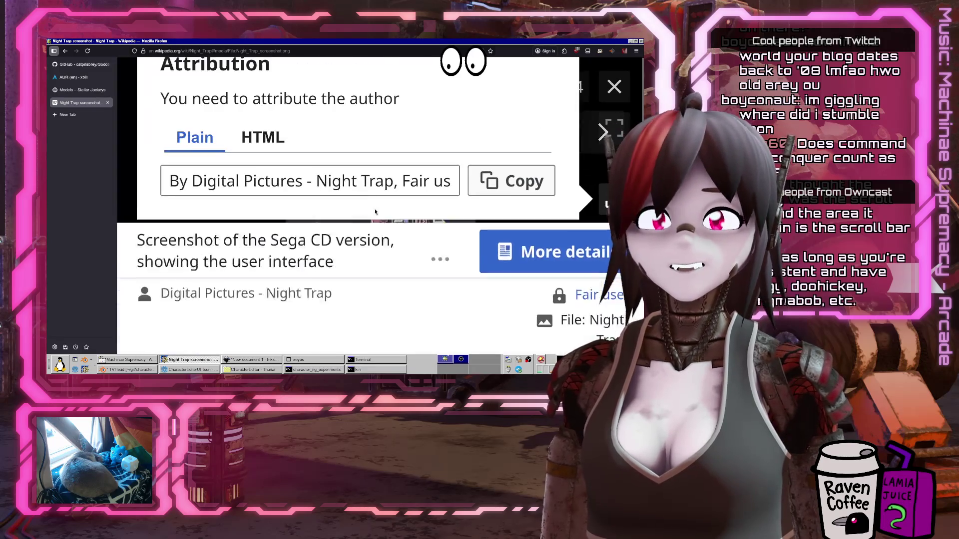
pyautogui.click(618, 83)
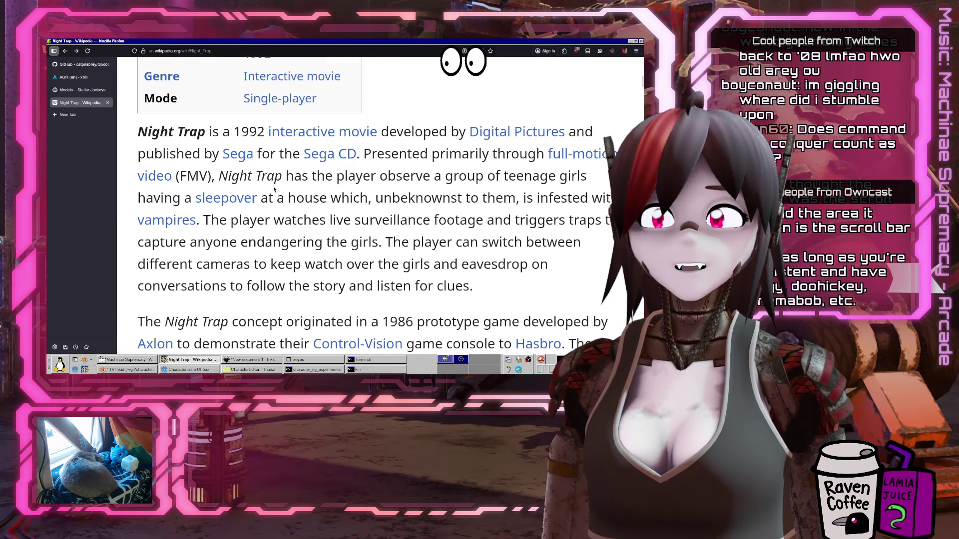
# Read the Night Trap article down to its development section, then switch to the Godot editor
pyautogui.scroll(-10, 274, 189)
pyautogui.scroll(10, 274, 189)
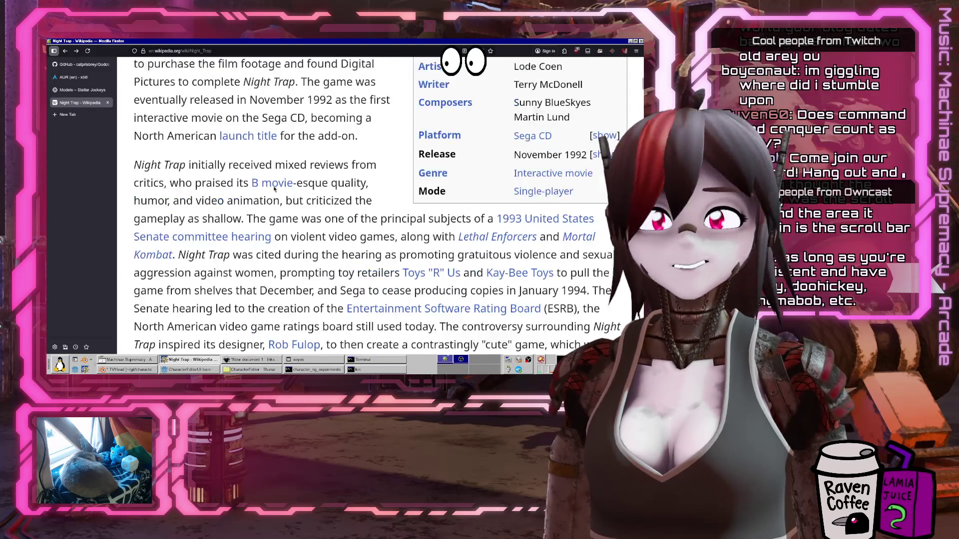
pyautogui.scroll(-12, 273, 186)
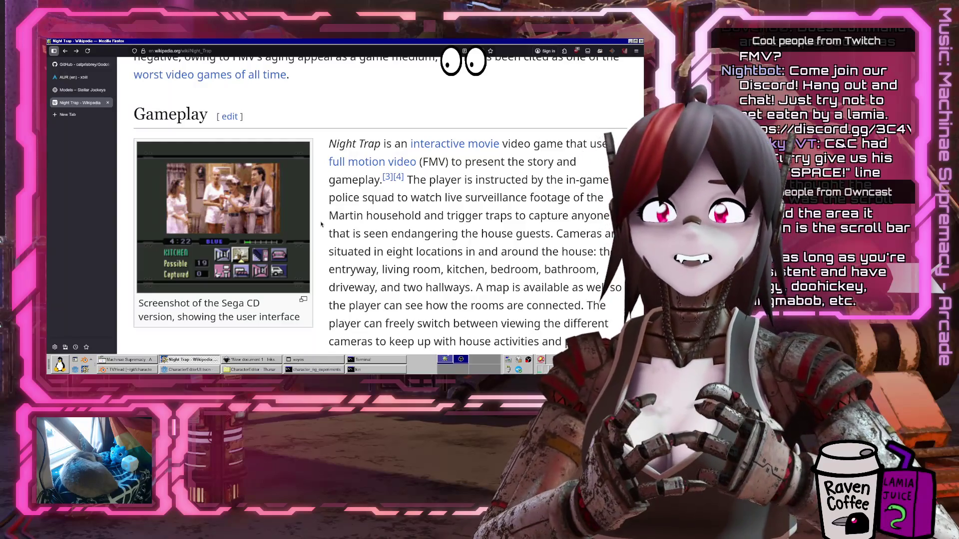
pyautogui.scroll(-5, 334, 272)
pyautogui.scroll(-6, 334, 273)
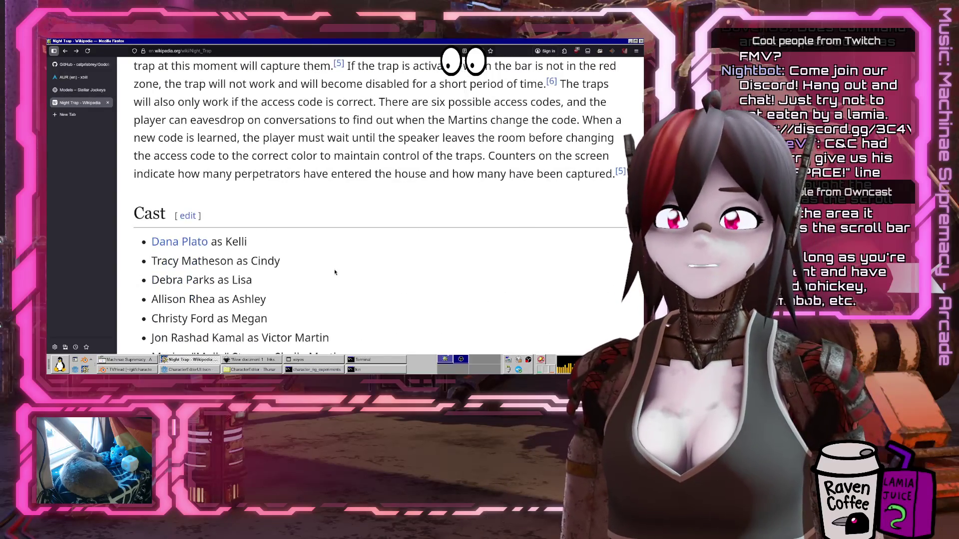
pyautogui.scroll(2, 334, 271)
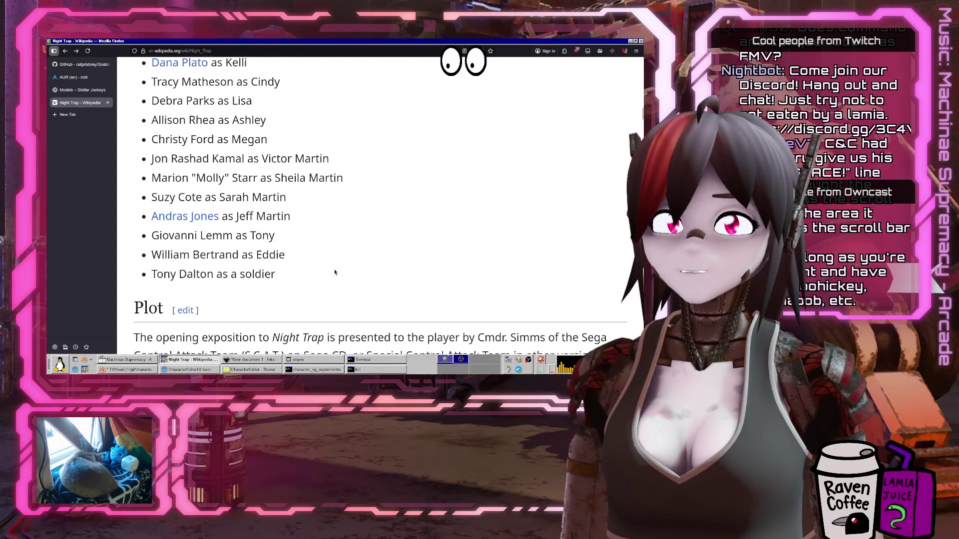
pyautogui.scroll(2, 335, 272)
pyautogui.scroll(-10, 334, 269)
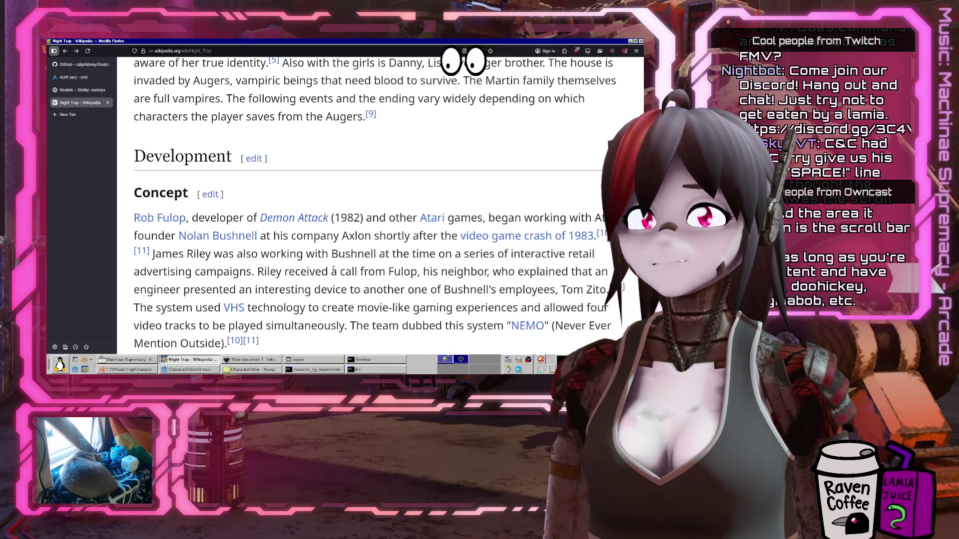
pyautogui.scroll(-4, 333, 270)
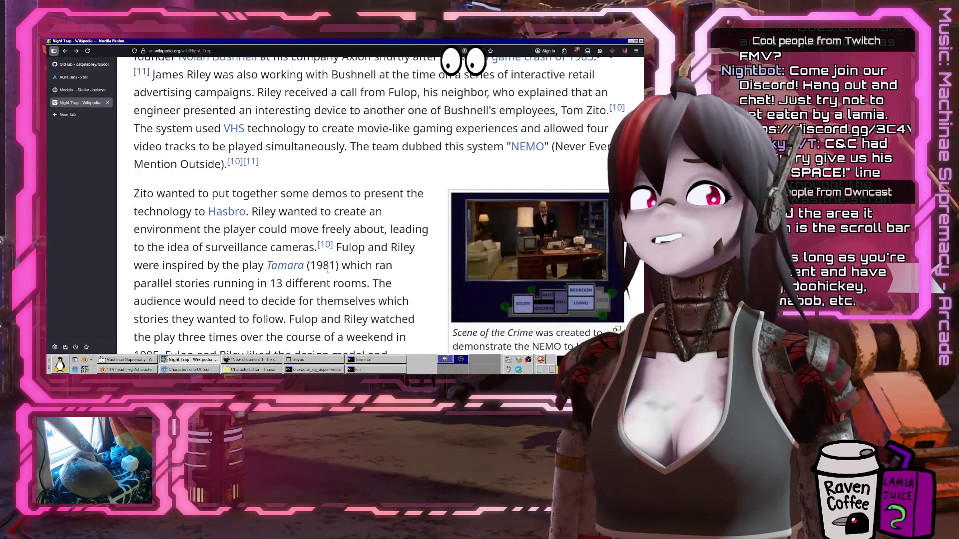
pyautogui.scroll(-15, 481, 262)
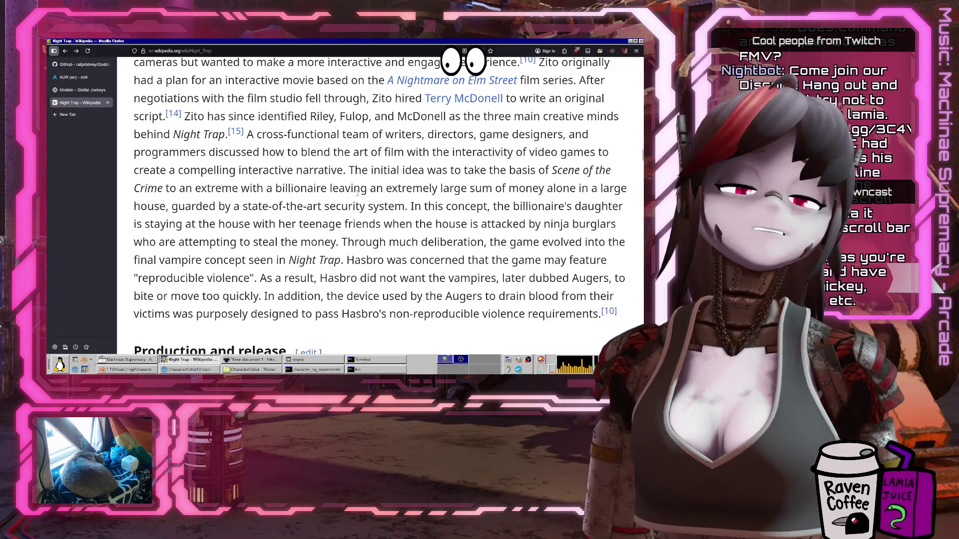
pyautogui.scroll(-3, 403, 152)
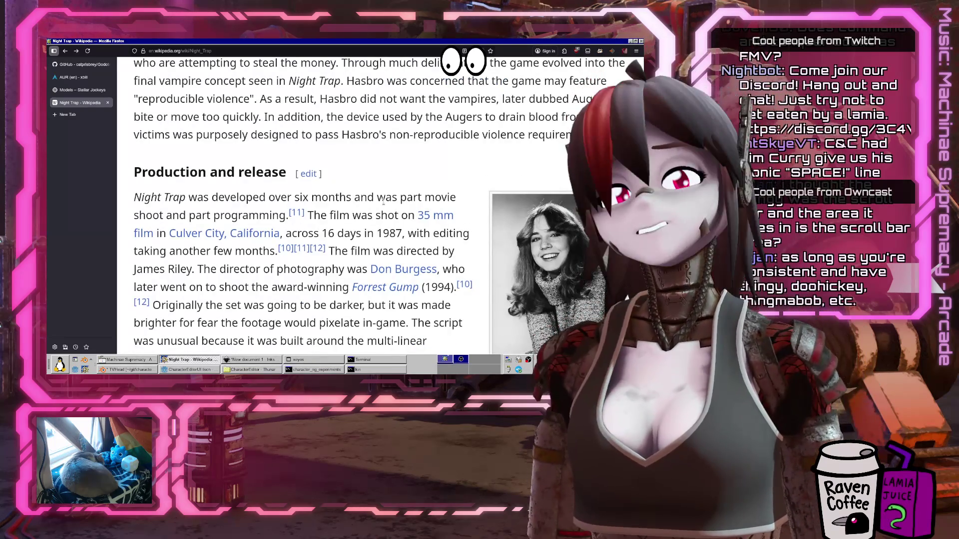
pyautogui.scroll(5, 384, 201)
pyautogui.scroll(-2, 186, 284)
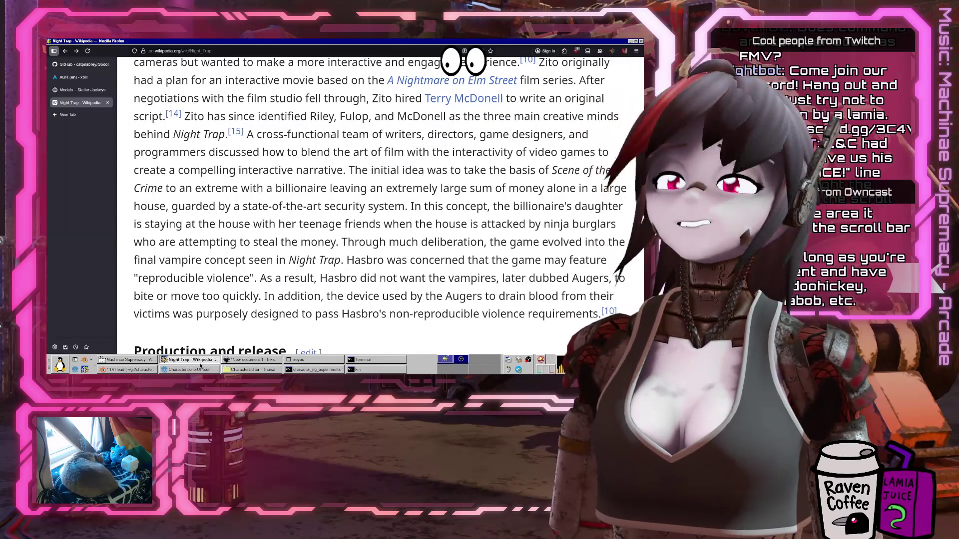
pyautogui.click(201, 368)
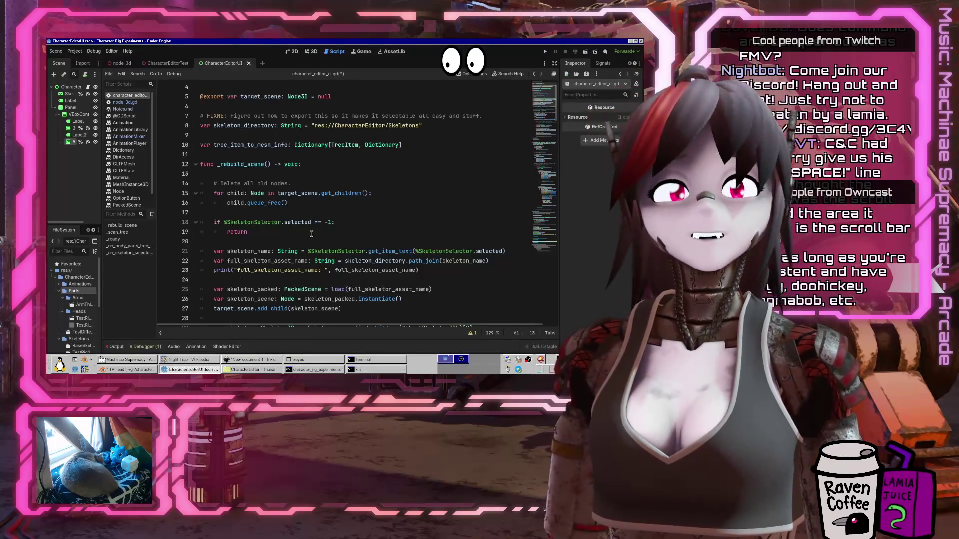
# Save character_editor_ui.gd in Godot, then return to the Night Trap article in Firefox
pyautogui.click(318, 212)
pyautogui.scroll(-5, 318, 212)
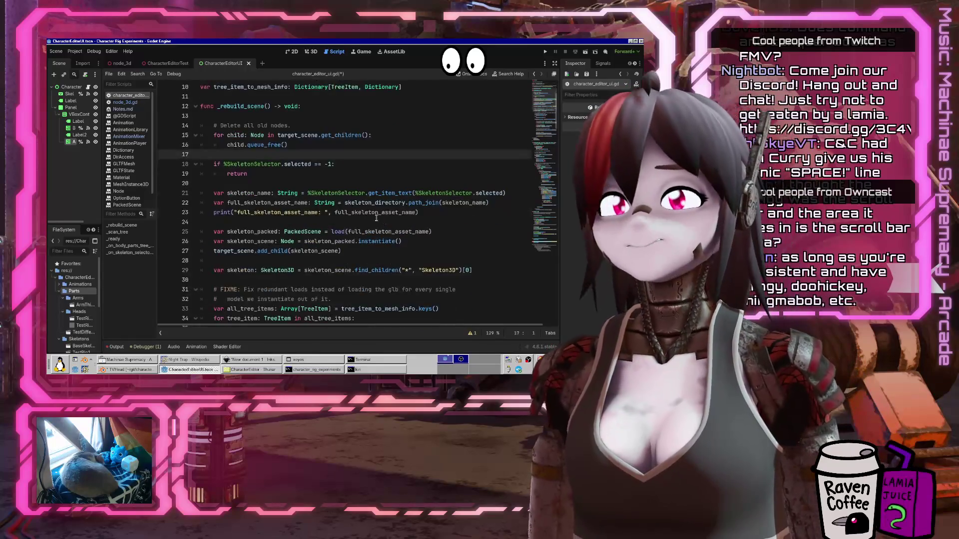
pyautogui.click(338, 190)
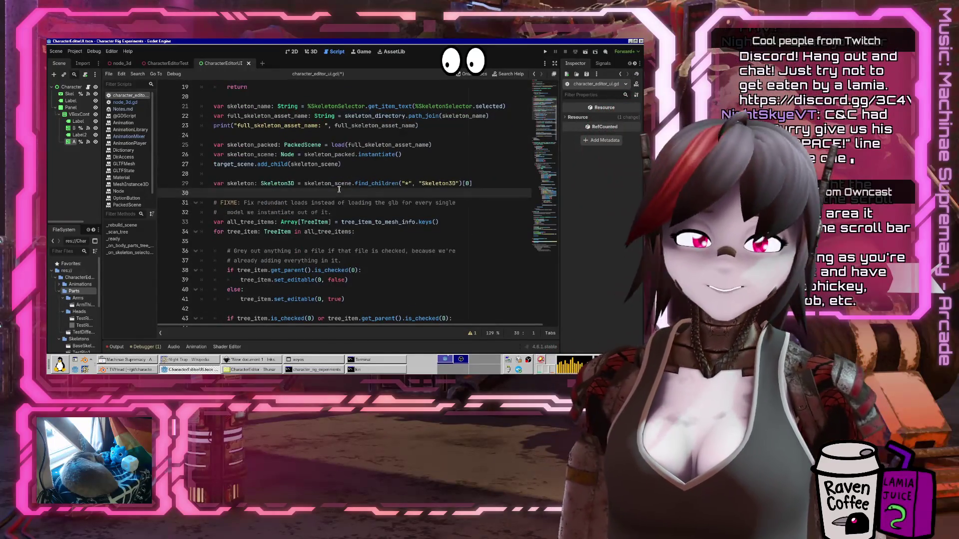
pyautogui.hotkey('ctrl', 's')
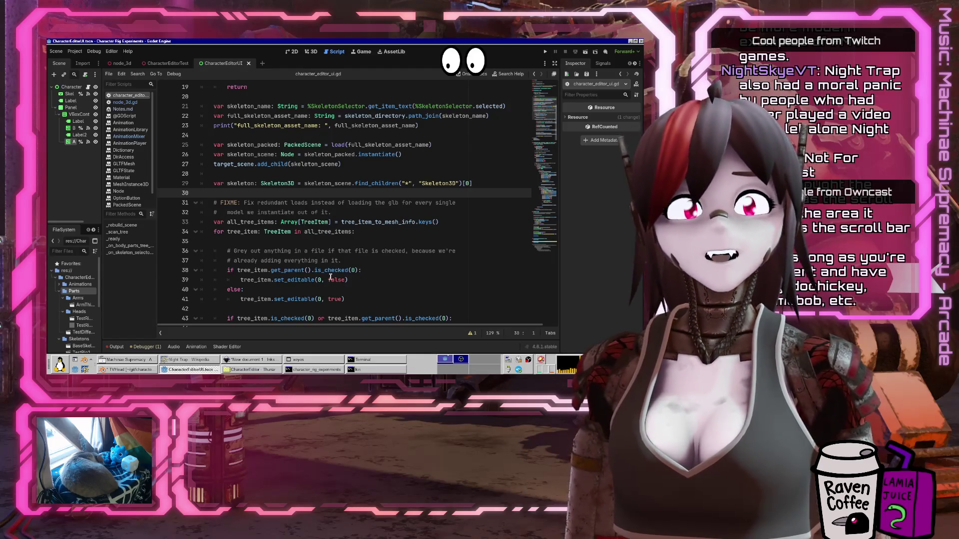
pyautogui.click(189, 360)
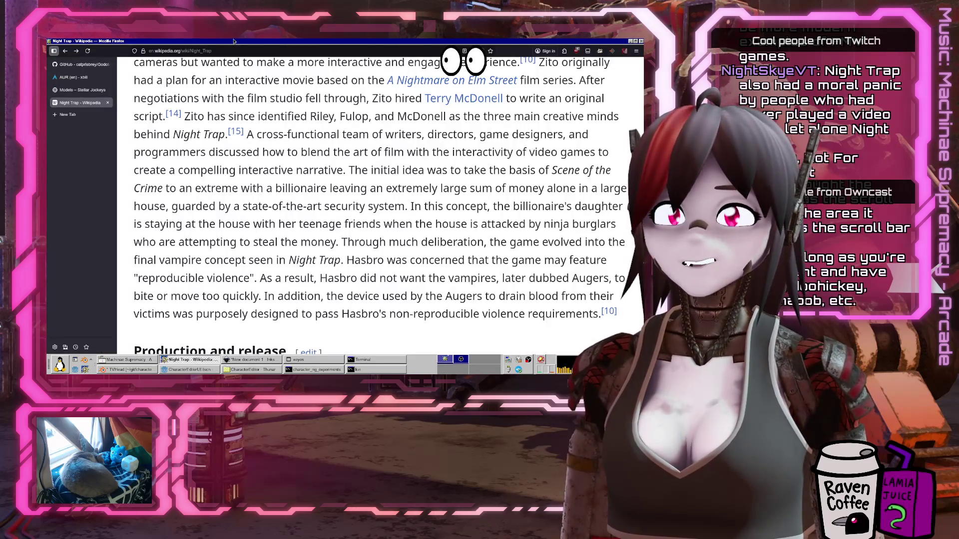
# Bring up the Night Trap Steam store page and play its trailer from 0:14
pyautogui.click(457, 359)
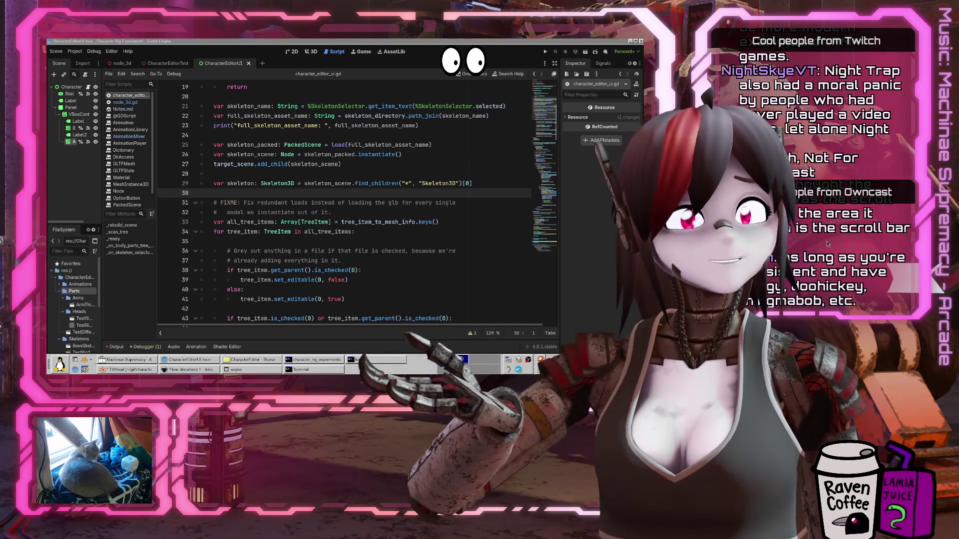
pyautogui.hotkey('alt', 'Tab')
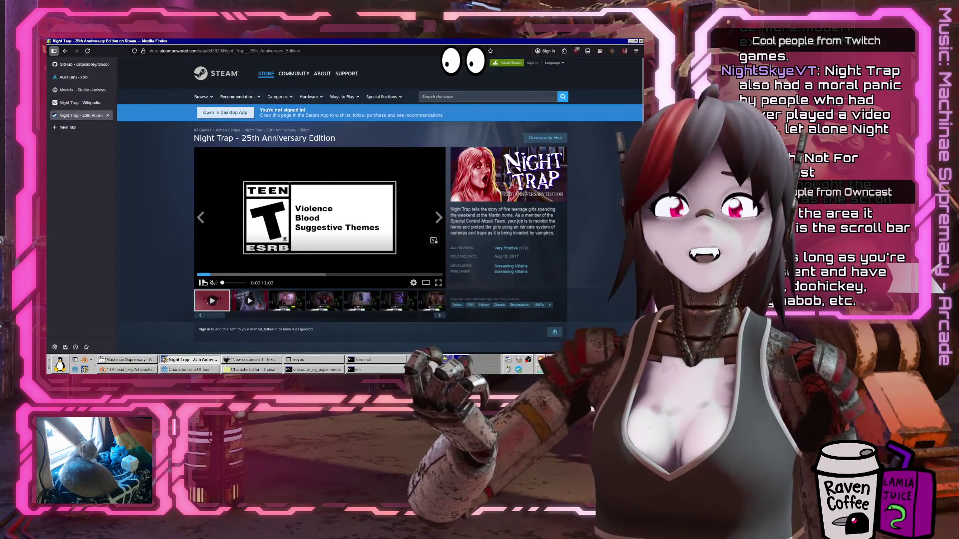
pyautogui.click(203, 283)
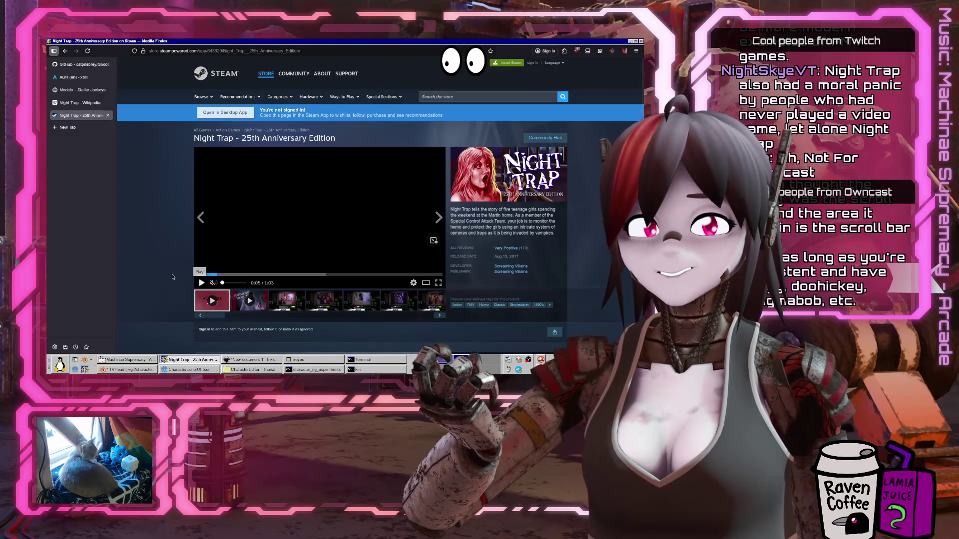
pyautogui.scroll(-10, 173, 277)
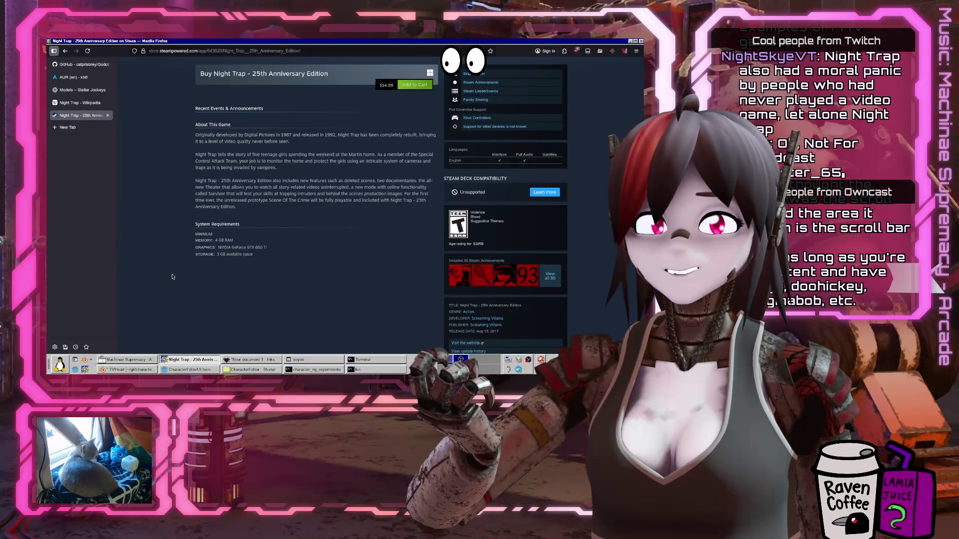
pyautogui.scroll(3, 172, 276)
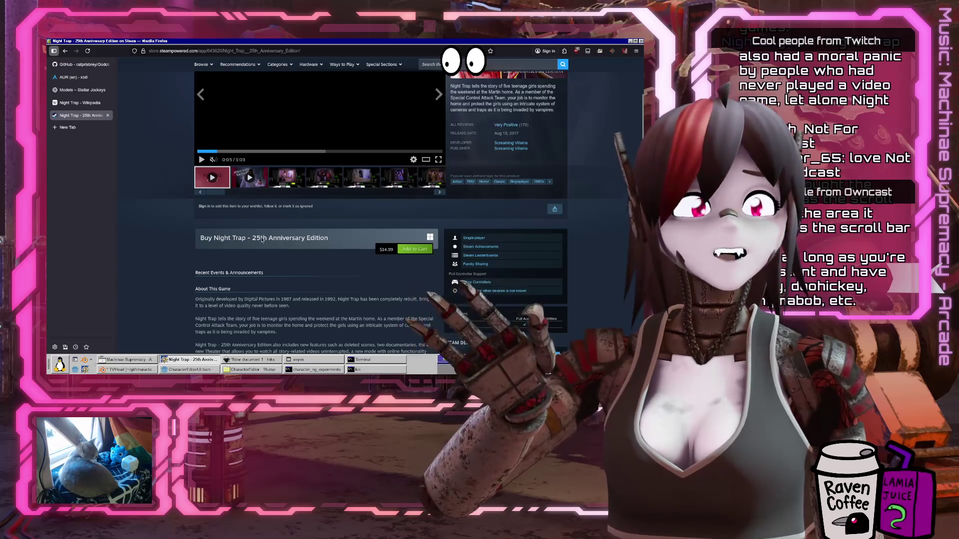
pyautogui.scroll(3, 263, 240)
pyautogui.click(262, 240)
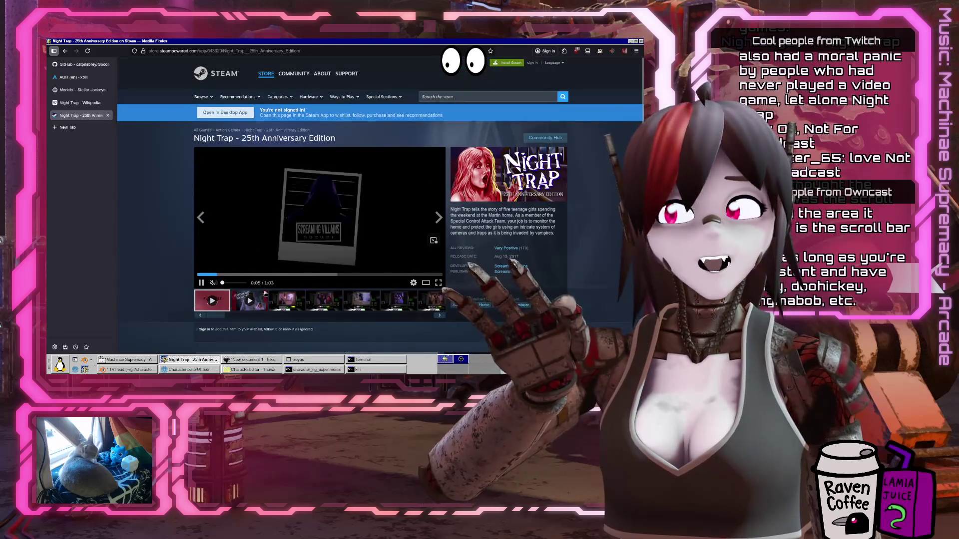
pyautogui.click(254, 274)
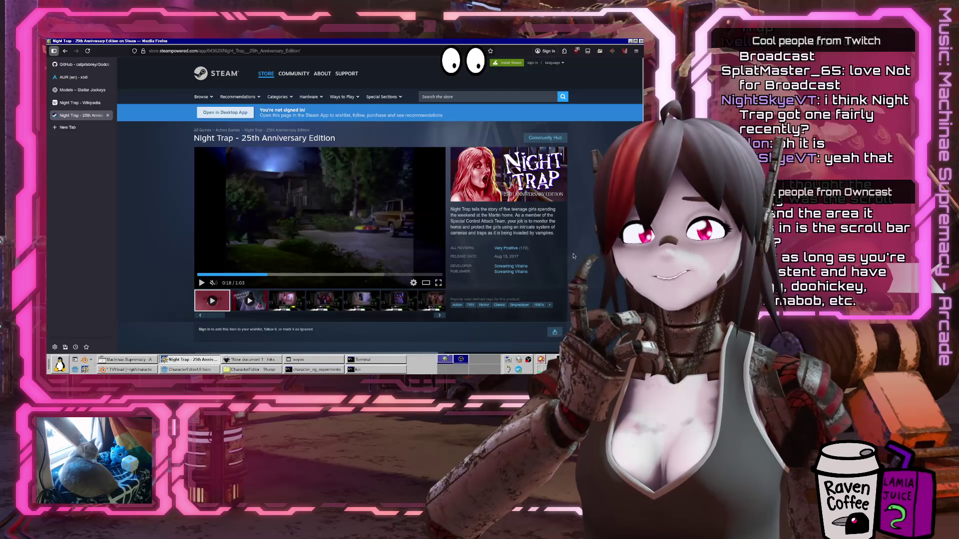
# Browse the $14.99 Night Trap 25th Anniversary Edition store page, then close its tab
pyautogui.scroll(-3, 573, 252)
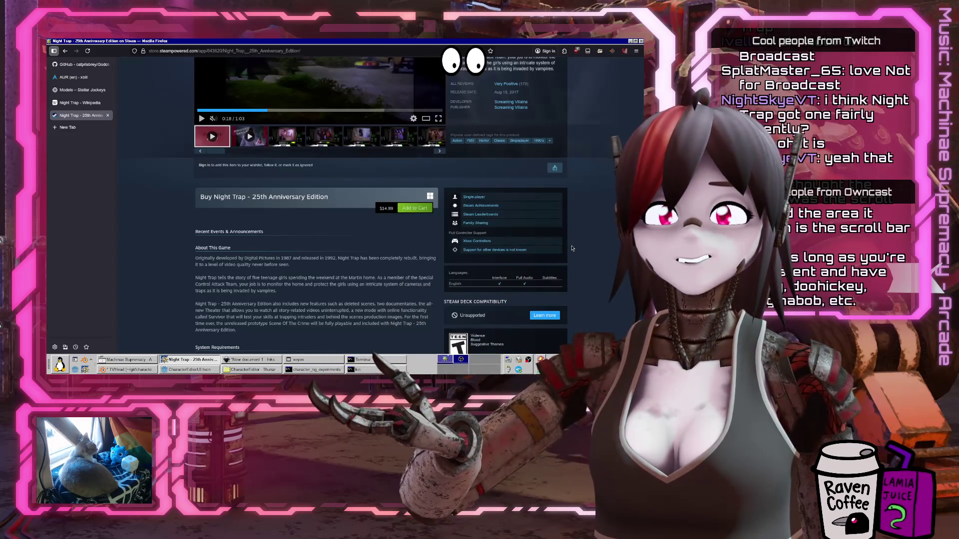
pyautogui.scroll(-2, 572, 248)
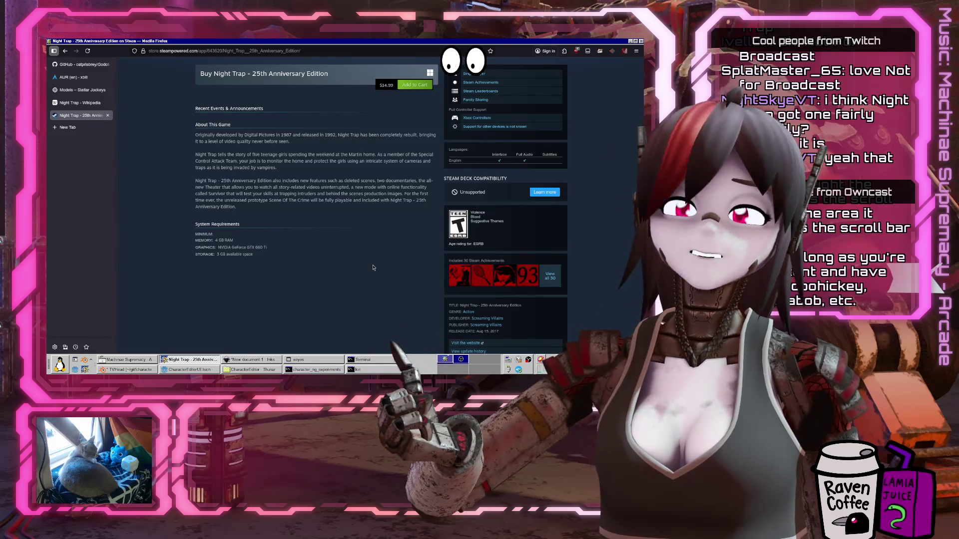
pyautogui.scroll(1, 372, 268)
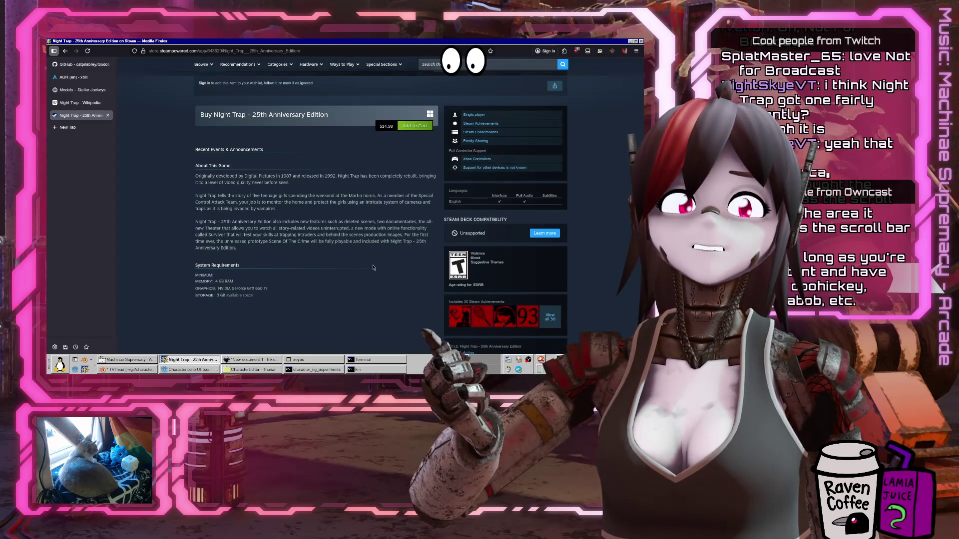
pyautogui.rightClick(372, 267)
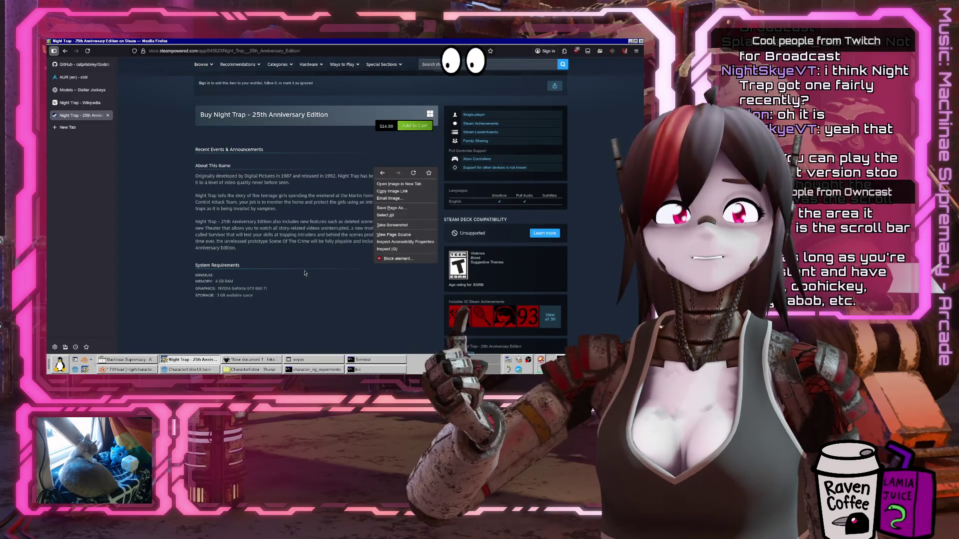
pyautogui.click(315, 276)
pyautogui.scroll(-10, 329, 275)
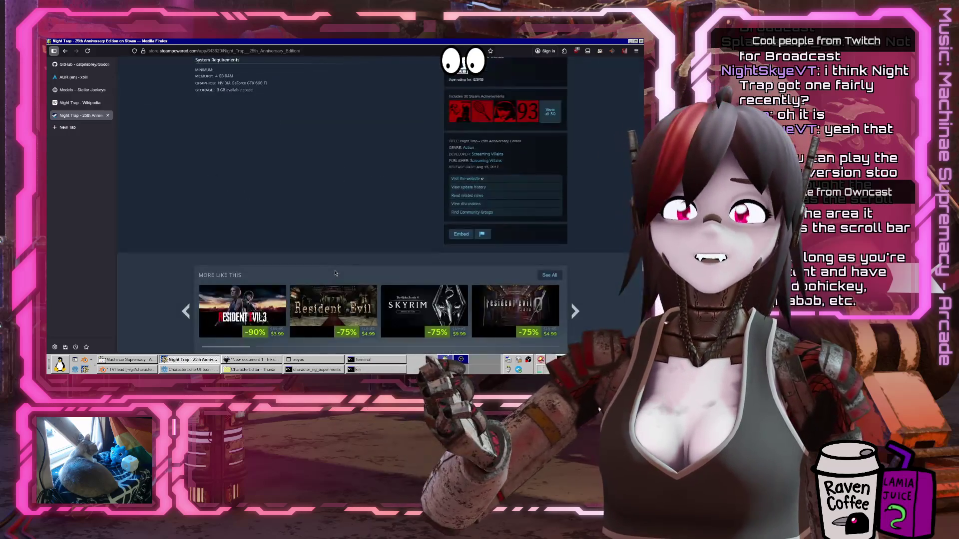
pyautogui.scroll(4, 335, 273)
pyautogui.scroll(10, 336, 272)
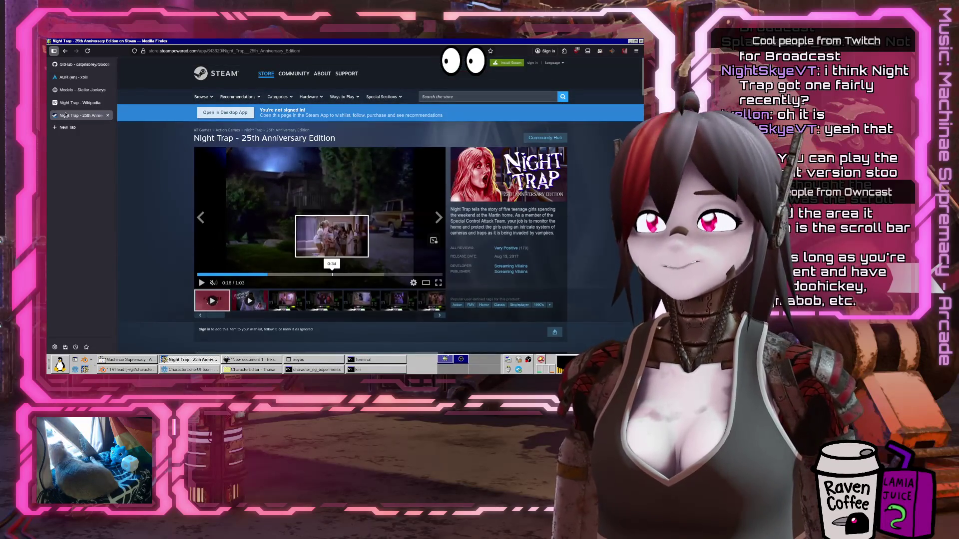
pyautogui.hotkey('ctrl', 'w')
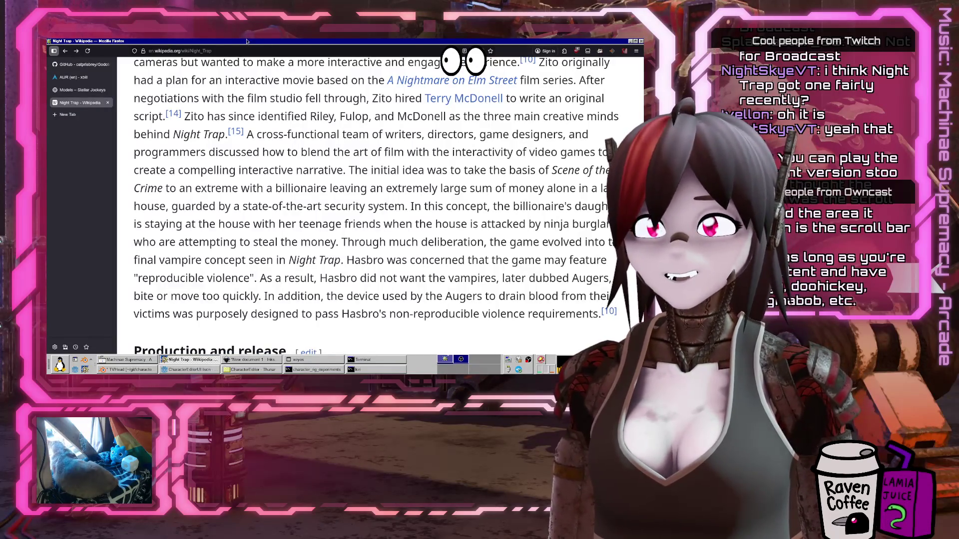
# Follow the congressional hearings section's link to the 1993 Senate hearings on video games article
pyautogui.scroll(-5, 260, 212)
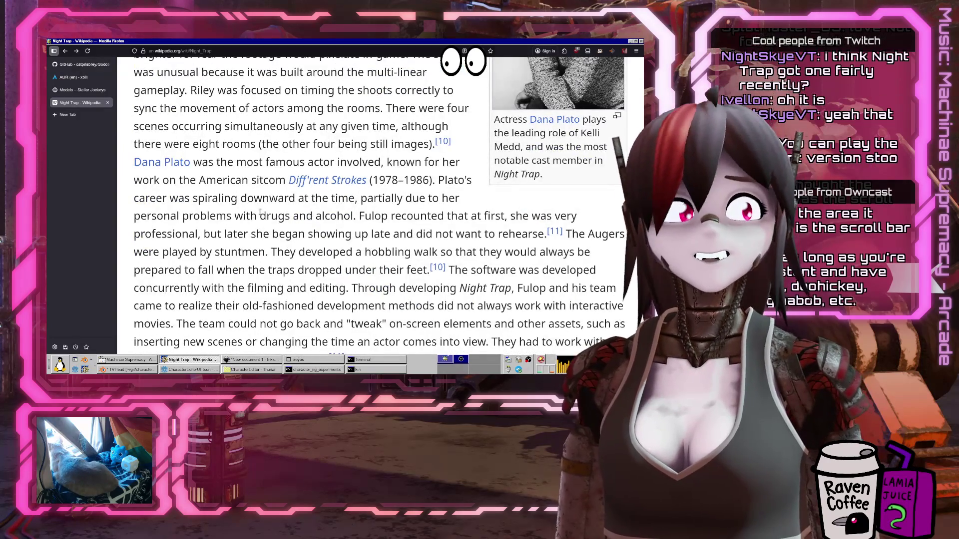
pyautogui.scroll(5, 260, 214)
pyautogui.scroll(-15, 260, 213)
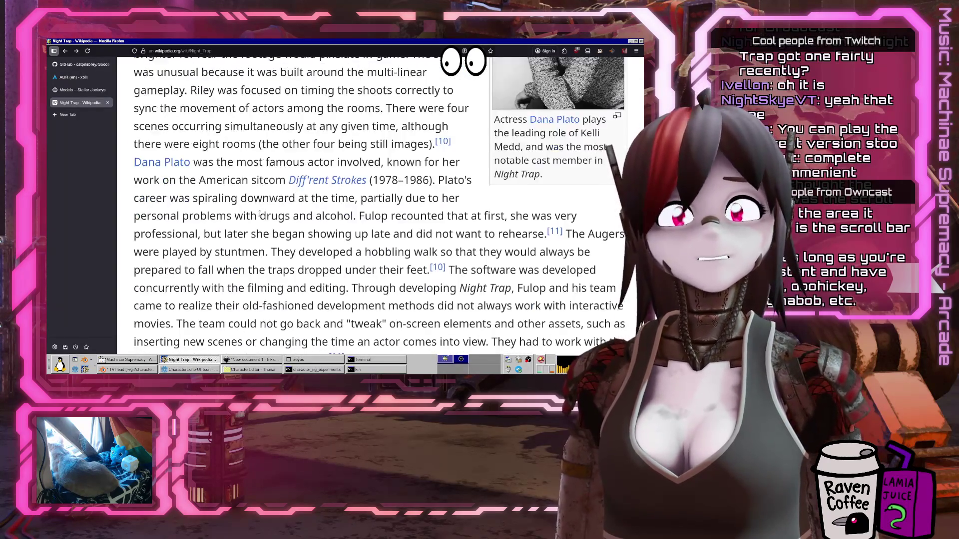
pyautogui.scroll(10, 260, 215)
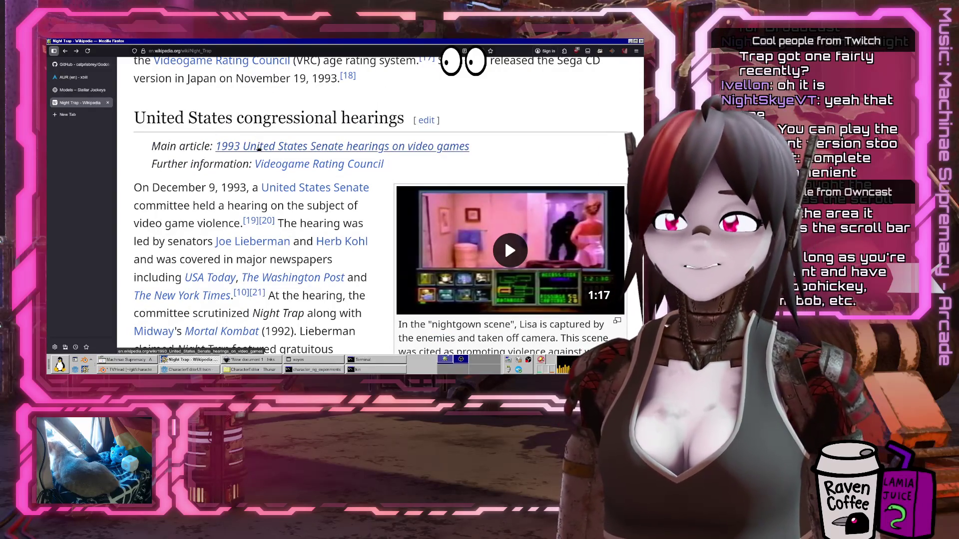
pyautogui.moveTo(259, 149)
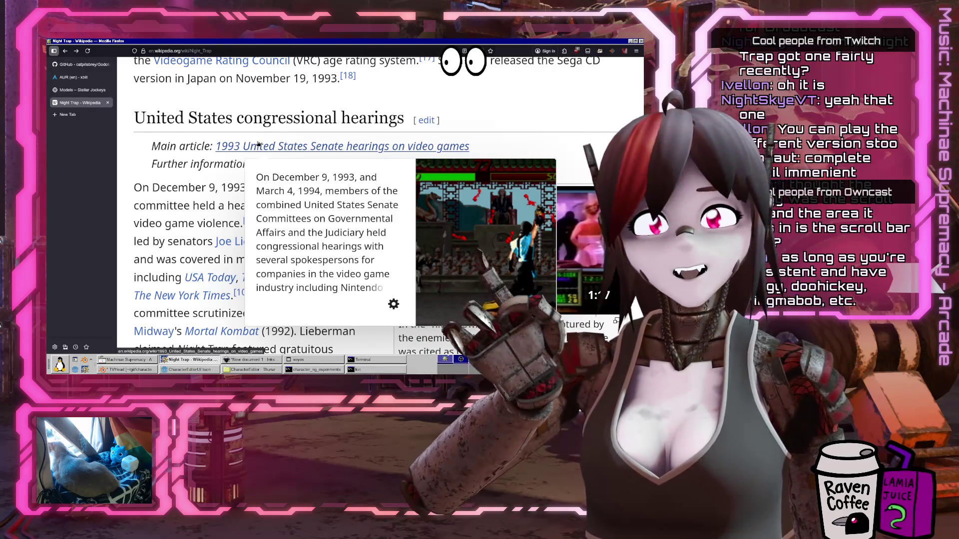
pyautogui.click(259, 145)
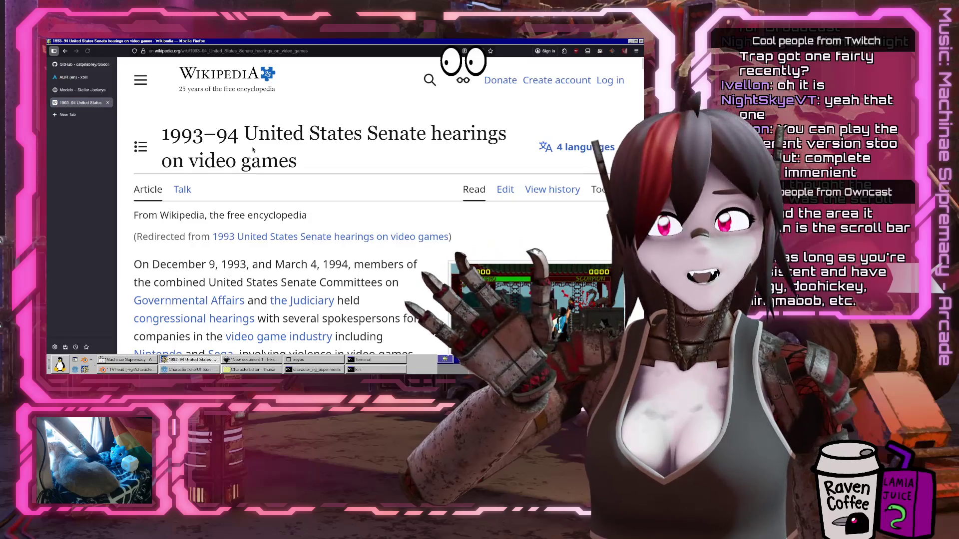
# Read the Senate hearings on video games article down to its hearings section
pyautogui.scroll(-3, 367, 199)
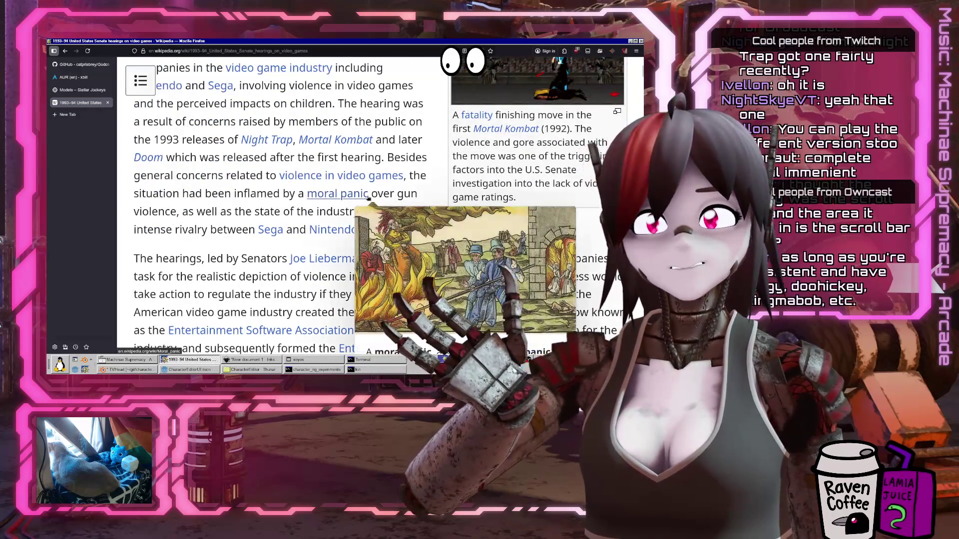
pyautogui.scroll(3, 400, 180)
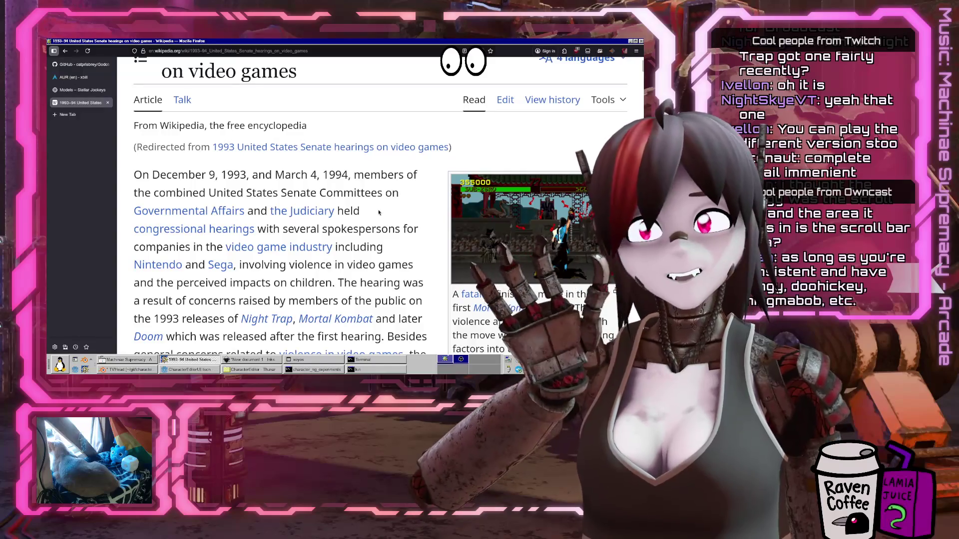
pyautogui.scroll(2, 381, 212)
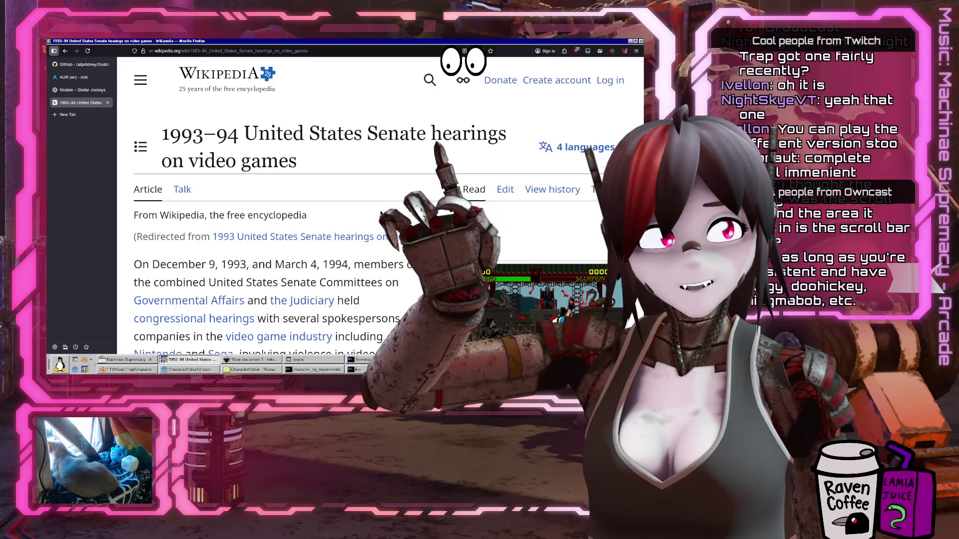
pyautogui.scroll(-10, 380, 215)
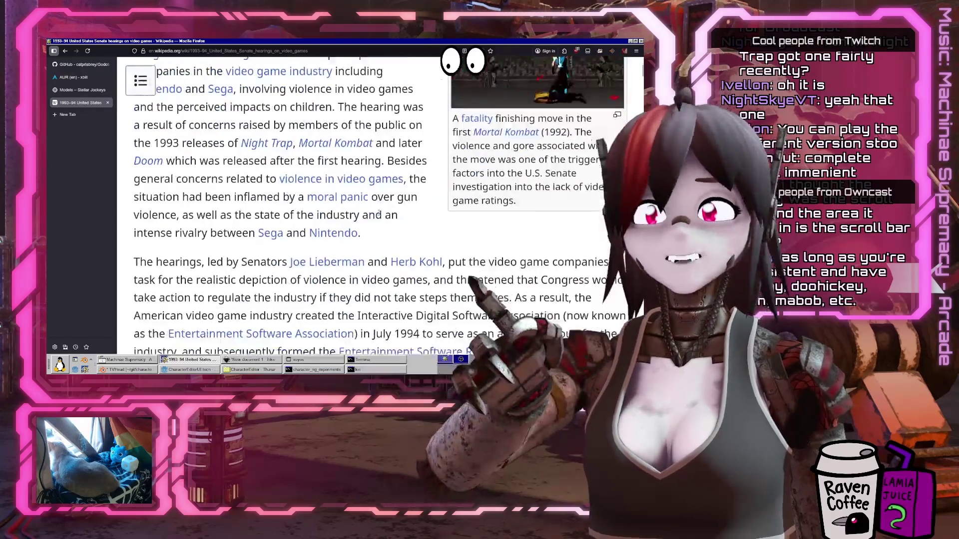
pyautogui.scroll(-4, 380, 215)
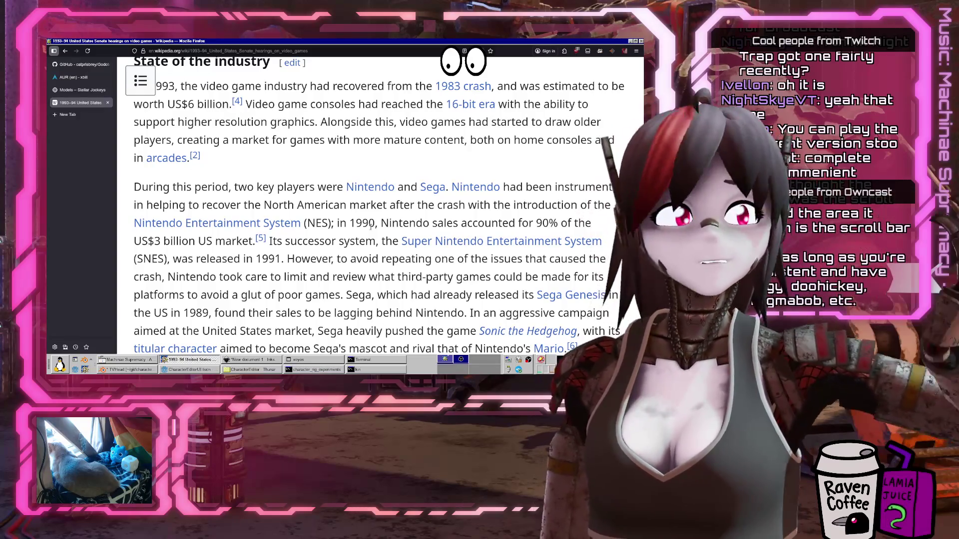
pyautogui.scroll(-10, 371, 226)
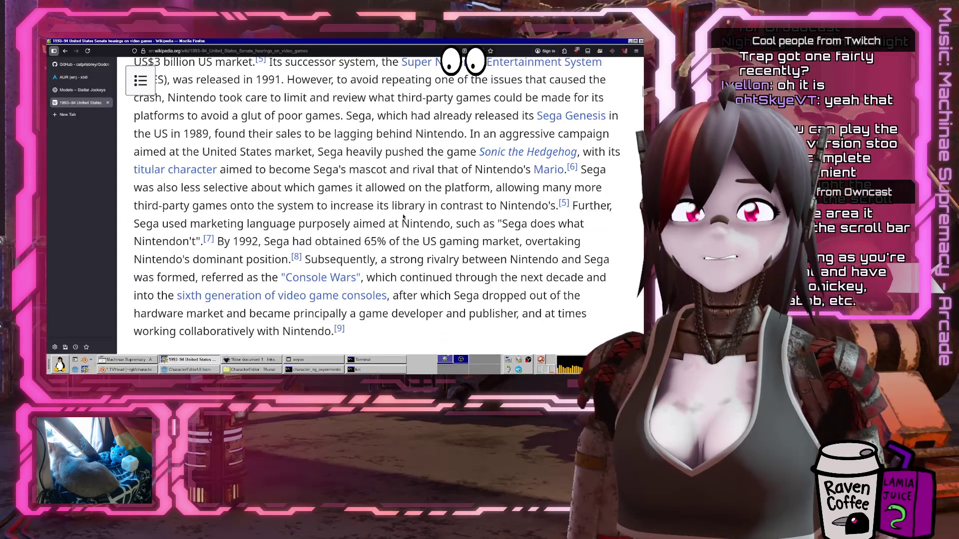
pyautogui.scroll(-15, 402, 214)
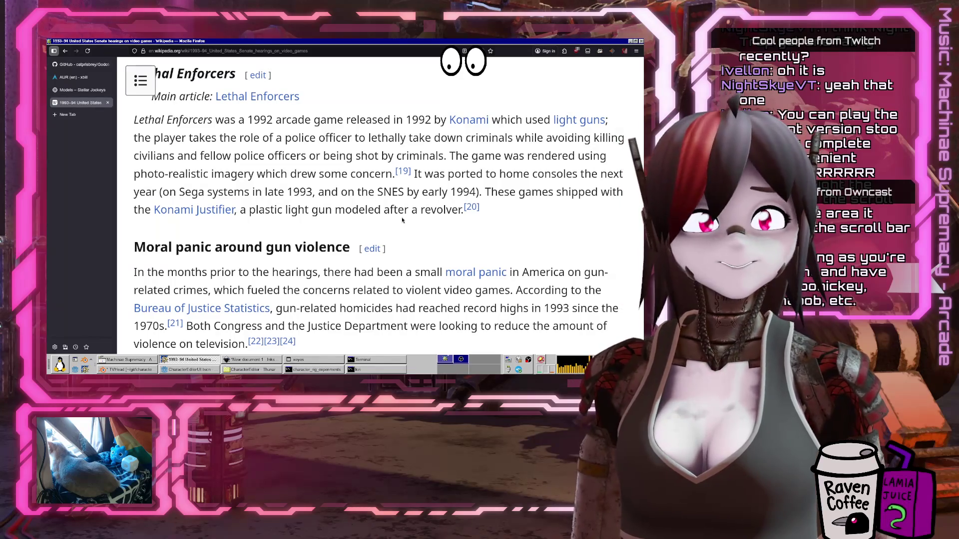
pyautogui.scroll(-5, 402, 220)
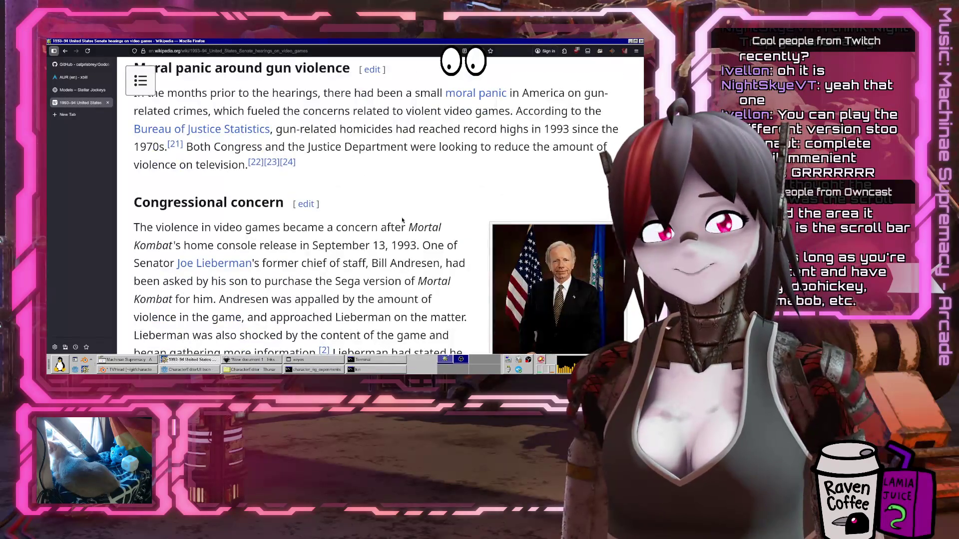
pyautogui.scroll(-10, 402, 220)
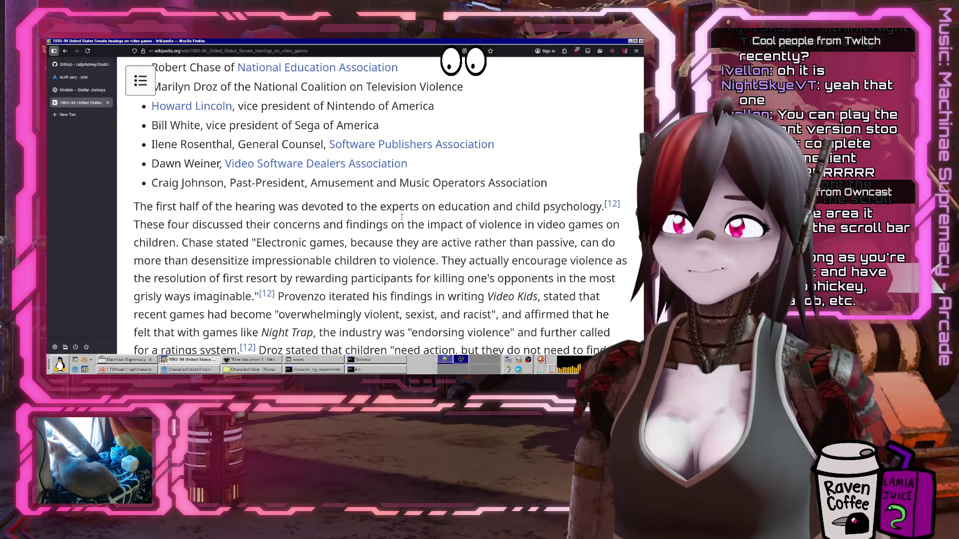
pyautogui.keyDown('ctrl'); pyautogui.scroll(-2, 402, 217); pyautogui.keyUp('ctrl')
pyautogui.keyDown('ctrl'); pyautogui.scroll(-3, 402, 220); pyautogui.keyUp('ctrl')
pyautogui.scroll(5, 402, 224)
pyautogui.scroll(5, 402, 225)
pyautogui.scroll(-8, 403, 222)
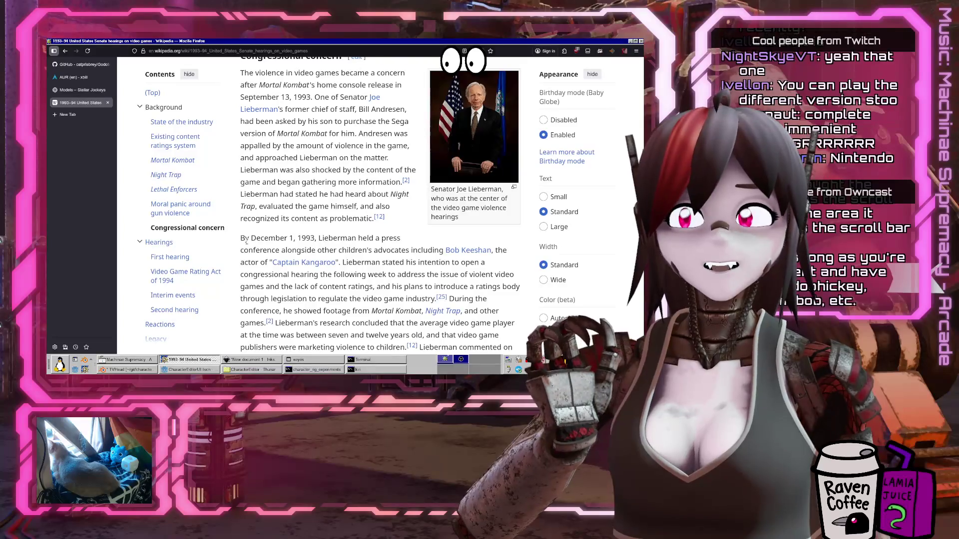
pyautogui.scroll(5, 246, 235)
pyautogui.scroll(15, 246, 235)
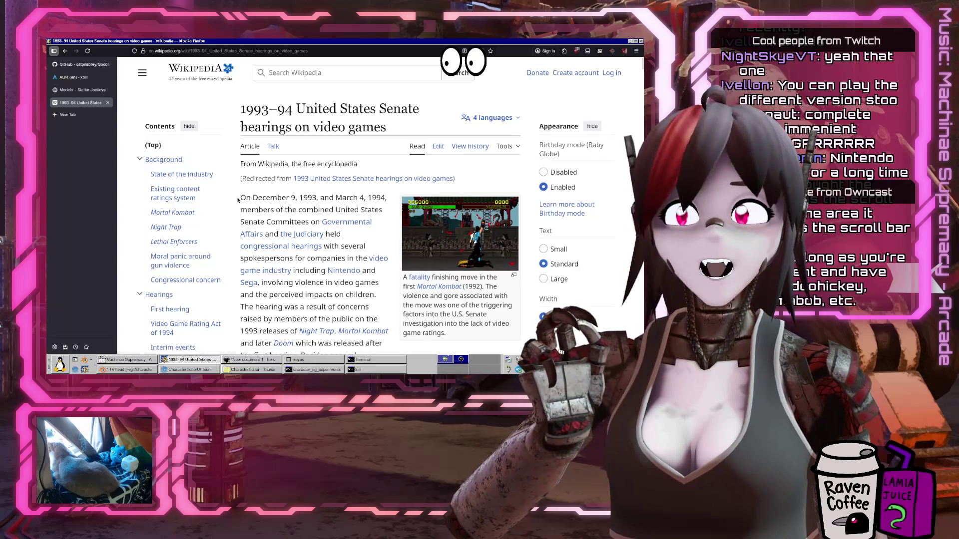
# Highlight the article's first paragraph, clear the selection, and open a blank new tab
pyautogui.tripleClick(244, 197)
pyautogui.click(301, 198)
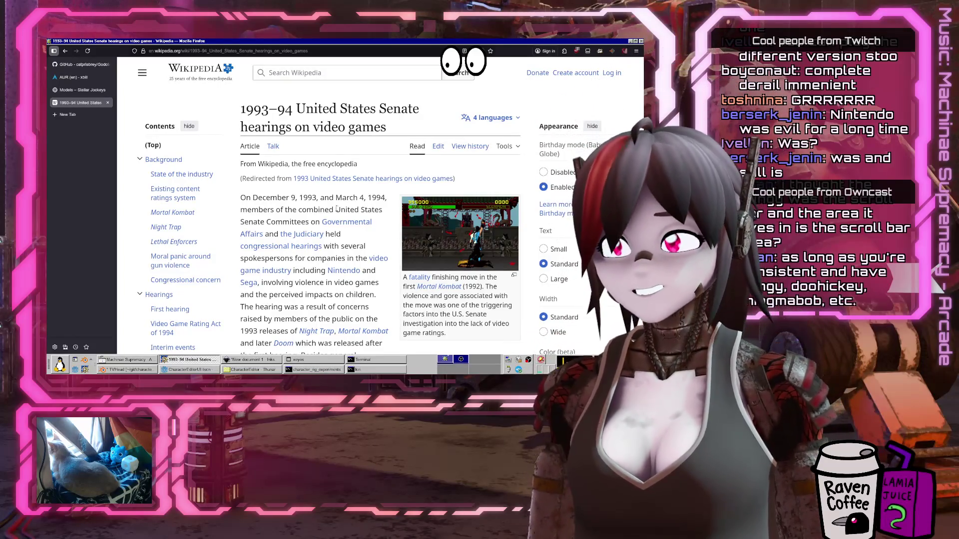
pyautogui.hotkey('ctrl', 't')
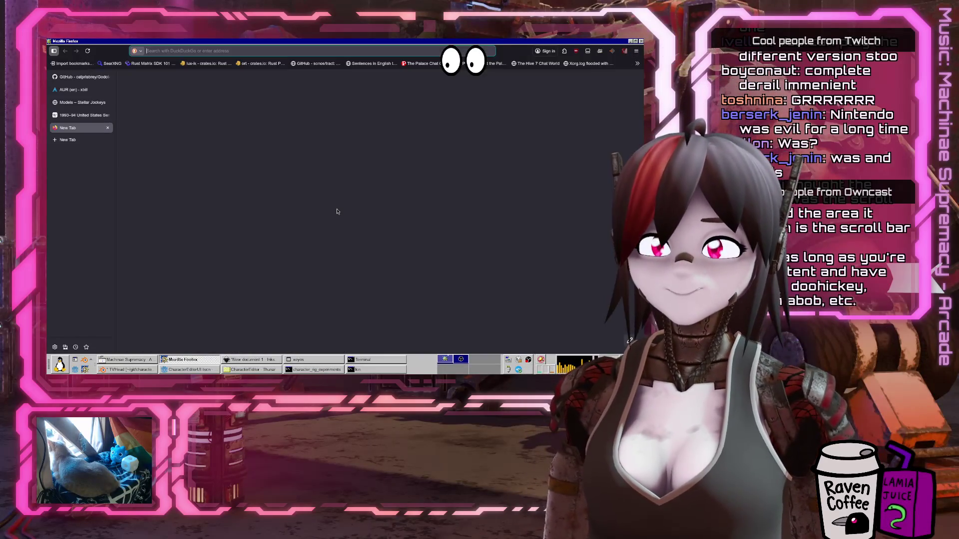
pyautogui.write('doom rleease dat')
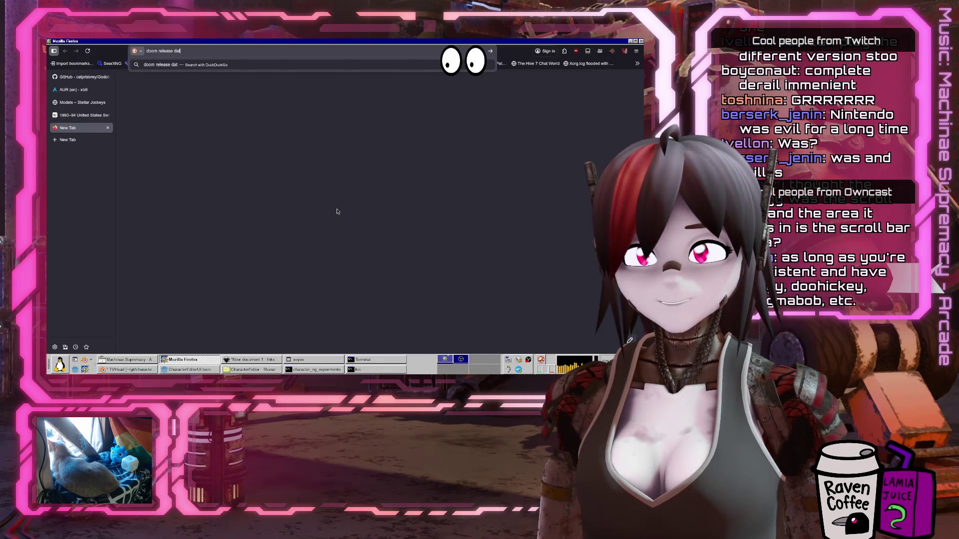
pyautogui.press('Return')
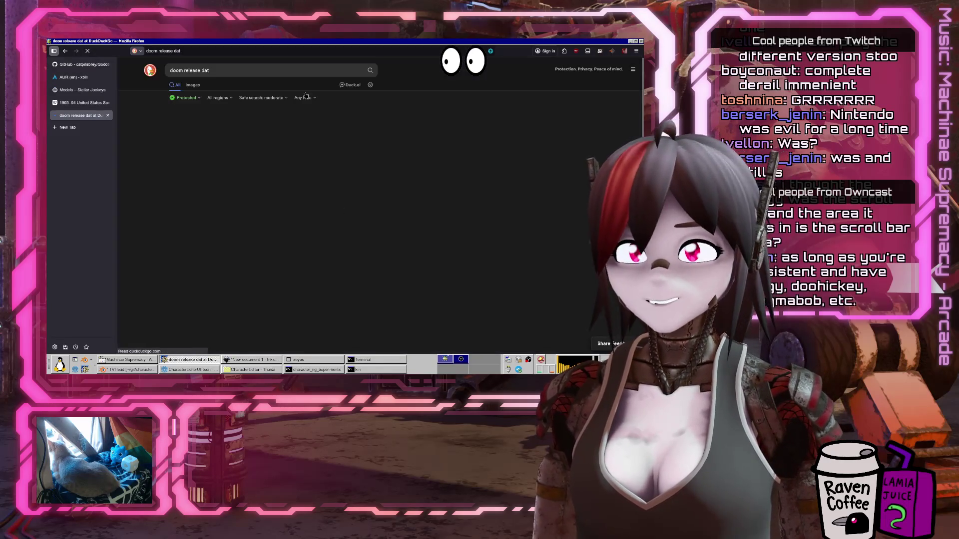
pyautogui.click(190, 176)
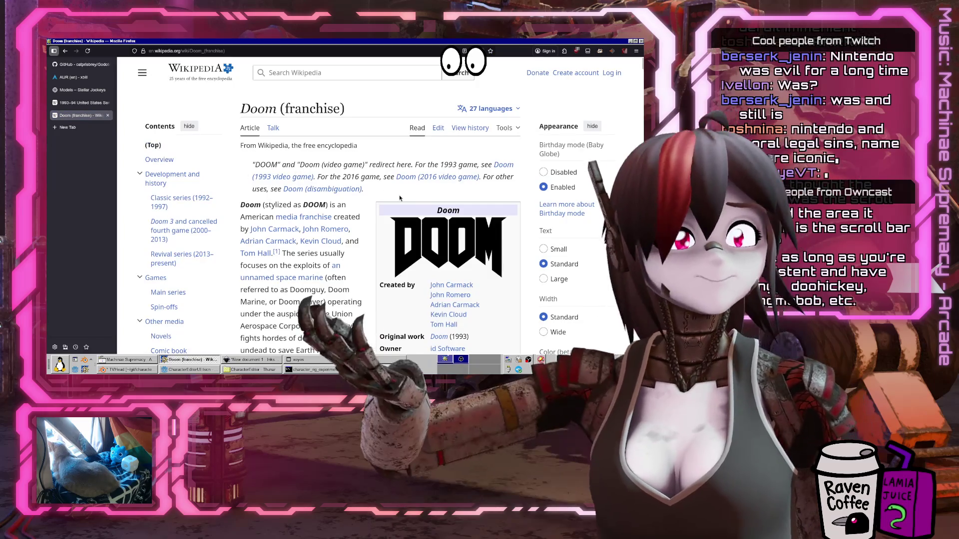
pyautogui.scroll(-2, 383, 192)
pyautogui.scroll(-4, 383, 191)
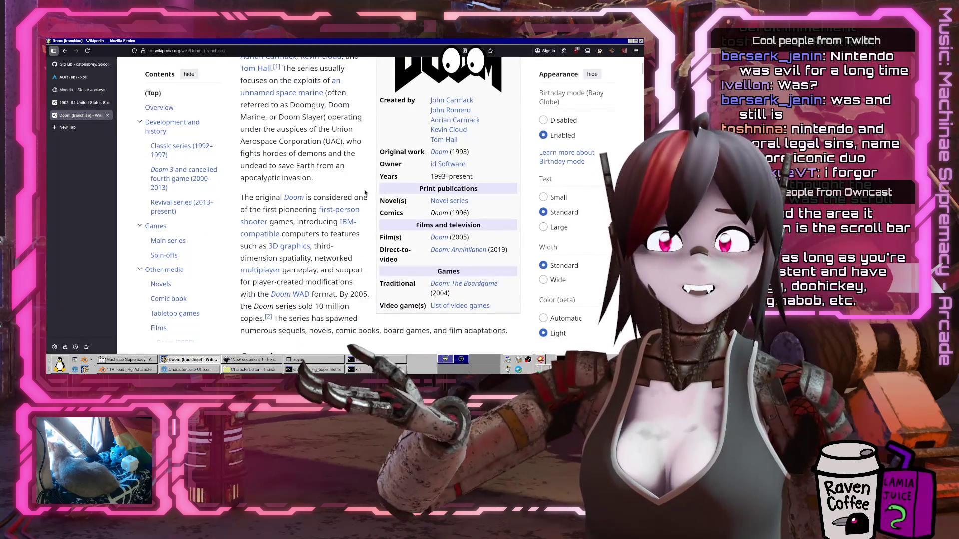
pyautogui.scroll(5, 360, 197)
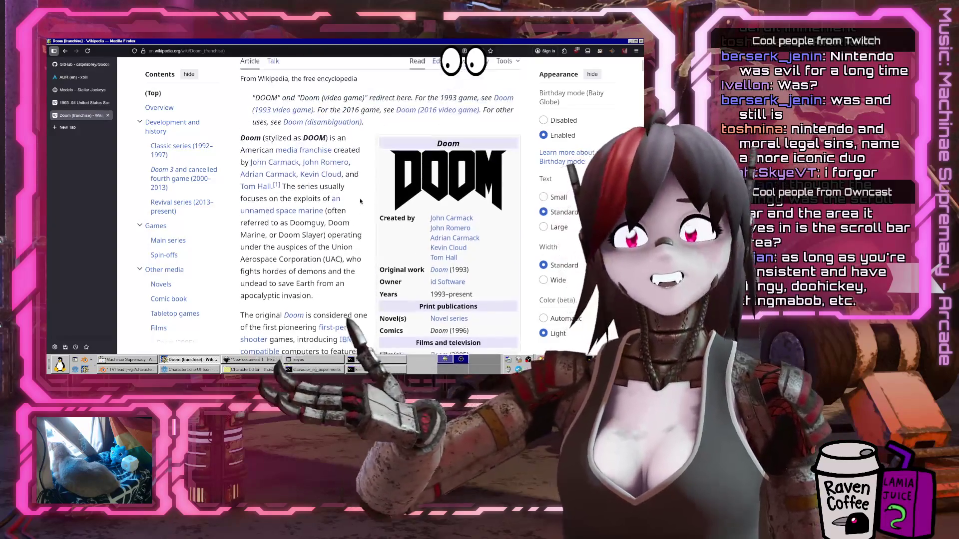
pyautogui.scroll(-8, 356, 207)
pyautogui.scroll(-8, 356, 207)
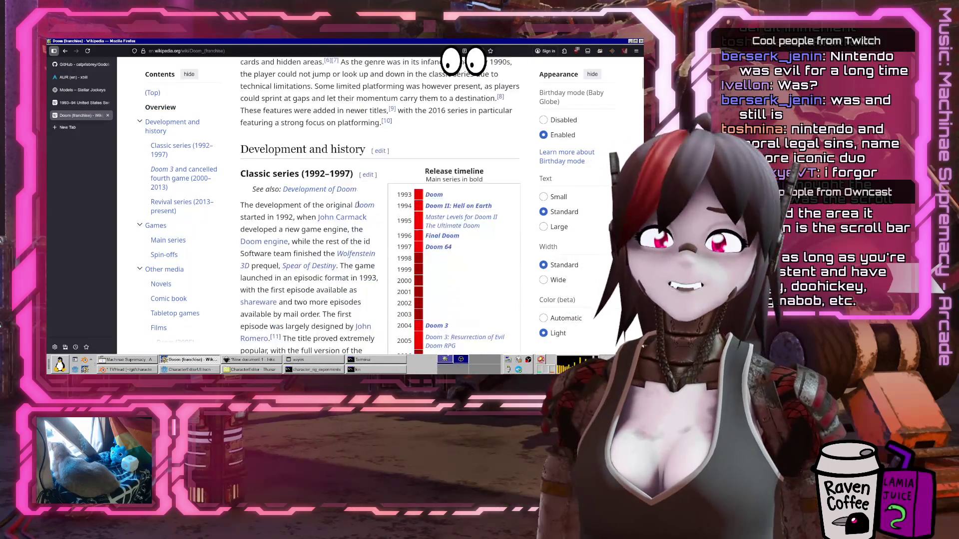
pyautogui.scroll(-4, 358, 239)
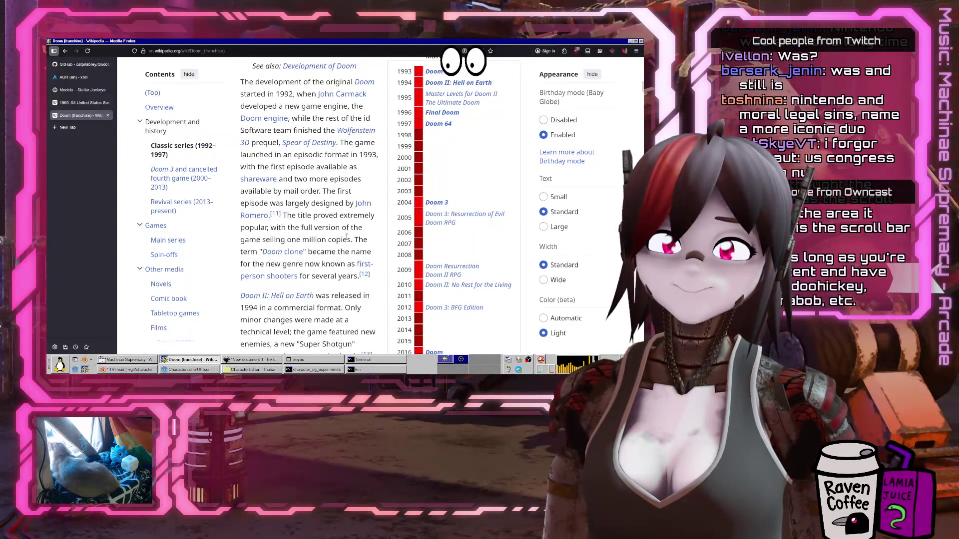
pyautogui.scroll(-8, 346, 237)
pyautogui.scroll(10, 307, 253)
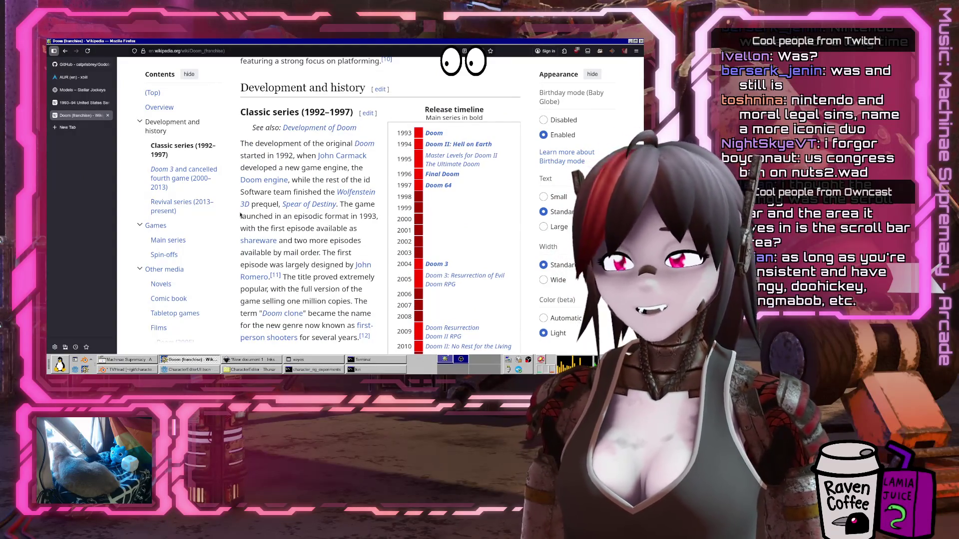
pyautogui.scroll(-10, 321, 141)
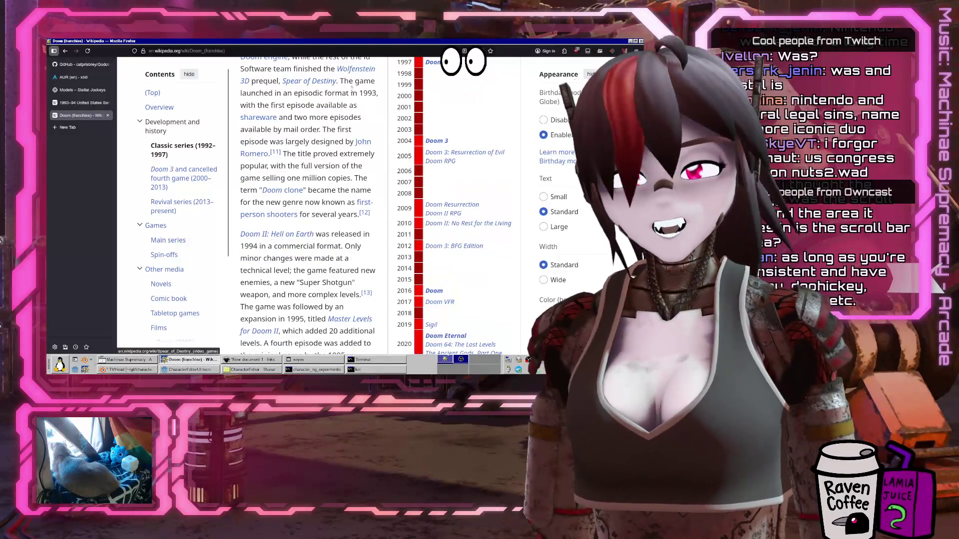
pyautogui.scroll(-14, 322, 141)
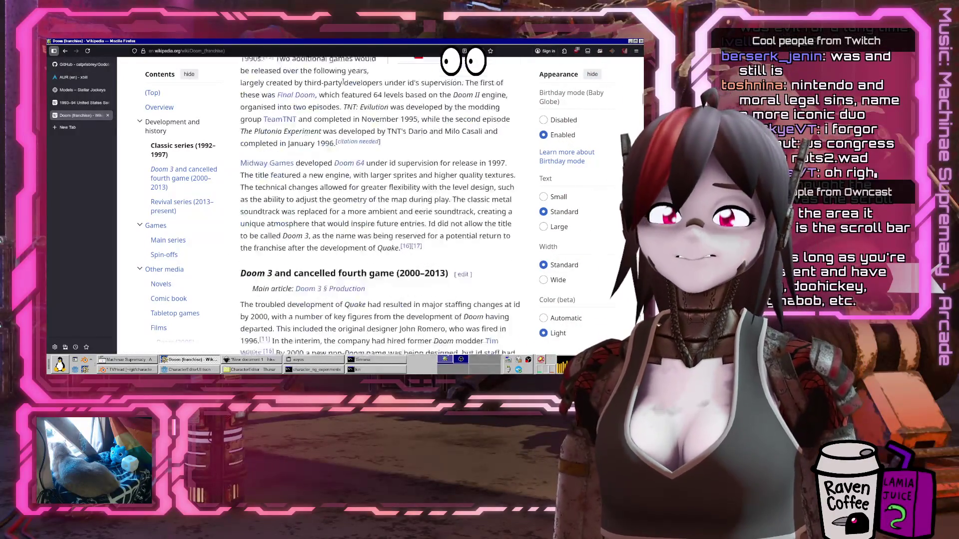
pyautogui.scroll(20, 331, 121)
pyautogui.scroll(15, 330, 122)
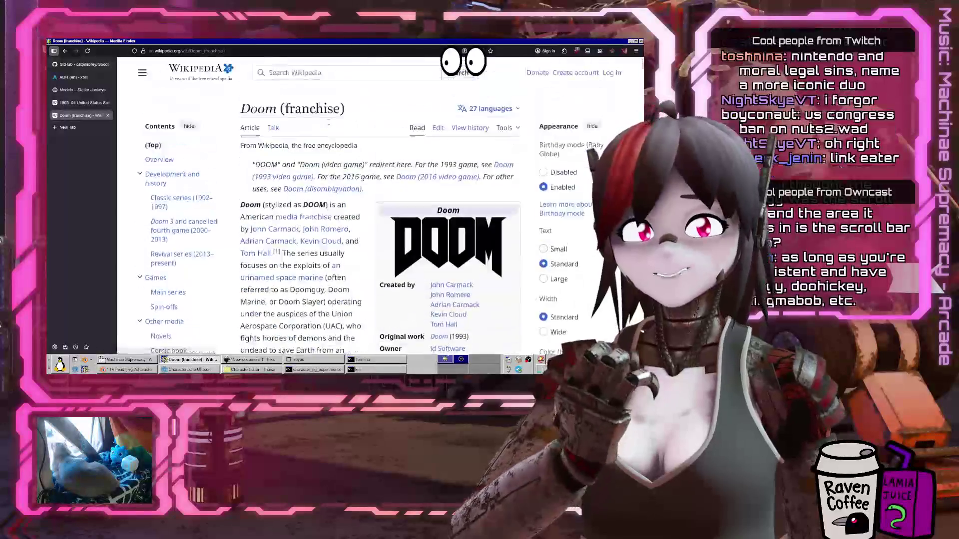
pyautogui.scroll(-3, 323, 127)
# Find Doom's December 10, 1993 release date on the page, then return to the Senate hearings tab
pyautogui.hotkey('ctrl', 'f')
pyautogui.write('december')
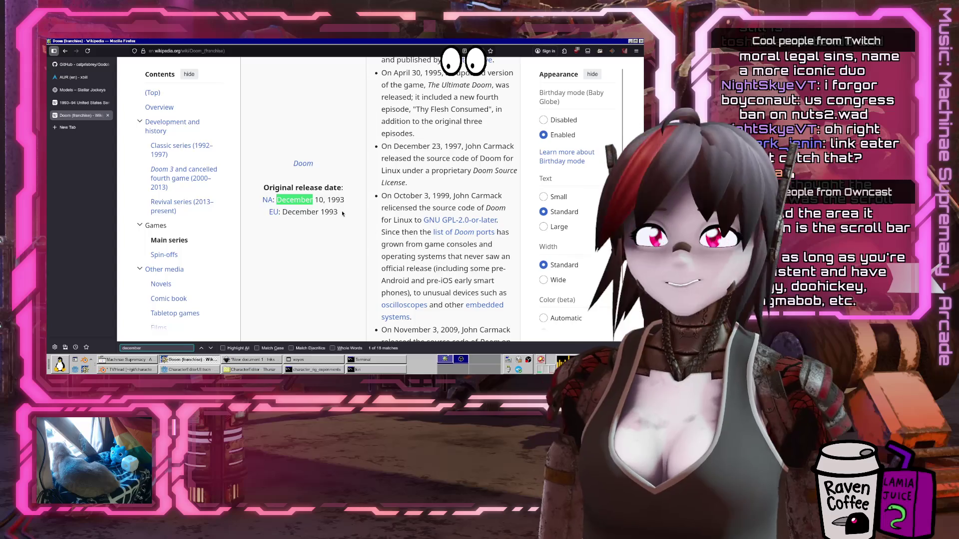
pyautogui.click(289, 200)
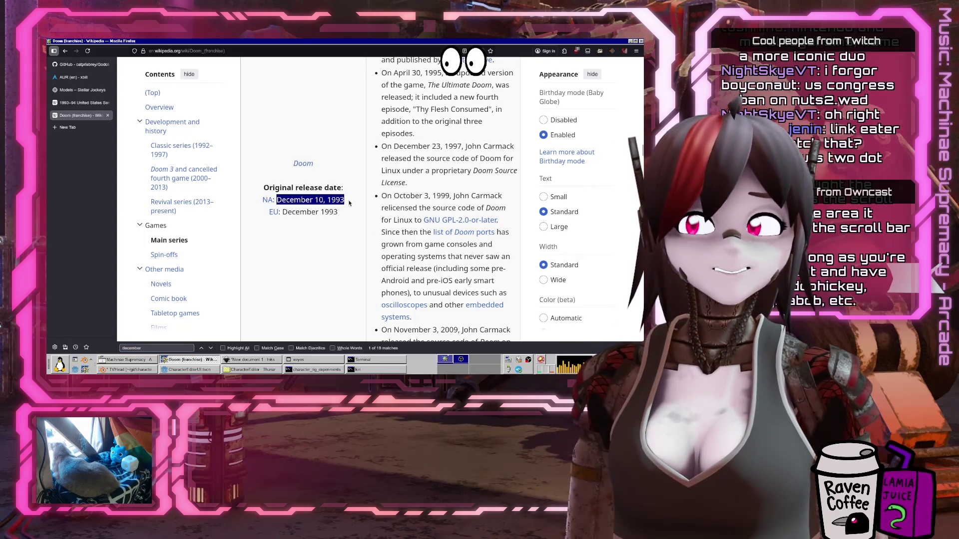
pyautogui.click(80, 103)
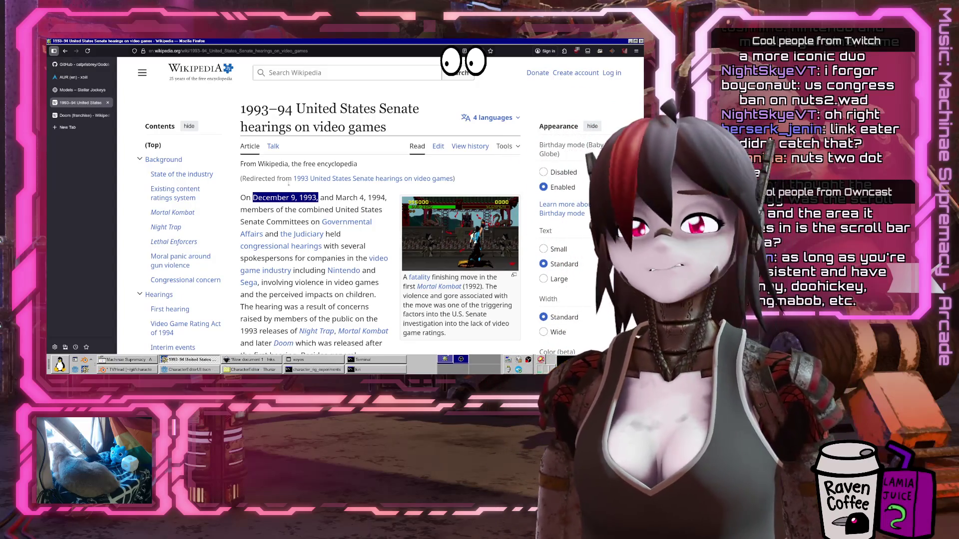
# Skim the Senate hearings article, then bring Godot's character_editor_ui.gd script to the front
pyautogui.scroll(-5, 362, 241)
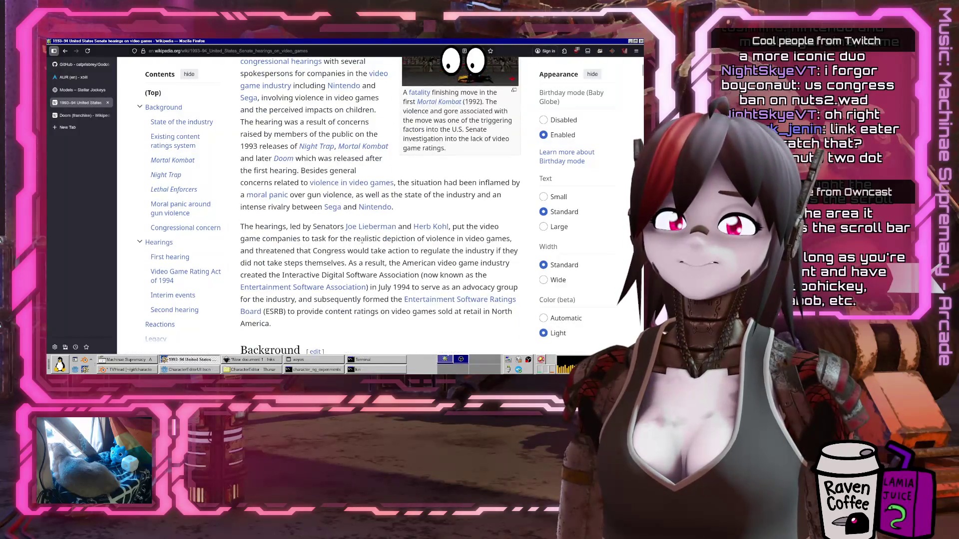
pyautogui.scroll(-7, 362, 240)
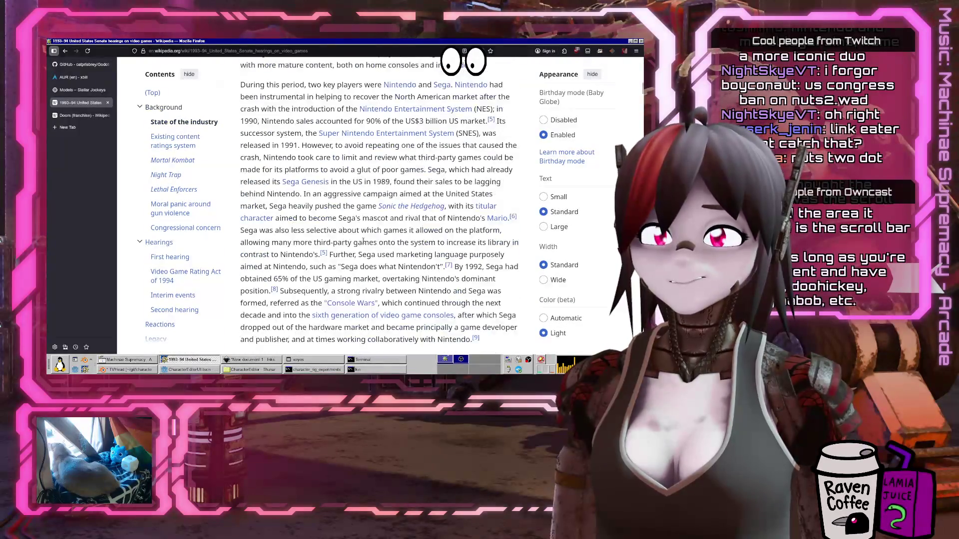
pyautogui.scroll(-3, 363, 241)
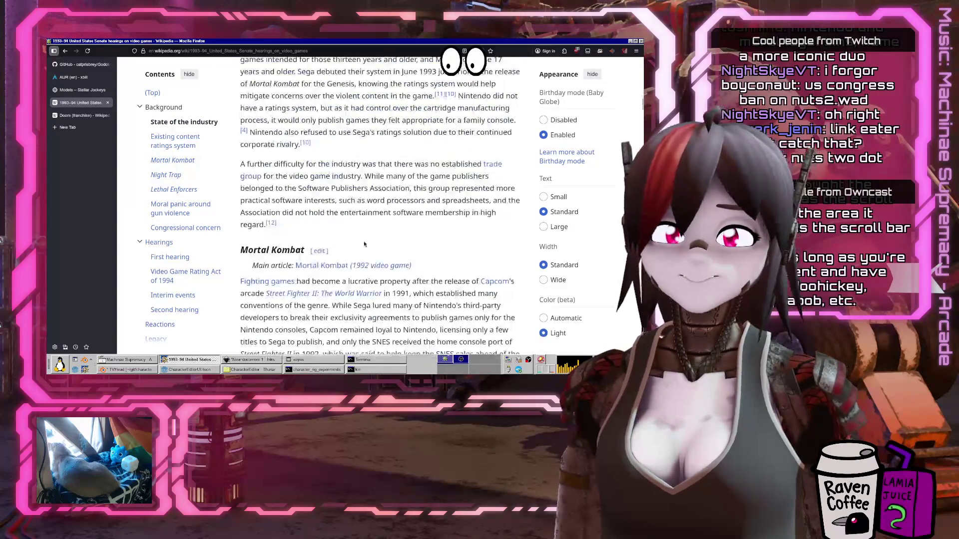
pyautogui.scroll(15, 364, 242)
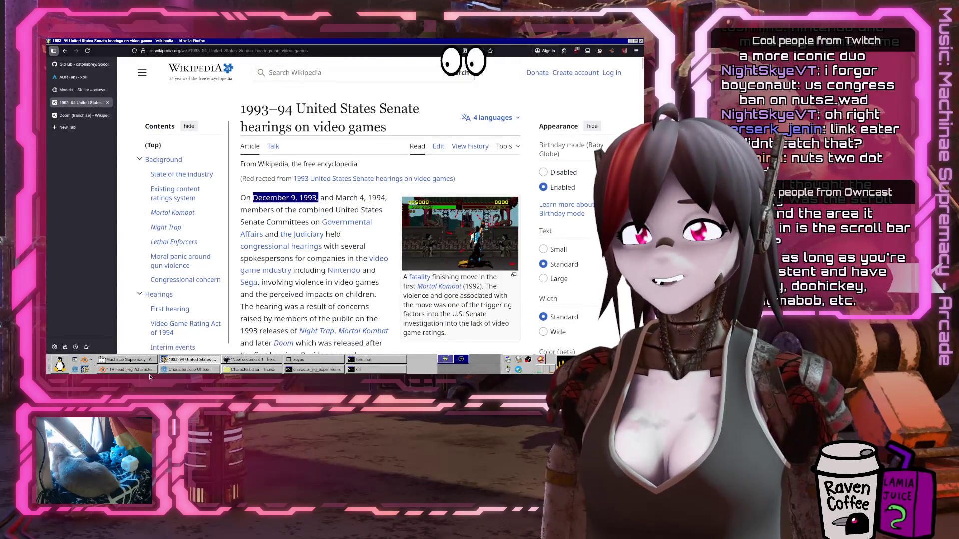
pyautogui.click(204, 368)
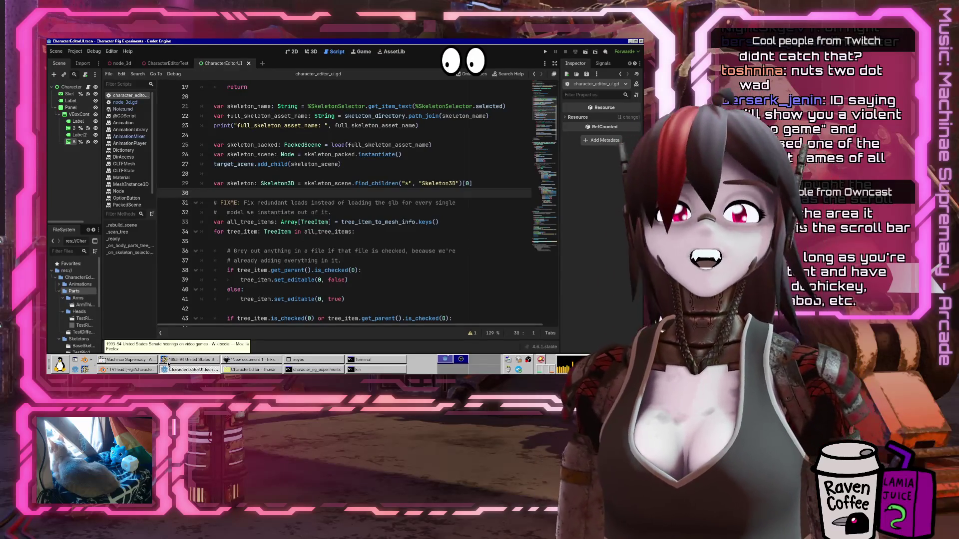
pyautogui.click(334, 241)
pyautogui.scroll(-1, 334, 222)
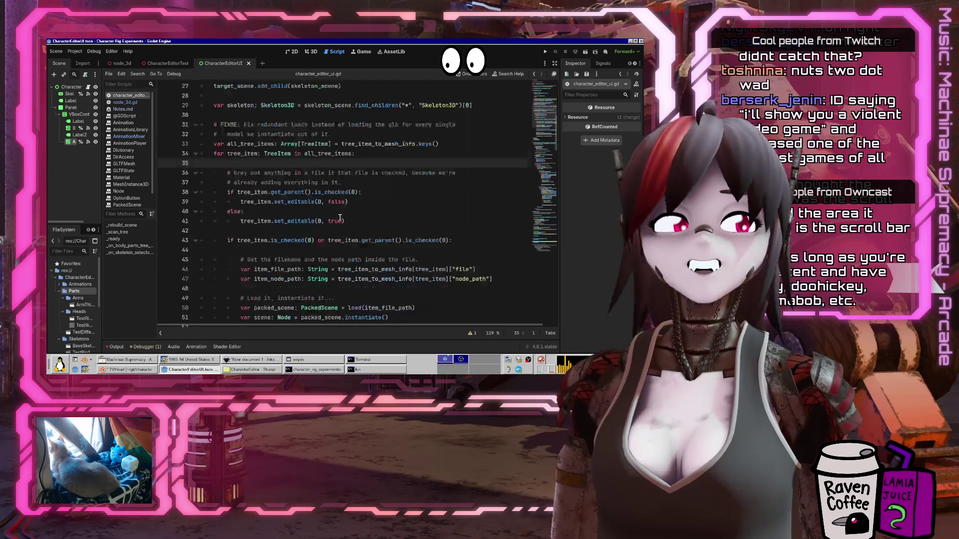
pyautogui.scroll(2, 335, 221)
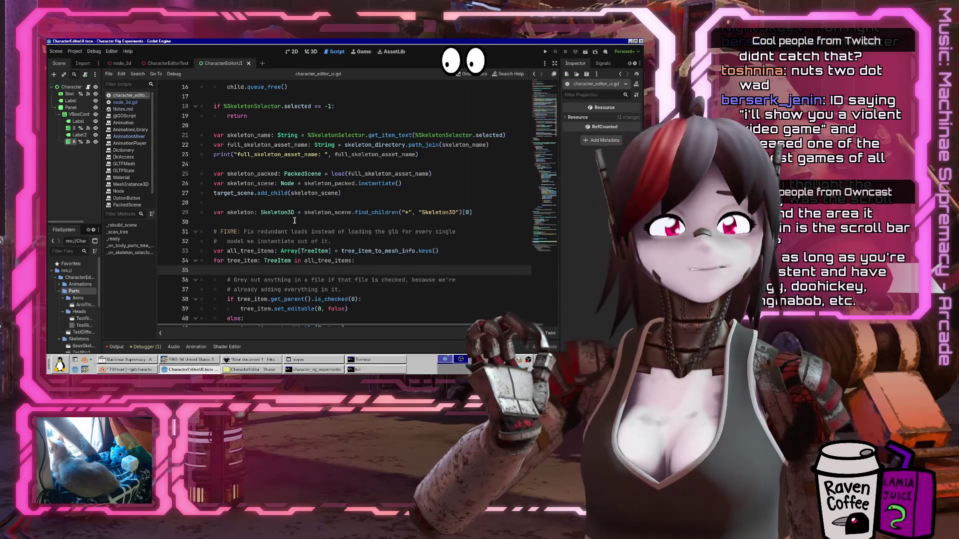
pyautogui.scroll(-10, 377, 252)
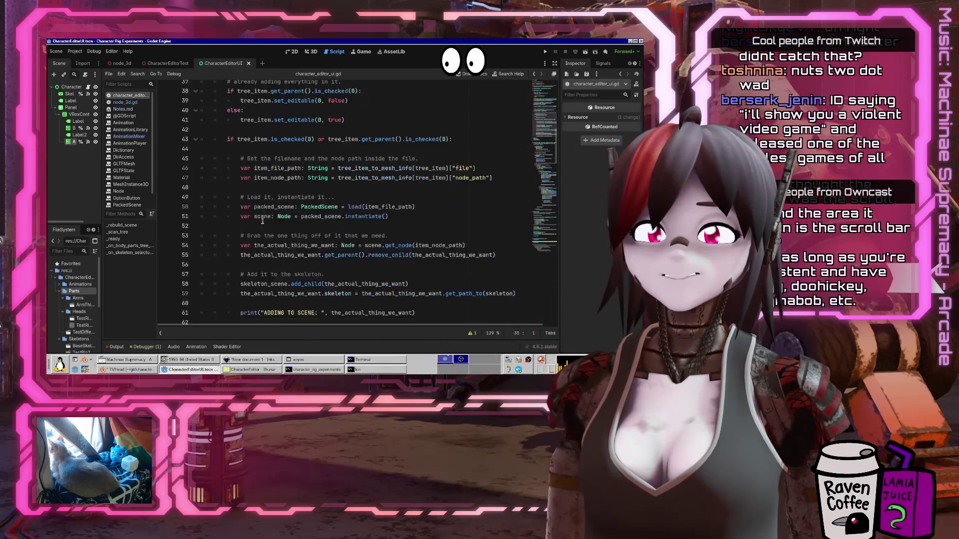
pyautogui.click(377, 241)
pyautogui.scroll(-10, 383, 259)
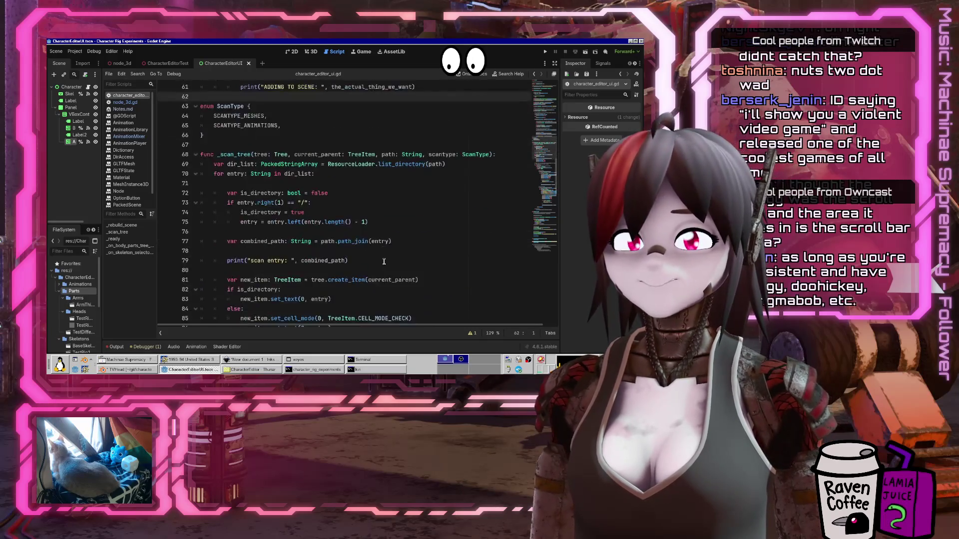
pyautogui.scroll(-14, 385, 264)
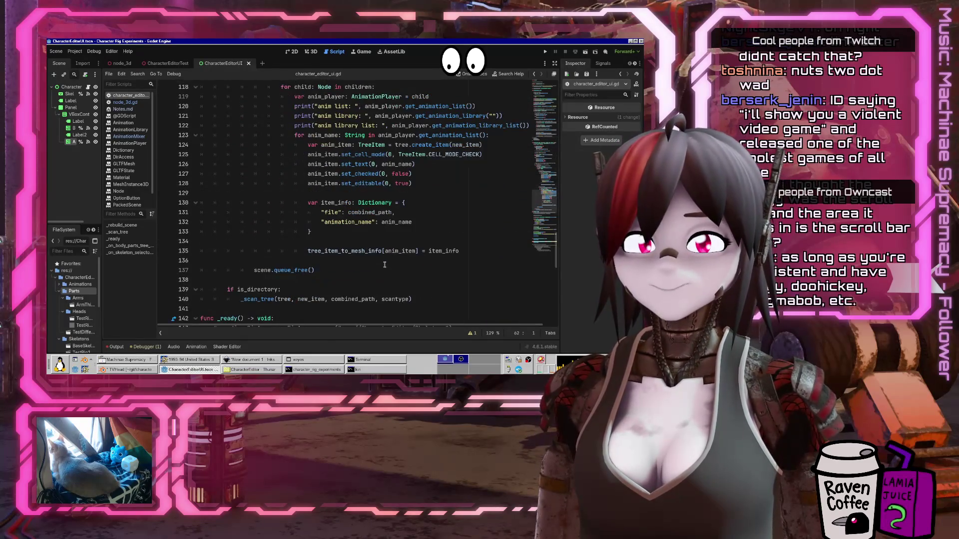
pyautogui.scroll(-4, 379, 269)
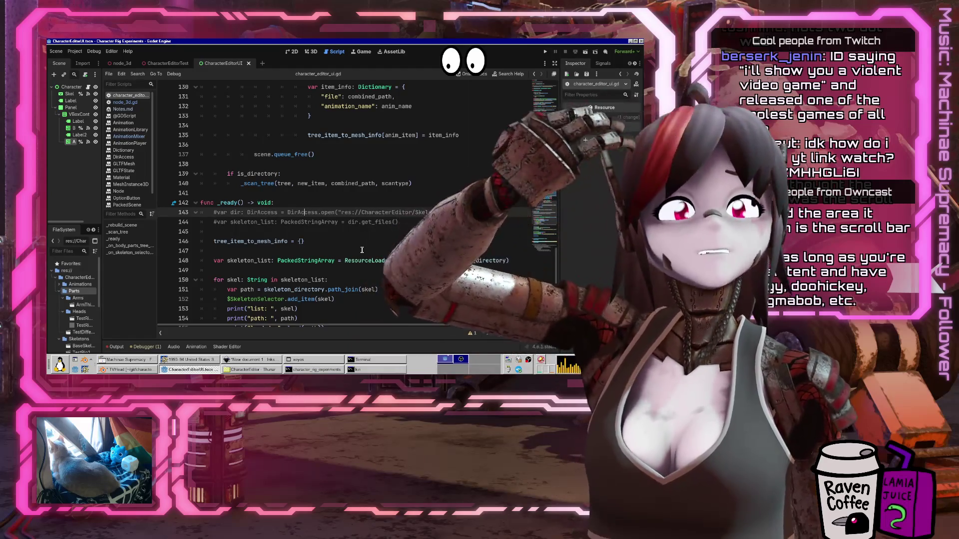
pyautogui.scroll(-5, 360, 251)
pyautogui.scroll(20, 360, 251)
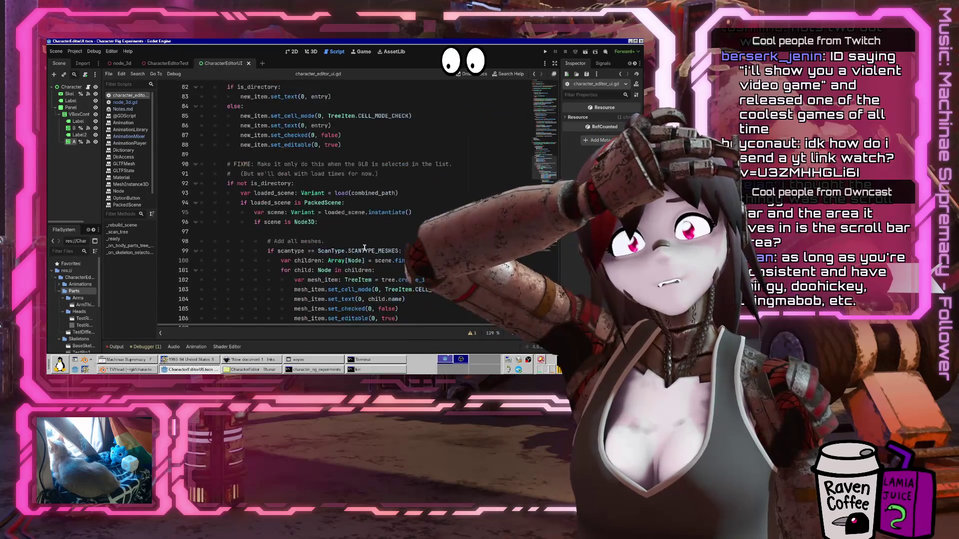
pyautogui.scroll(4, 364, 249)
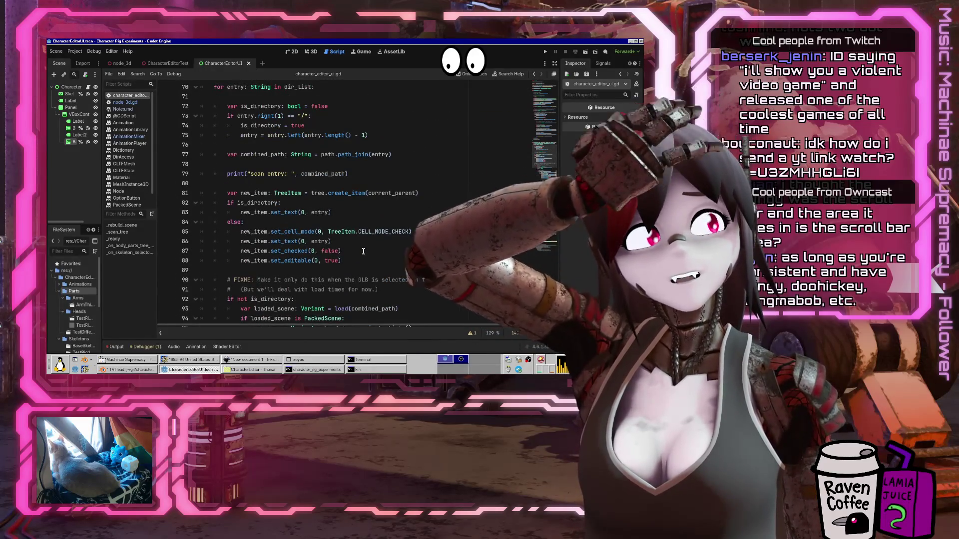
pyautogui.scroll(17, 363, 251)
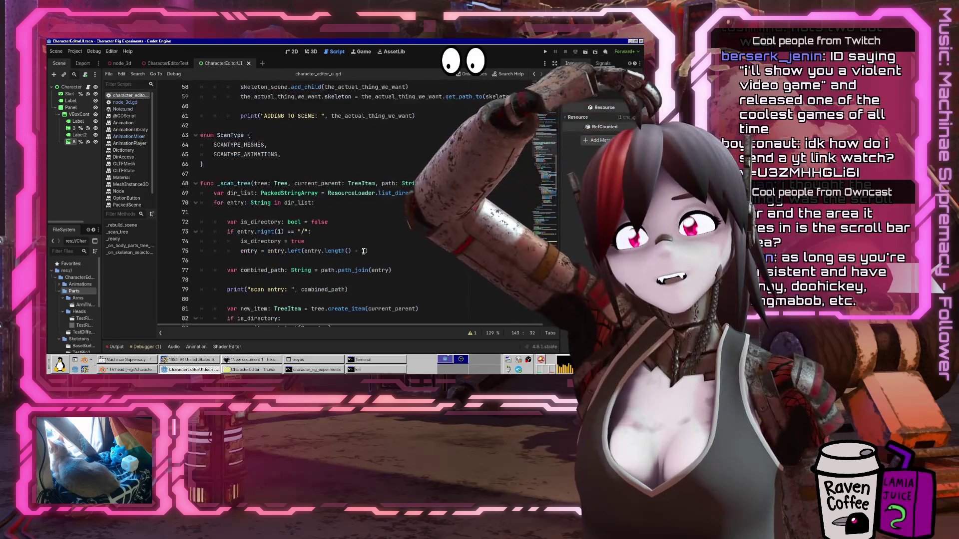
pyautogui.scroll(-2, 363, 251)
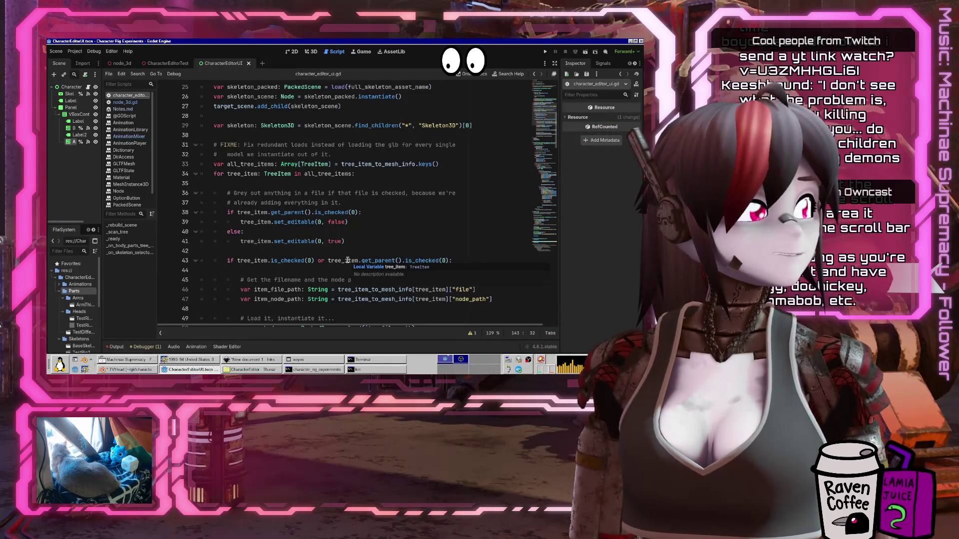
# Check the set_editable lines 41–43 and the blank line 62 above enum ScanType
pyautogui.click(344, 260)
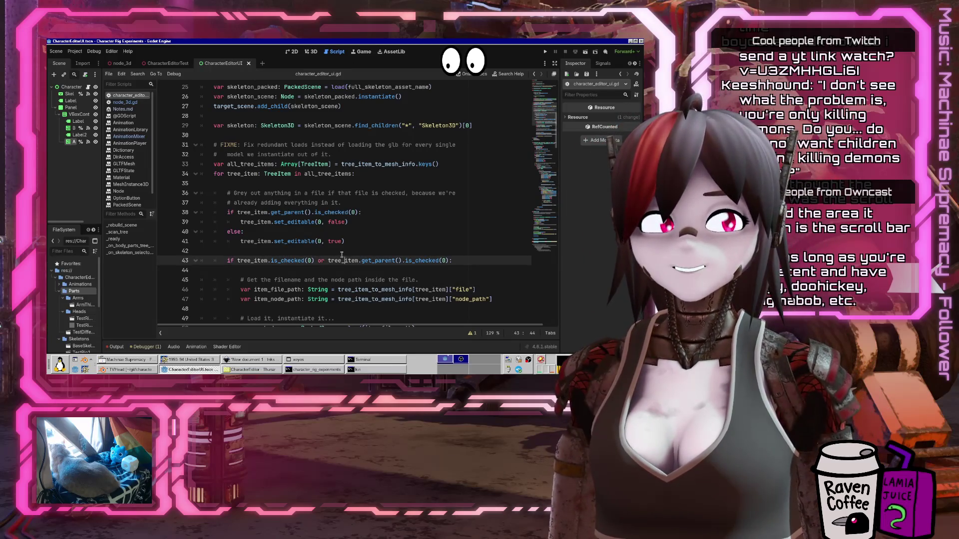
pyautogui.click(324, 250)
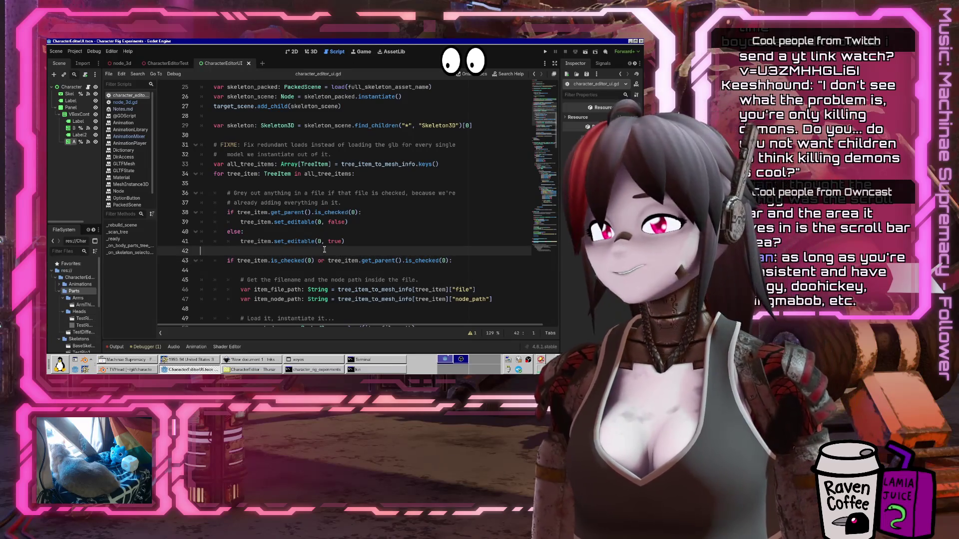
pyautogui.click(303, 244)
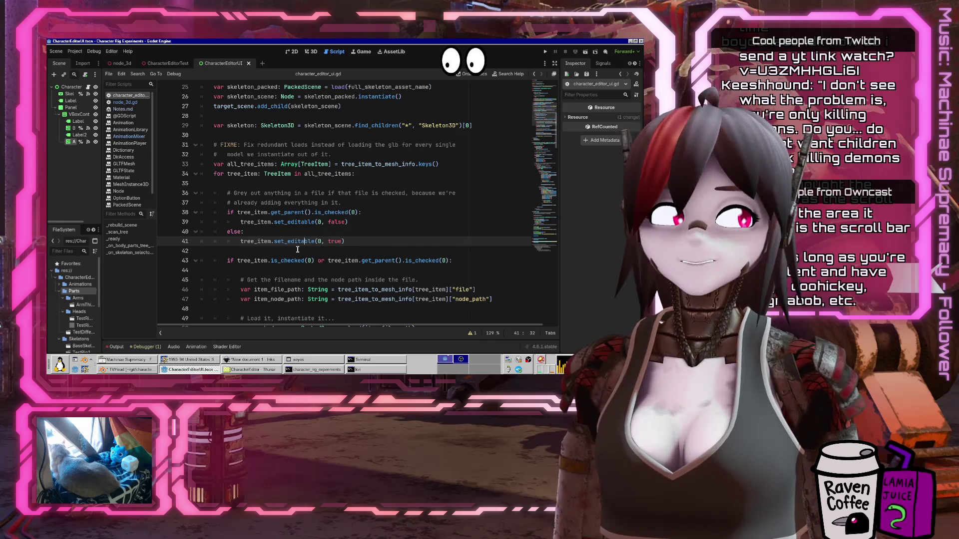
pyautogui.click(275, 254)
pyautogui.scroll(-5, 394, 289)
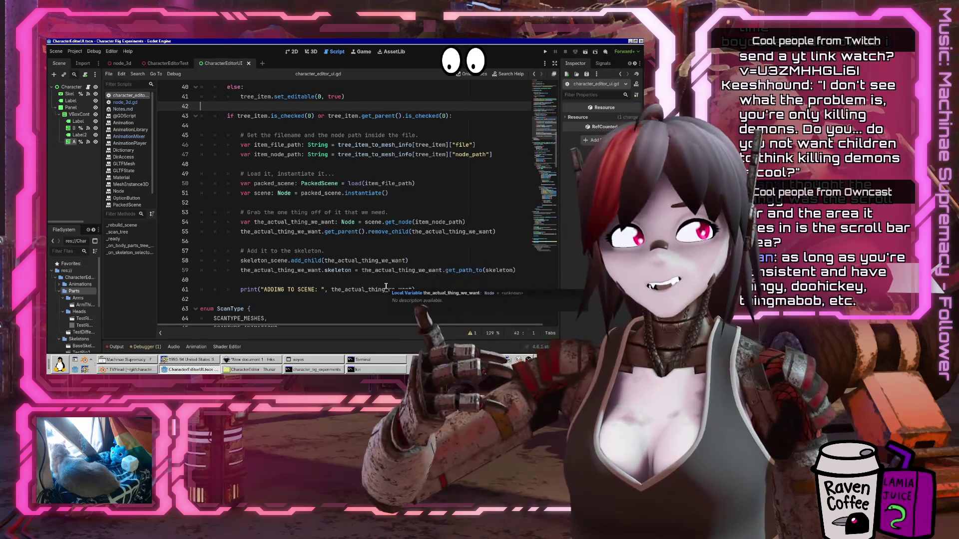
pyautogui.moveTo(382, 289)
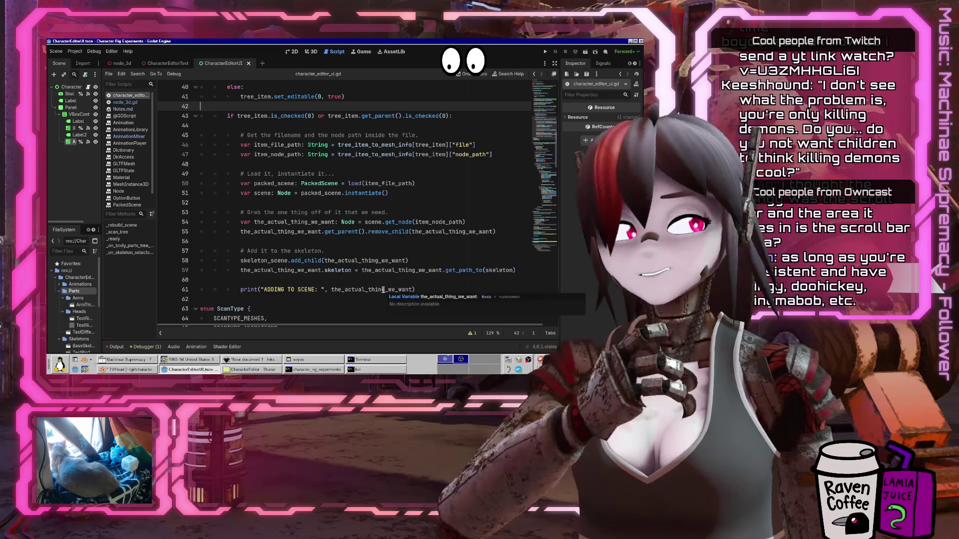
pyautogui.click(272, 299)
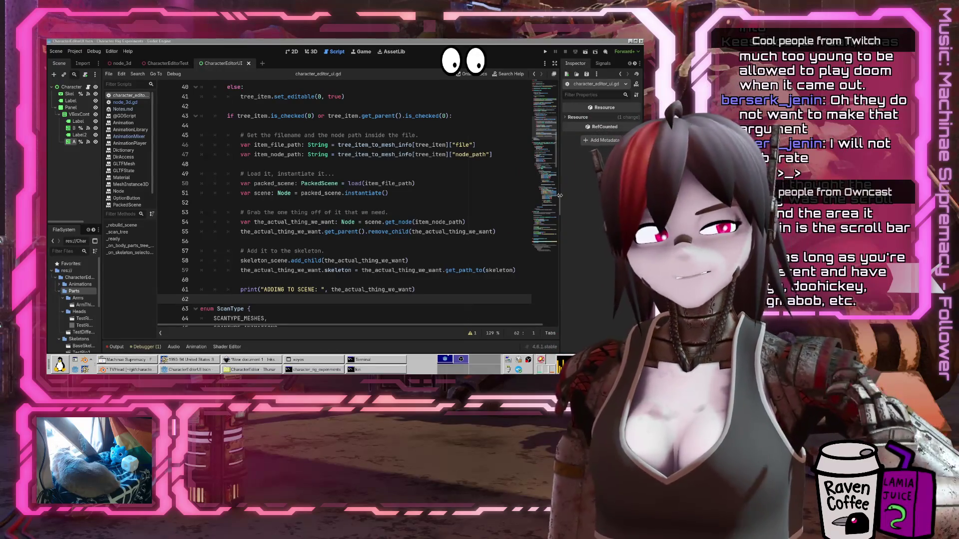
# Move up from the tree-item loop back to the top of the script
pyautogui.scroll(3, 275, 228)
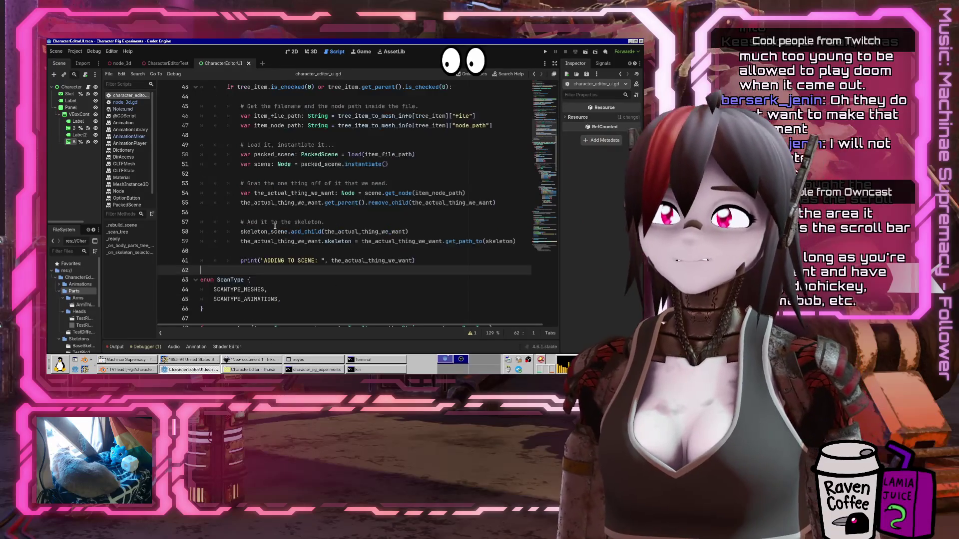
pyautogui.click(287, 126)
pyautogui.press('Up')
pyautogui.press('Up')
pyautogui.press('Up')
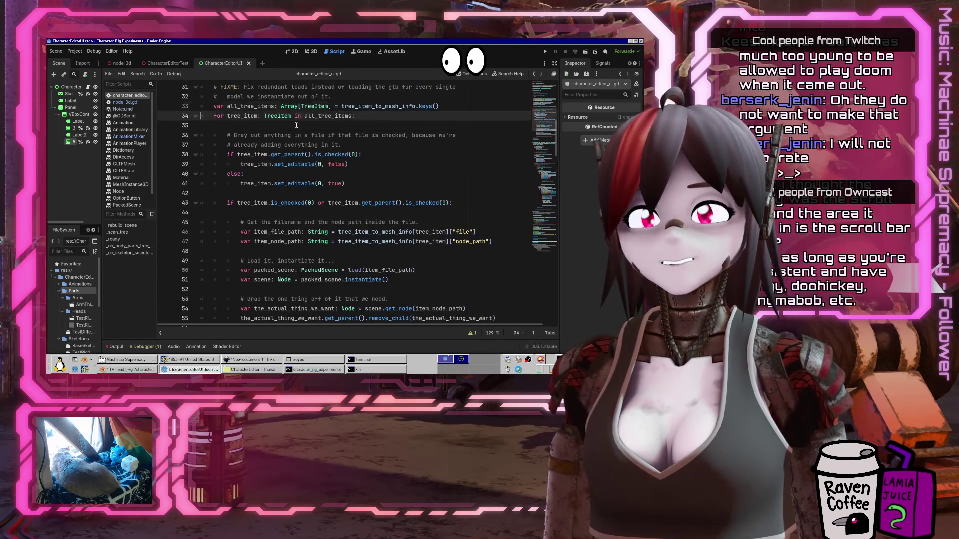
pyautogui.press('Up')
pyautogui.press('Up')
pyautogui.press('Up')
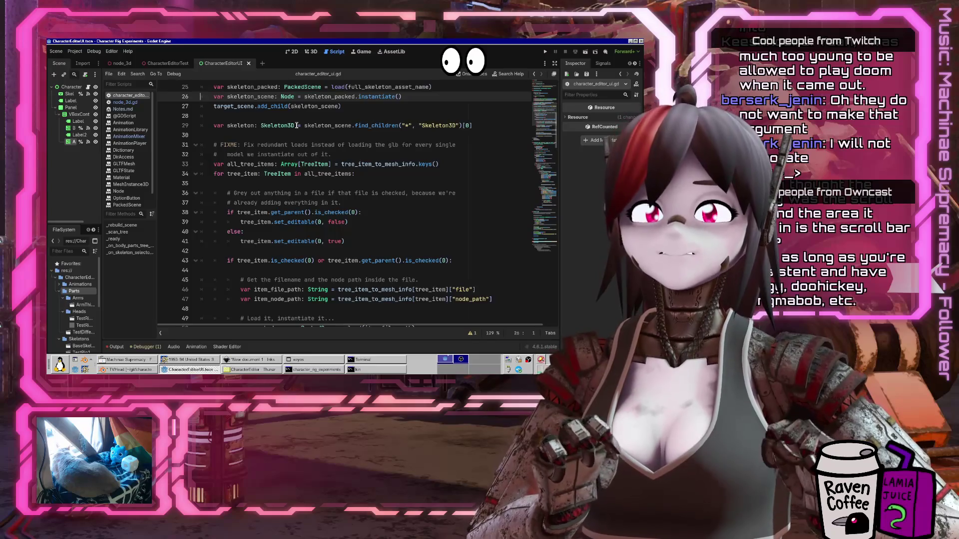
pyautogui.scroll(8, 298, 194)
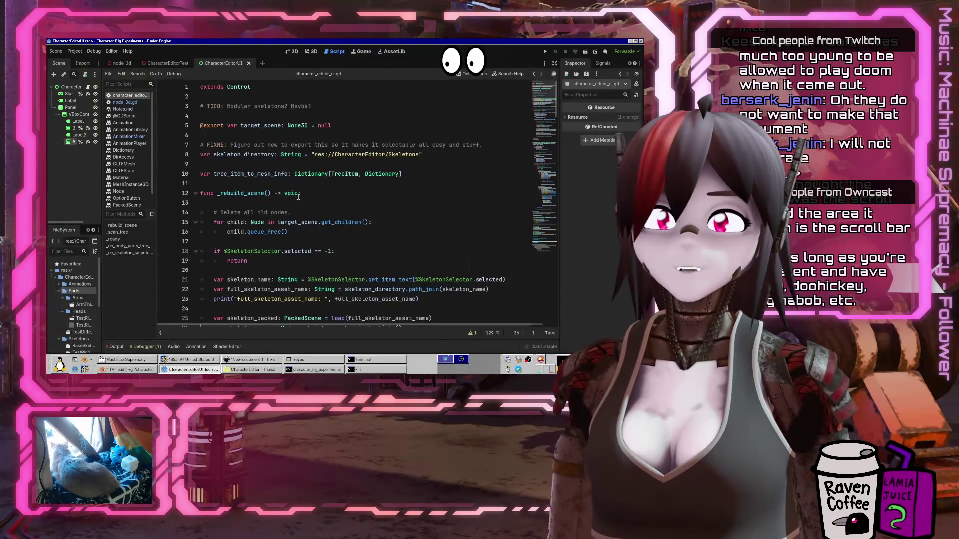
# Duplicate the line 10 dictionary declaration and rename the copy tree_item_to_anim_info
pyautogui.click(275, 154)
pyautogui.press('Down')
pyautogui.press('Down')
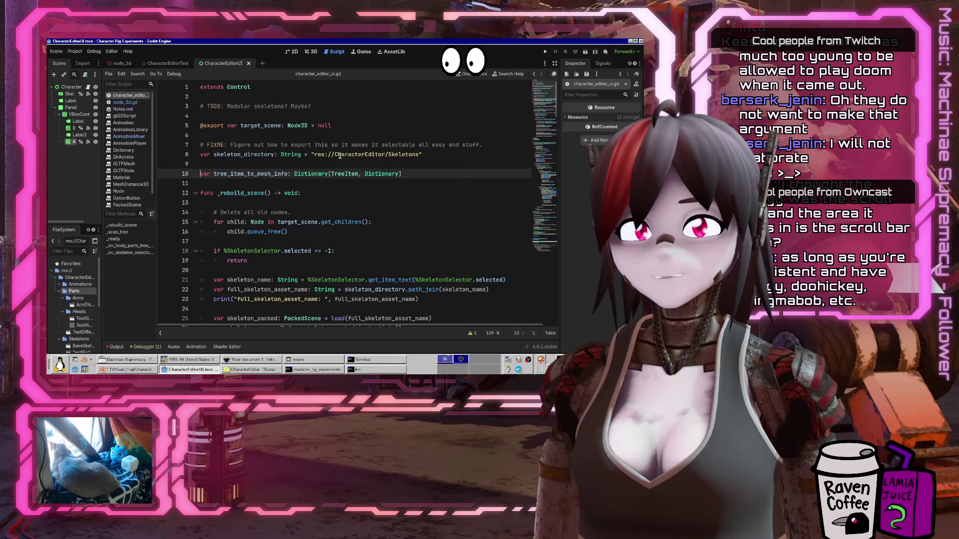
pyautogui.press('Home')
pyautogui.hotkey('shift', 'End')
pyautogui.hotkey('ctrl', 'c')
pyautogui.press('End')
pyautogui.press('Return')
pyautogui.hotkey('ctrl', 'v')
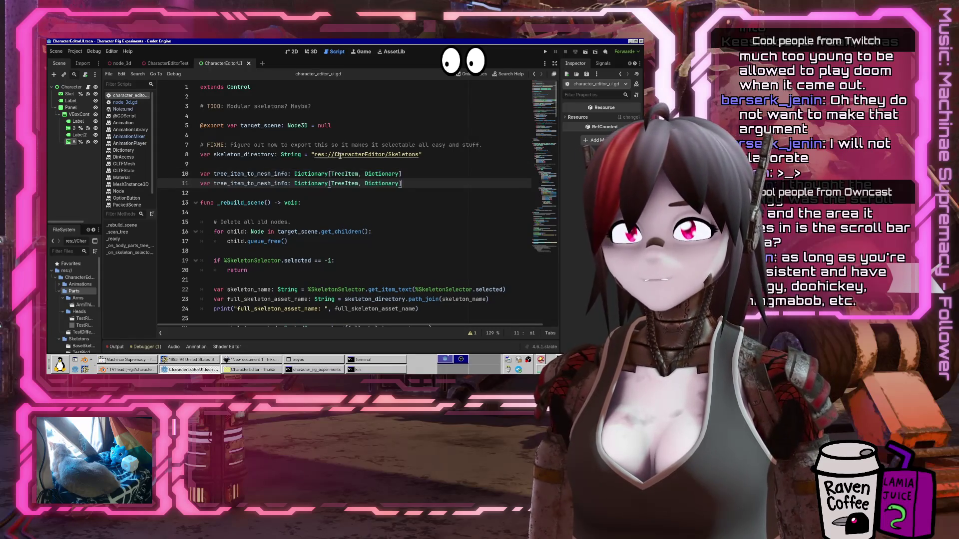
pyautogui.press('Right')
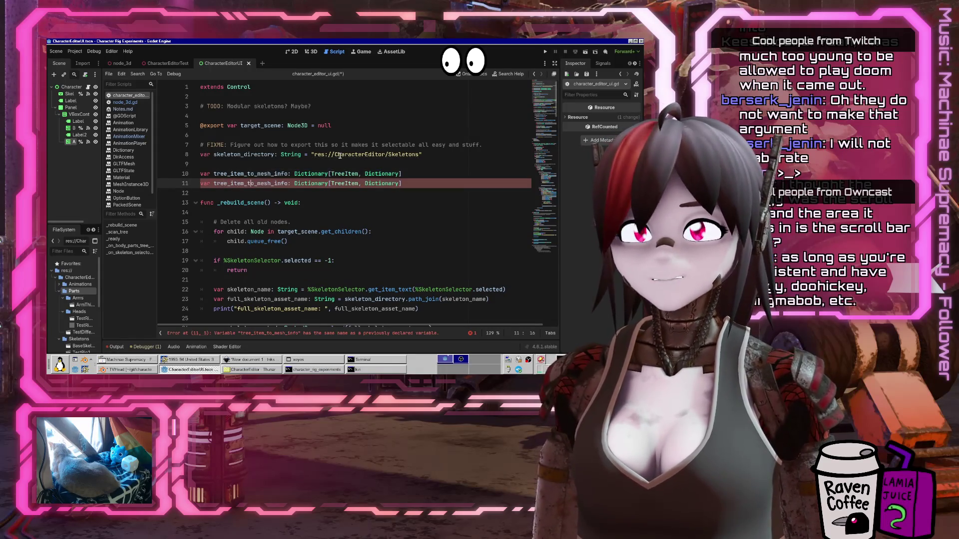
pyautogui.press('End')
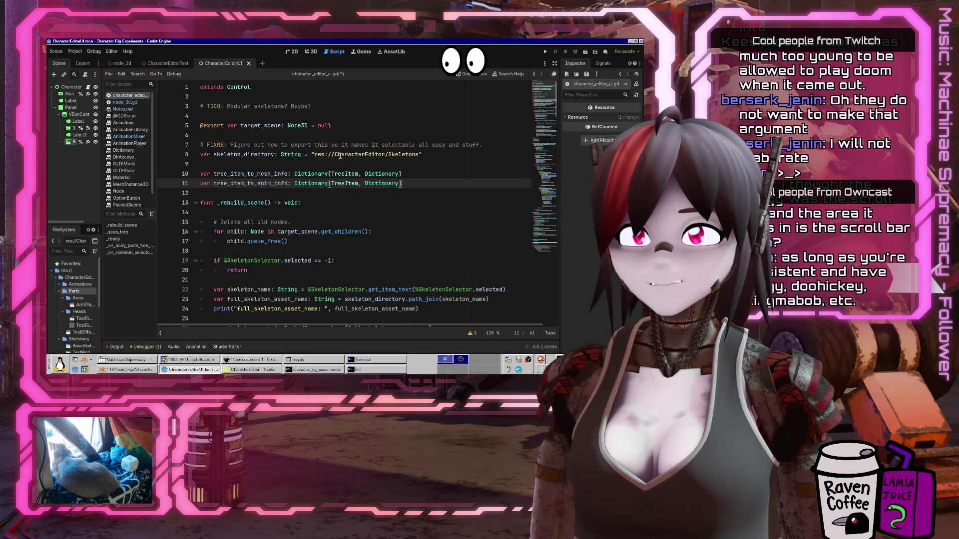
# Add a tree_item_to_anim_info = {} reset below the mesh dictionary reset in _ready
pyautogui.doubleClick(260, 174)
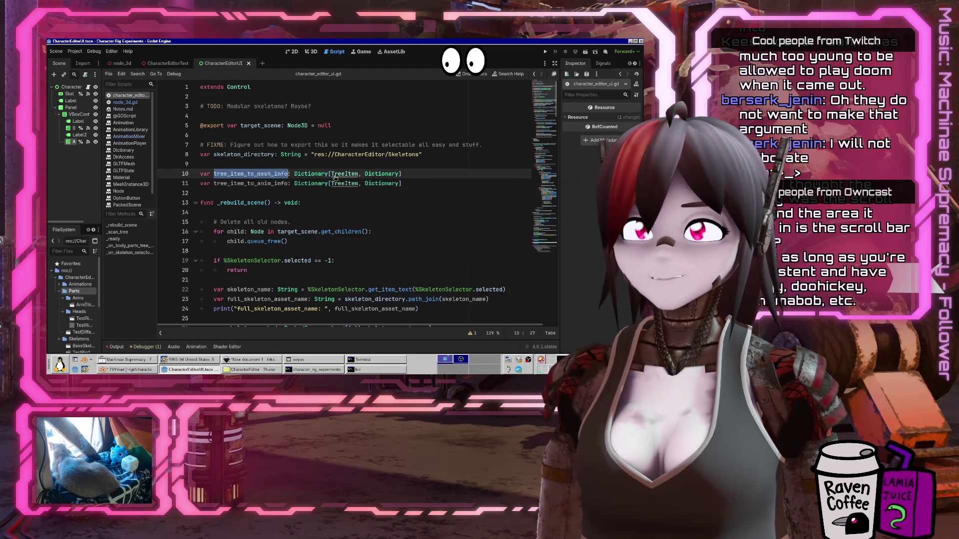
pyautogui.hotkey('ctrl', 'f')
pyautogui.press('Return')
pyautogui.press('Return')
pyautogui.press('Return')
pyautogui.press('Return')
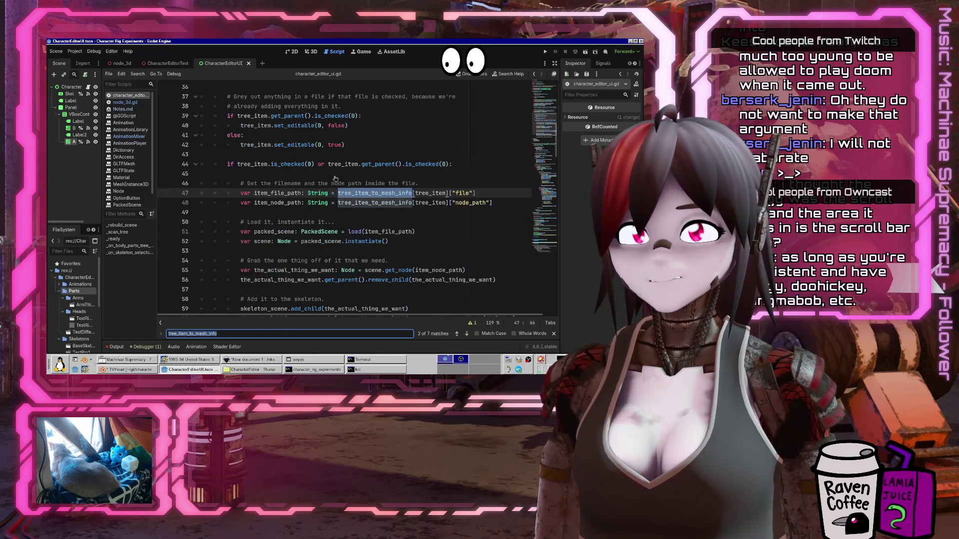
pyautogui.press('Escape')
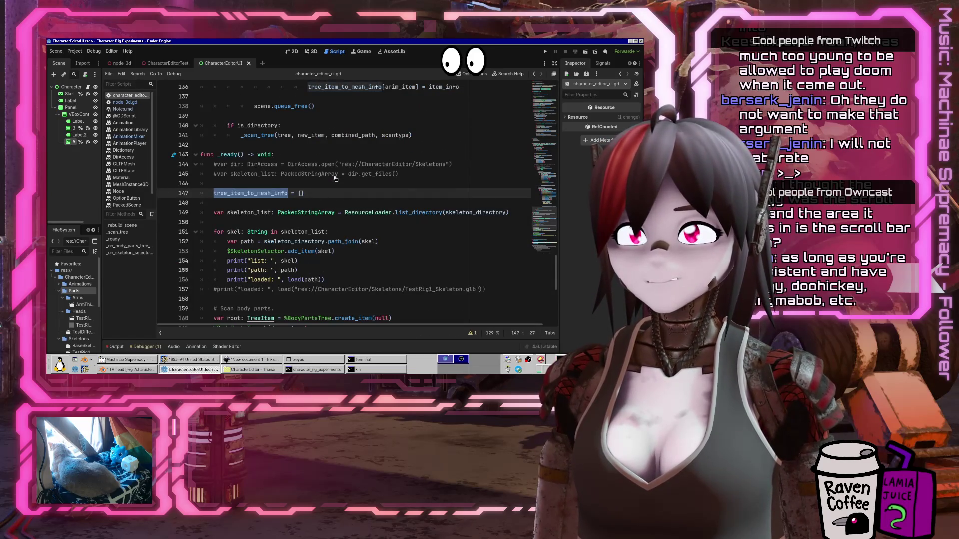
pyautogui.press('End')
pyautogui.press('Return')
pyautogui.write('item_t')
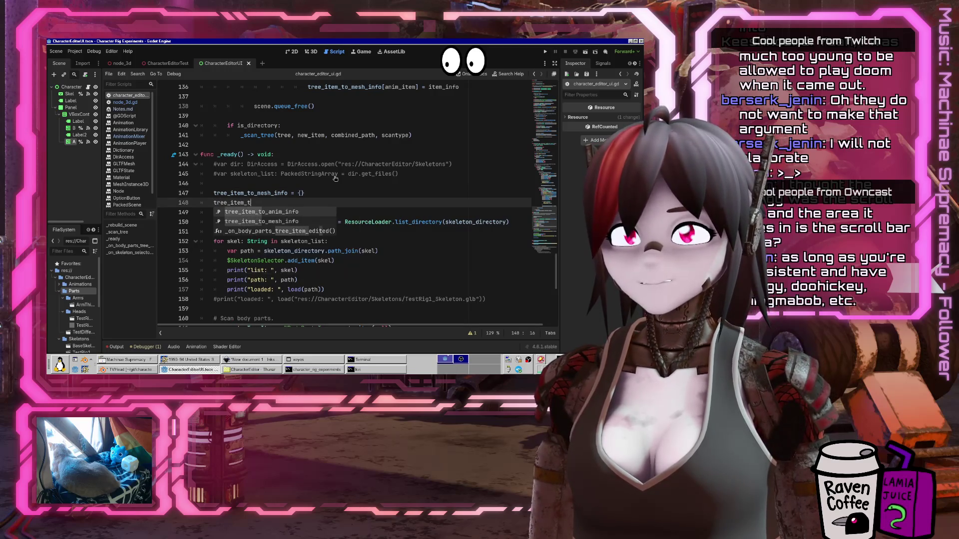
pyautogui.write('o_anim_info = {}')
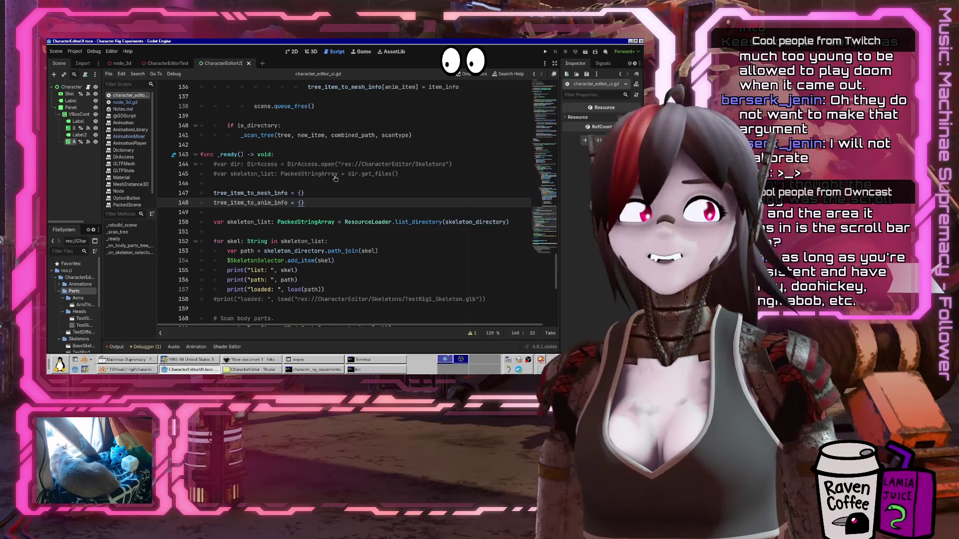
# Rename the dictionary on line 136 from tree_item_to_mesh_info to tree_item_to_anim_info
pyautogui.scroll(10, 335, 178)
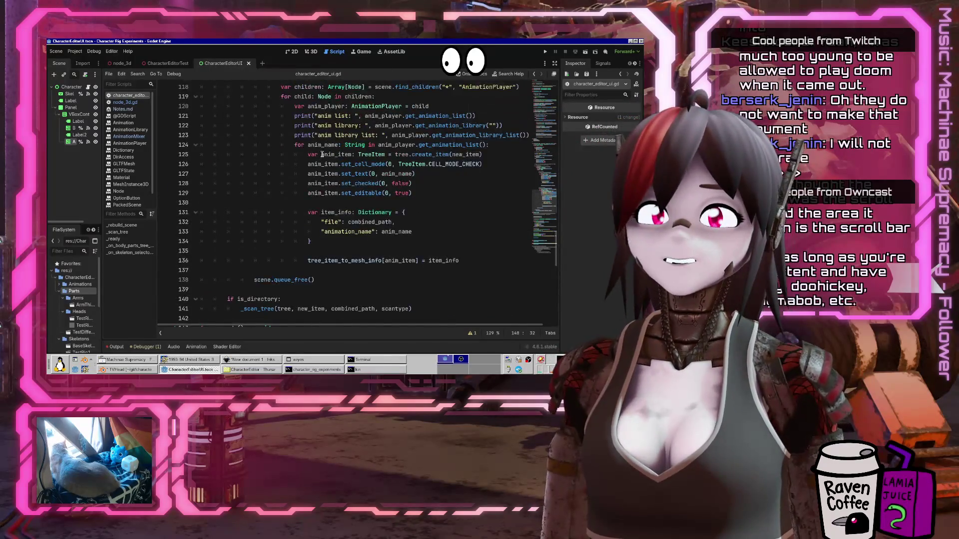
pyautogui.scroll(5, 323, 154)
pyautogui.scroll(15, 322, 154)
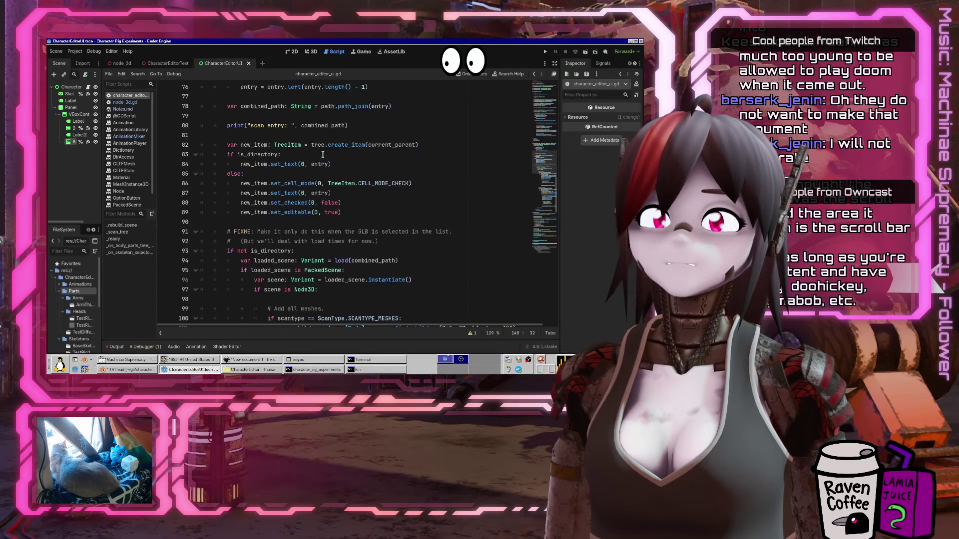
pyautogui.scroll(2, 323, 154)
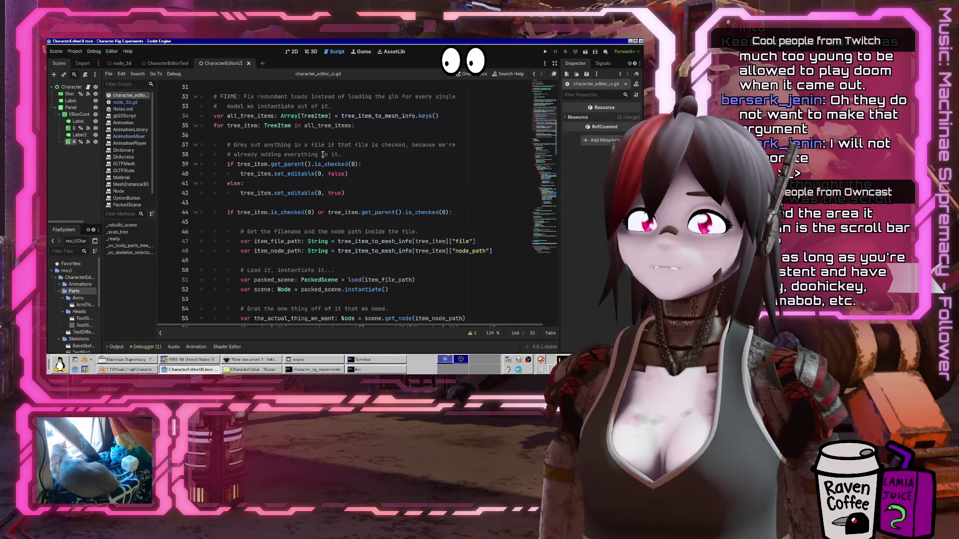
pyautogui.scroll(2, 323, 154)
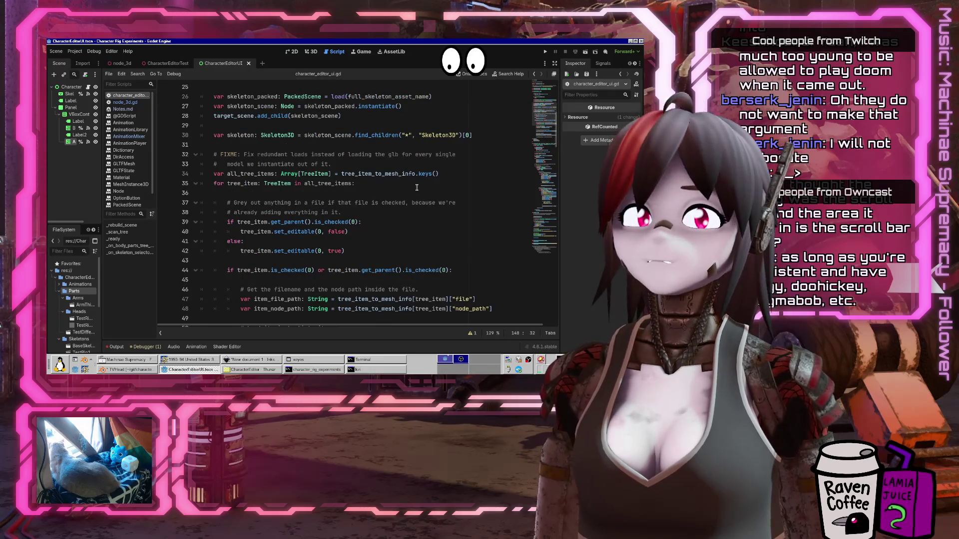
pyautogui.doubleClick(350, 175)
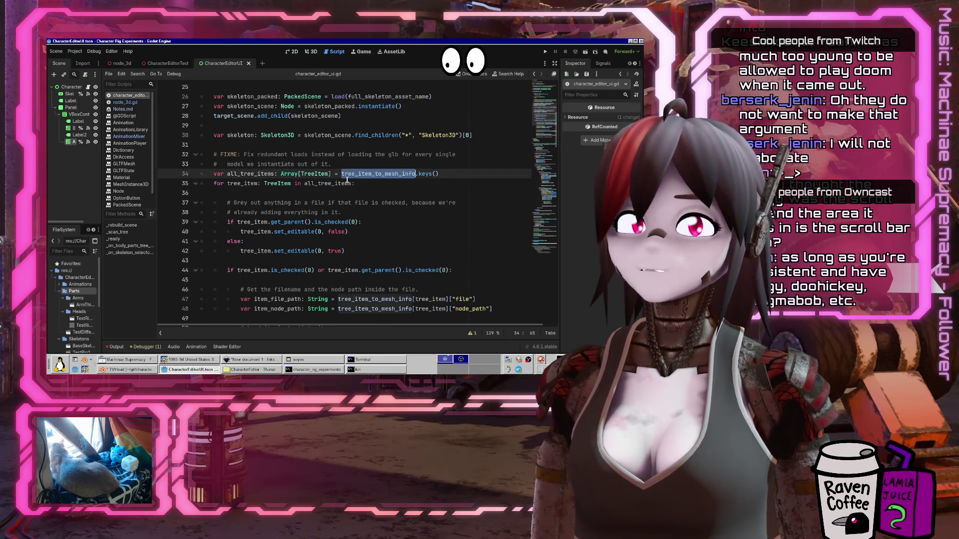
pyautogui.scroll(-20, 421, 173)
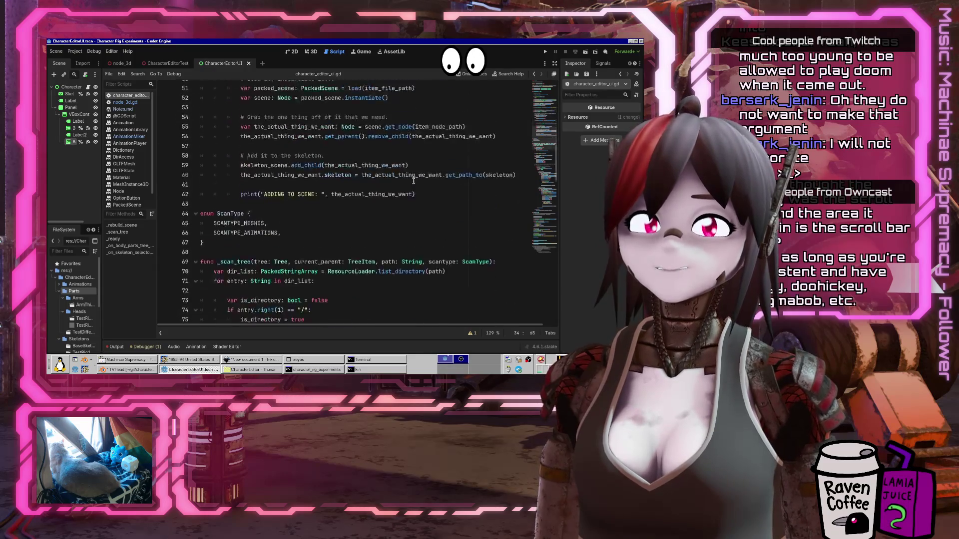
pyautogui.scroll(-5, 407, 184)
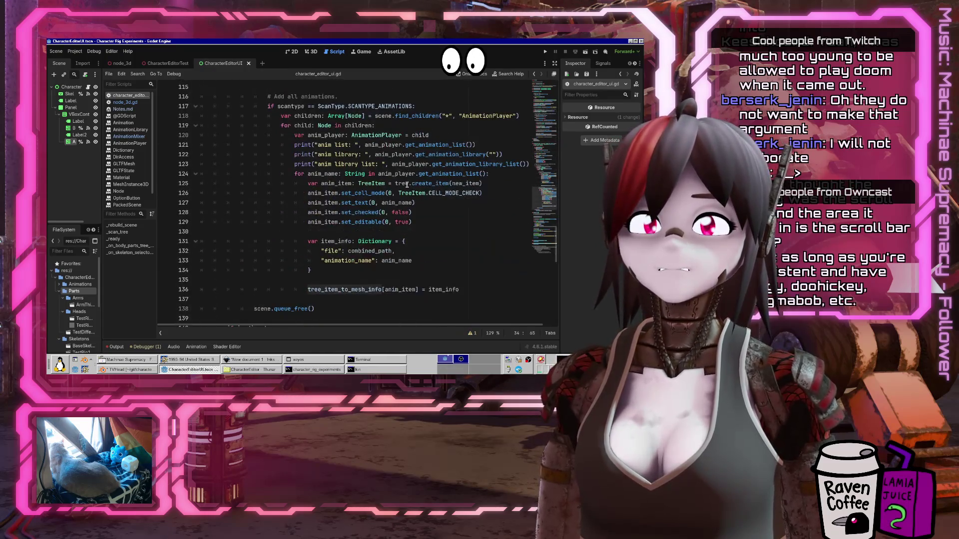
pyautogui.click(367, 289)
pyautogui.press('BackSpace')
pyautogui.press('BackSpace')
pyautogui.press('BackSpace')
pyautogui.write('anim')
# Go back up to the check on line 44
pyautogui.scroll(20, 470, 240)
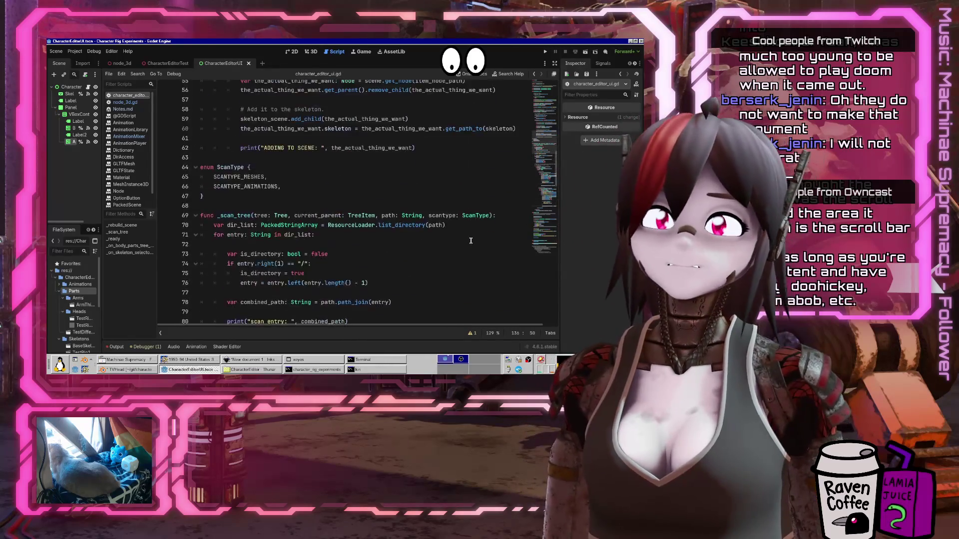
pyautogui.scroll(8, 471, 241)
pyautogui.click(379, 249)
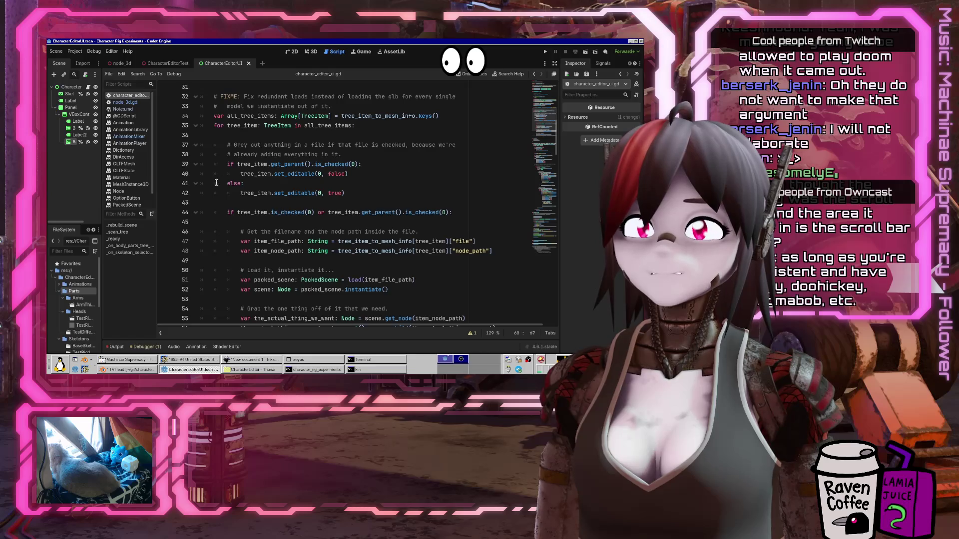
pyautogui.click(344, 212)
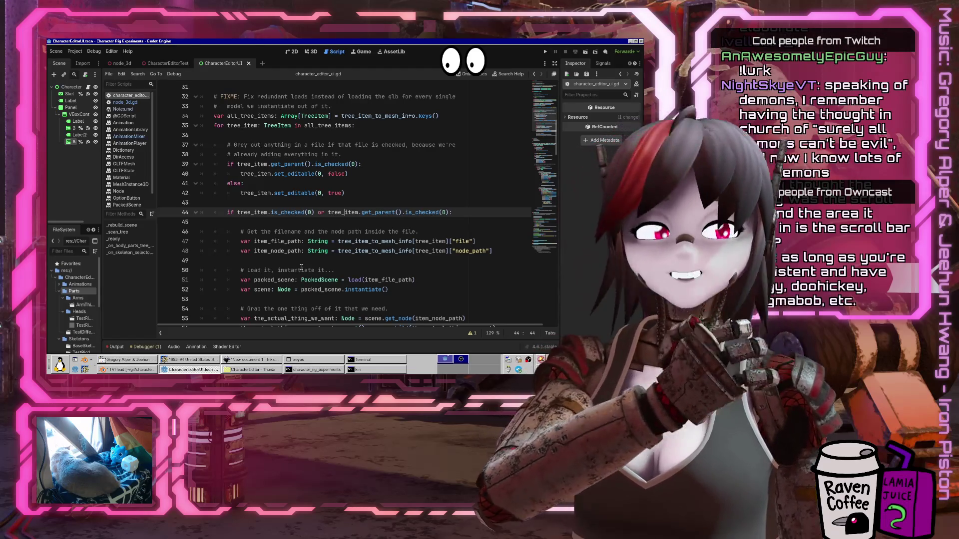
pyautogui.scroll(2, 317, 206)
pyautogui.scroll(2, 313, 207)
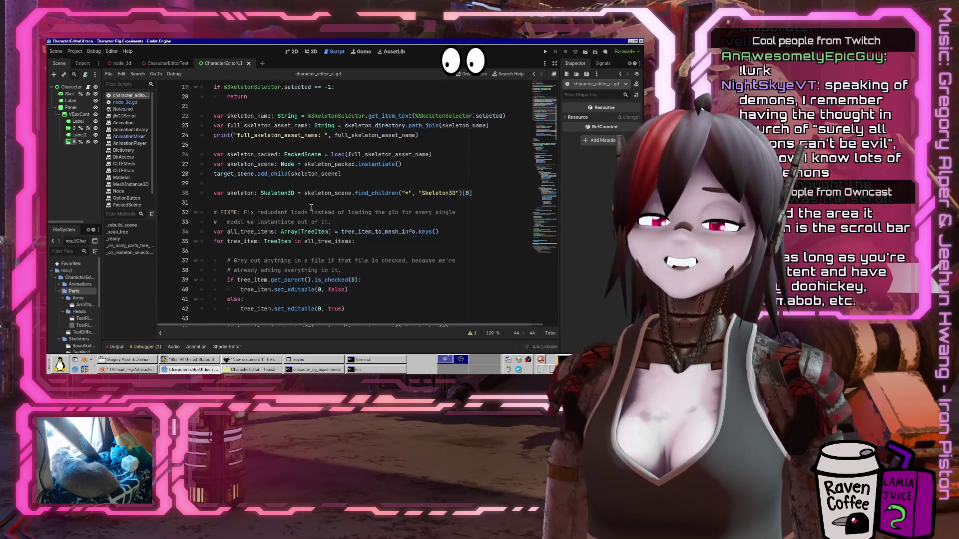
pyautogui.scroll(2, 309, 209)
pyautogui.scroll(4, 306, 213)
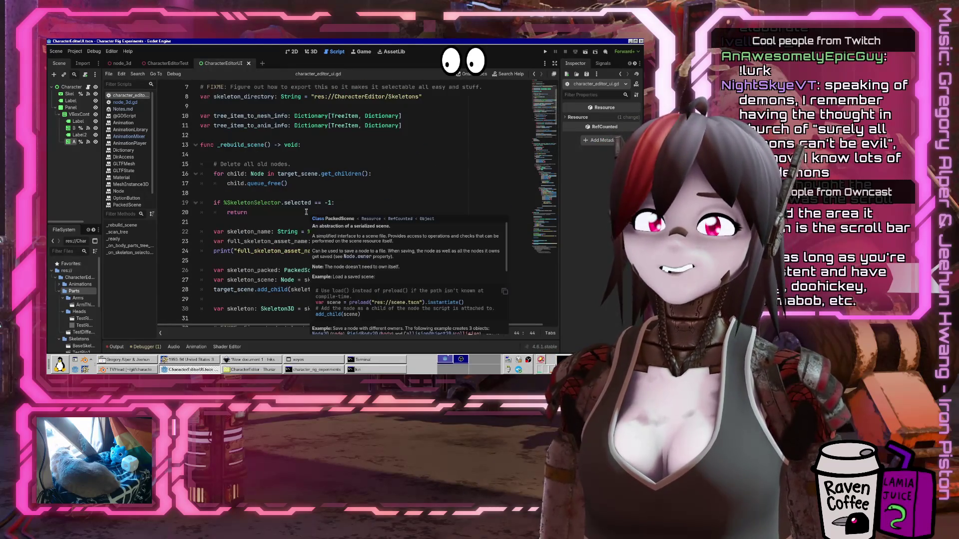
pyautogui.scroll(-13, 304, 213)
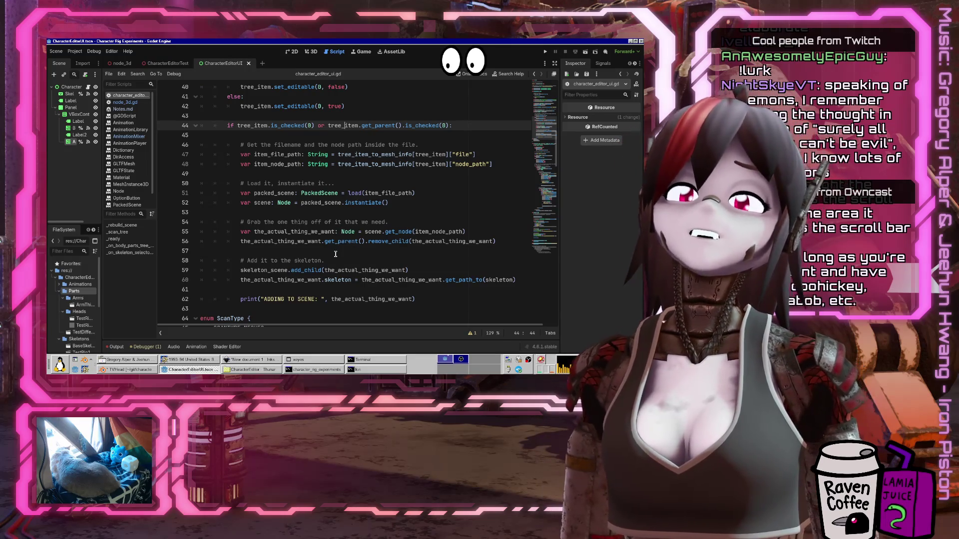
pyautogui.scroll(2, 336, 254)
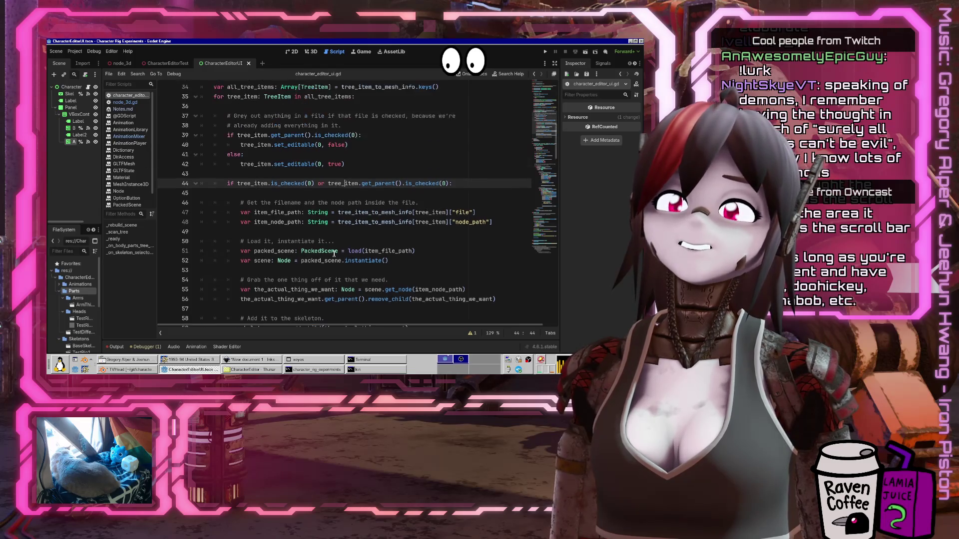
pyautogui.scroll(-1, 334, 254)
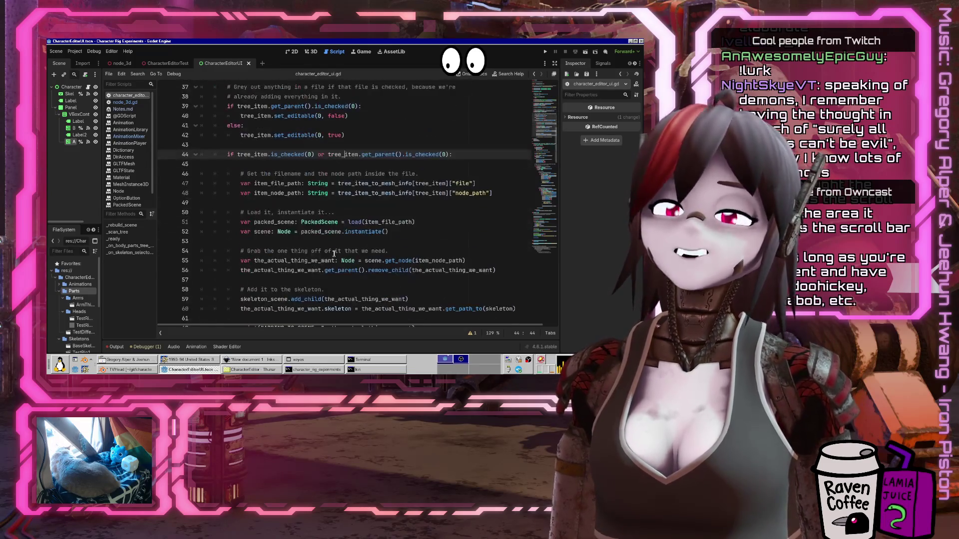
pyautogui.scroll(4, 334, 257)
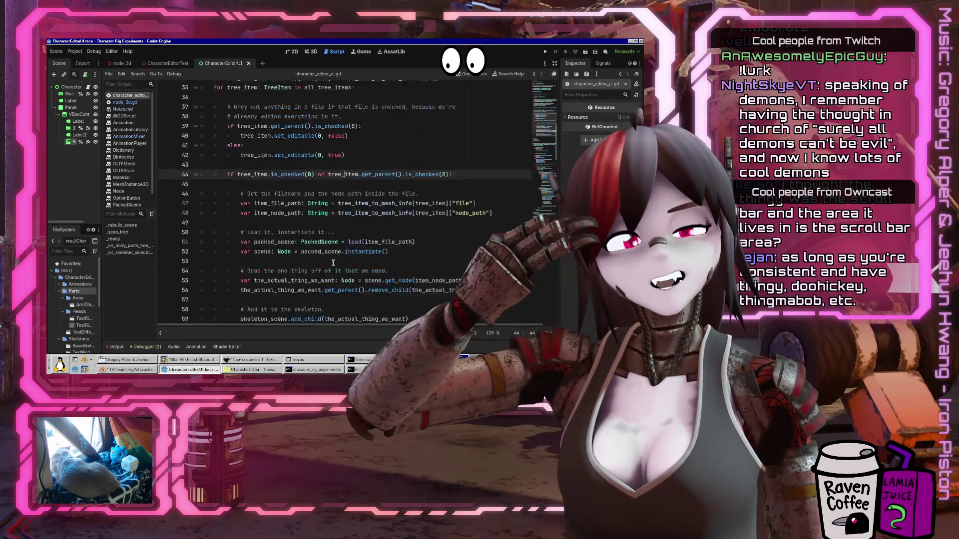
pyautogui.scroll(3, 333, 263)
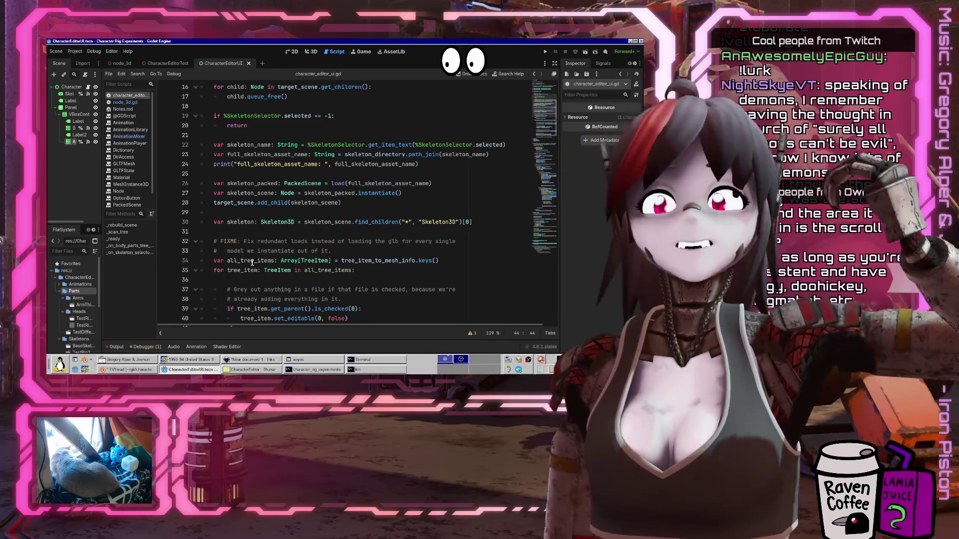
pyautogui.scroll(-9, 345, 247)
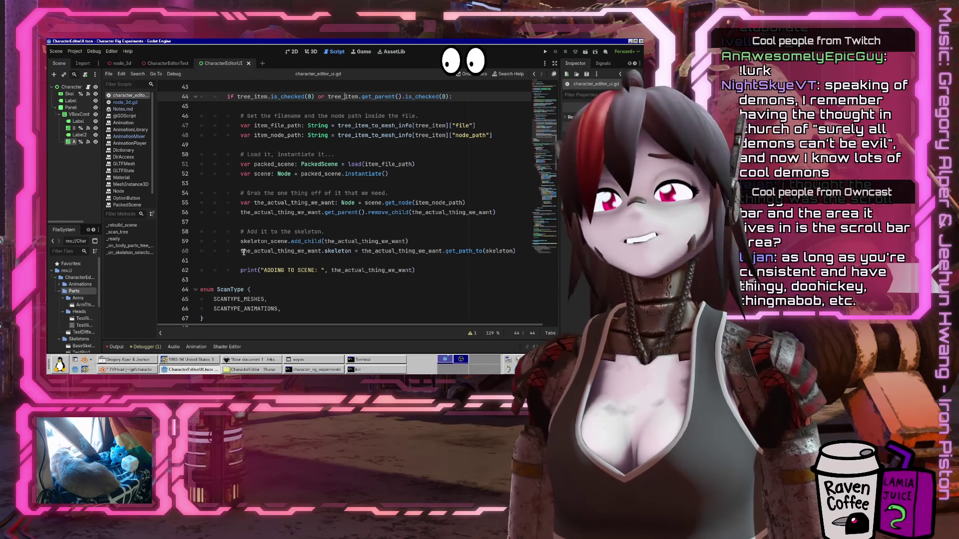
pyautogui.click(299, 251)
pyautogui.scroll(1, 303, 238)
pyautogui.scroll(4, 302, 238)
pyautogui.click(262, 164)
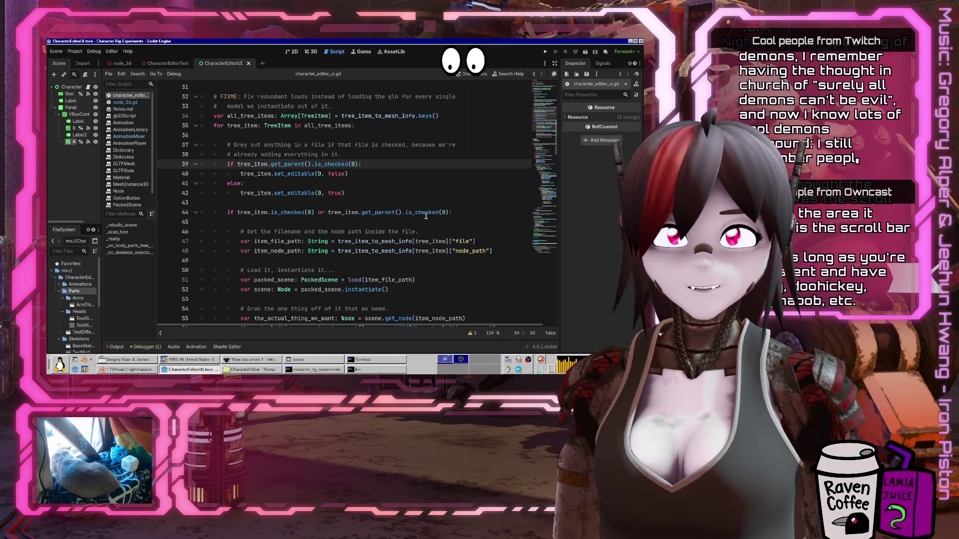
pyautogui.moveTo(423, 222)
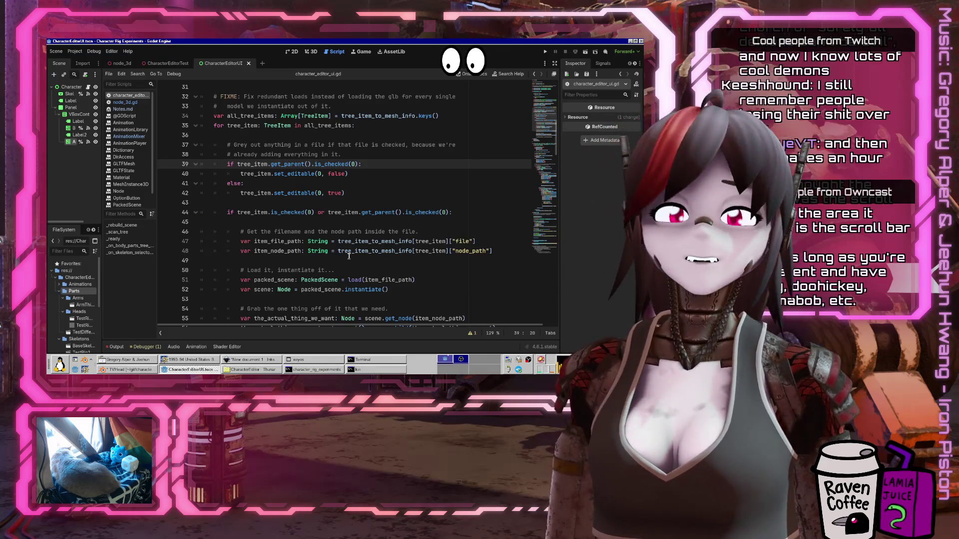
pyautogui.click(337, 260)
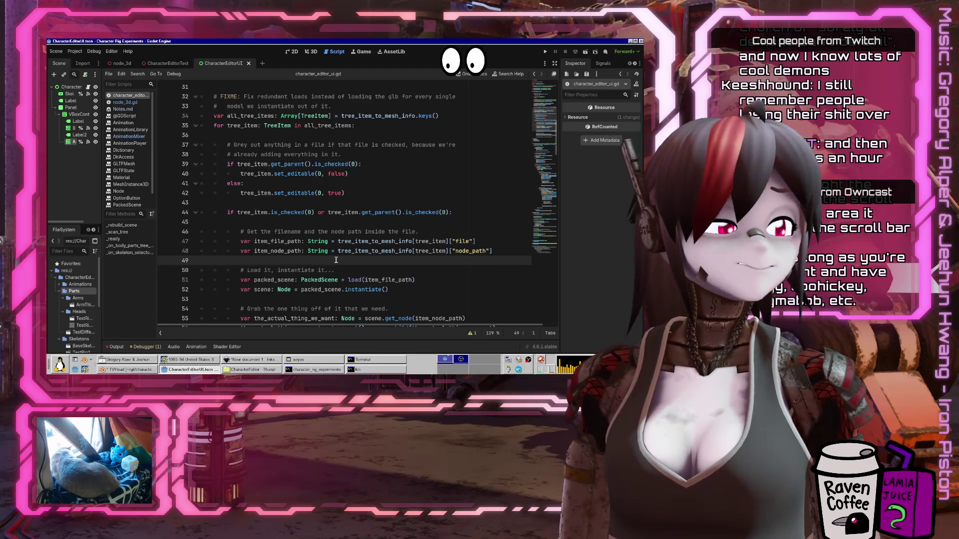
pyautogui.scroll(-1, 299, 252)
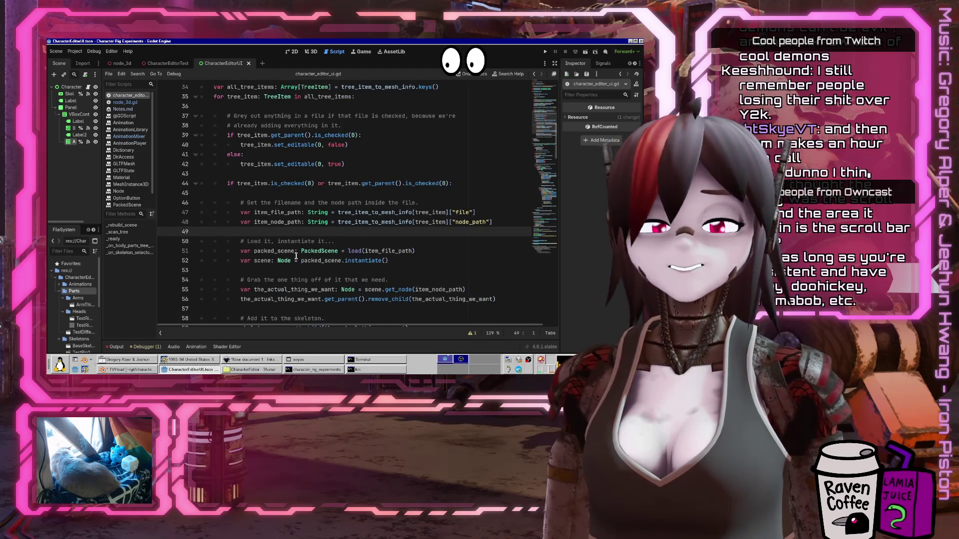
pyautogui.hotkey('alt', 'Tab')
# Close Inkscape's unsaved New document 1 without saving and return to the Godot script
pyautogui.click(314, 260)
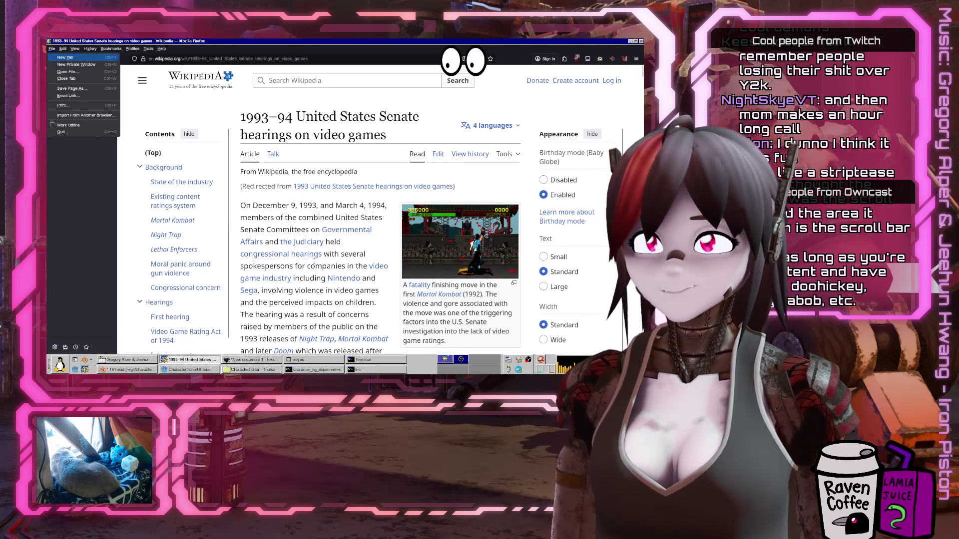
pyautogui.hotkey('alt', 'Tab')
pyautogui.click(186, 370)
pyautogui.rightClick(186, 369)
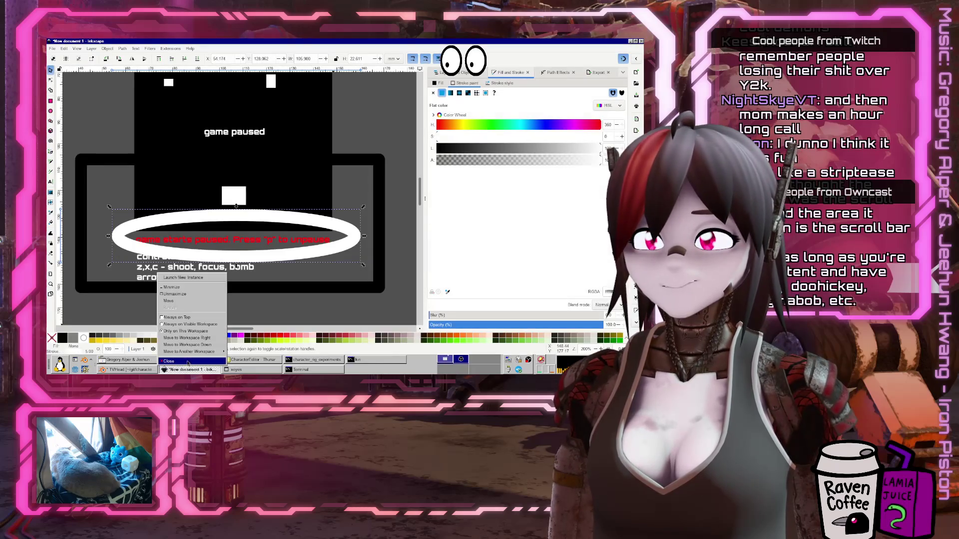
pyautogui.click(175, 353)
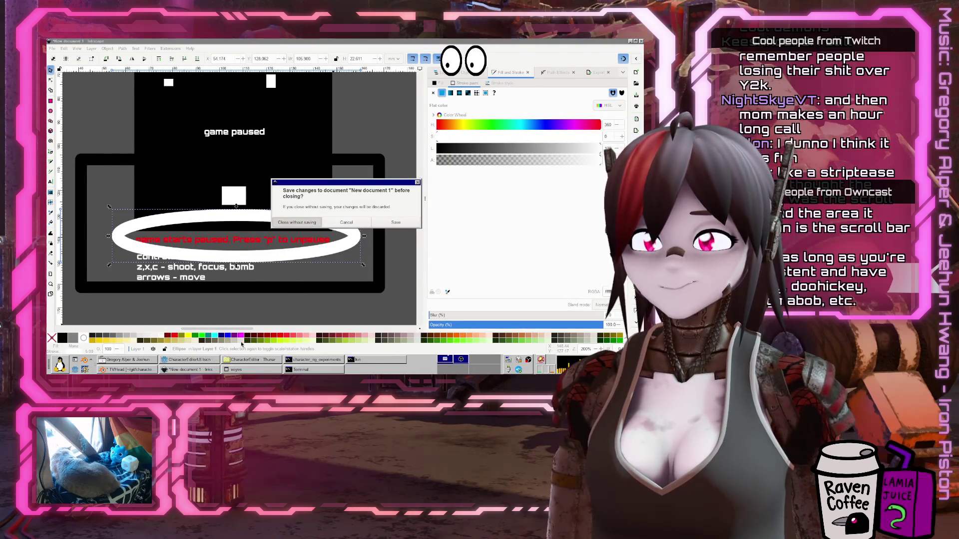
pyautogui.press('Return')
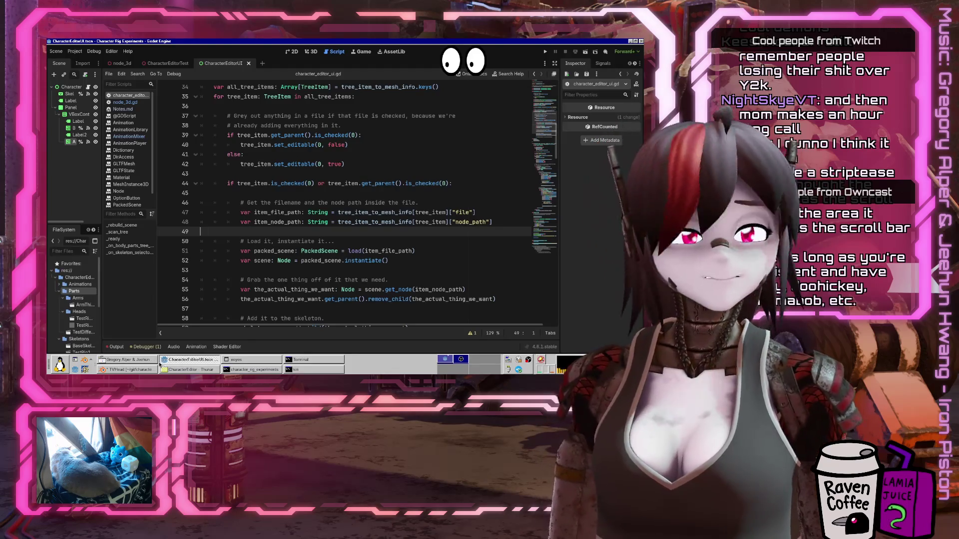
pyautogui.click(338, 242)
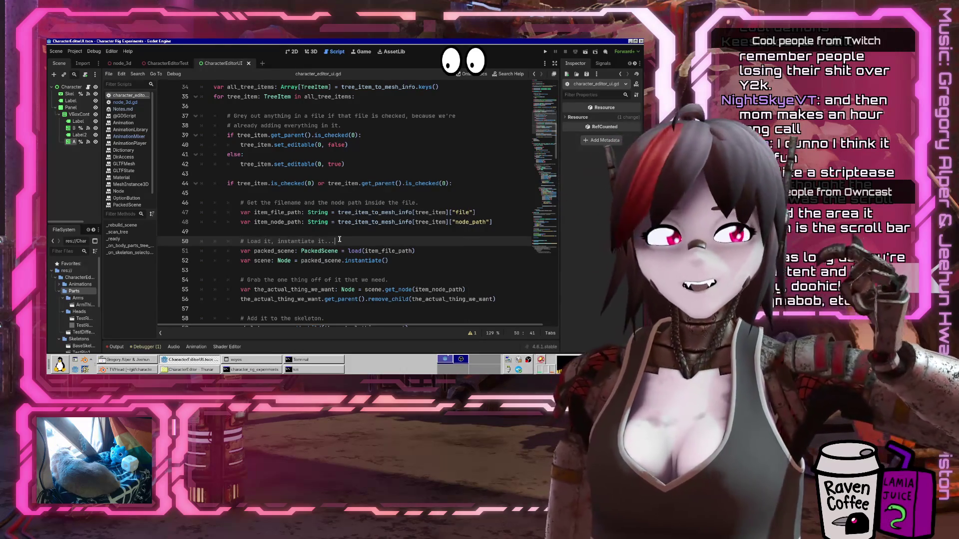
# Cut the whole enum ScanType block out of the script and save
pyautogui.scroll(-5, 380, 227)
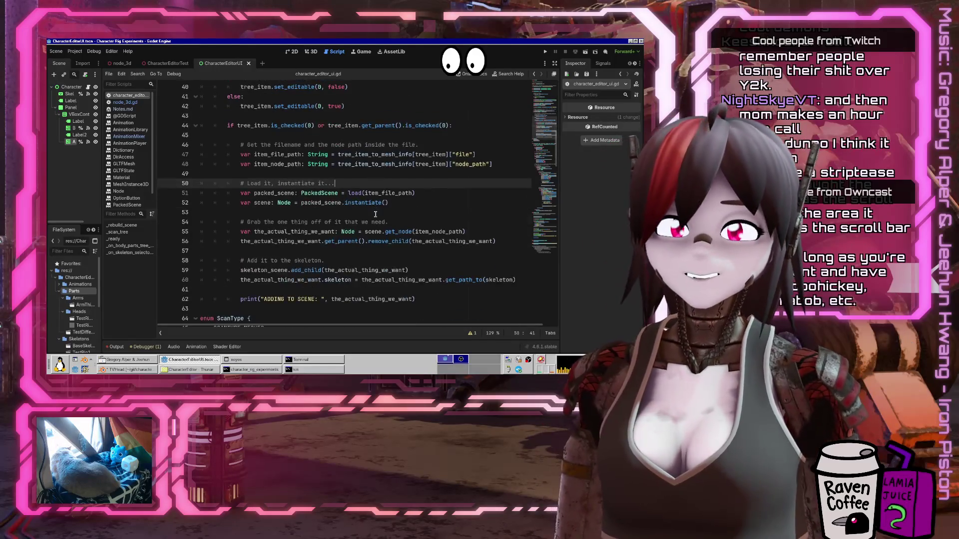
pyautogui.scroll(7, 380, 228)
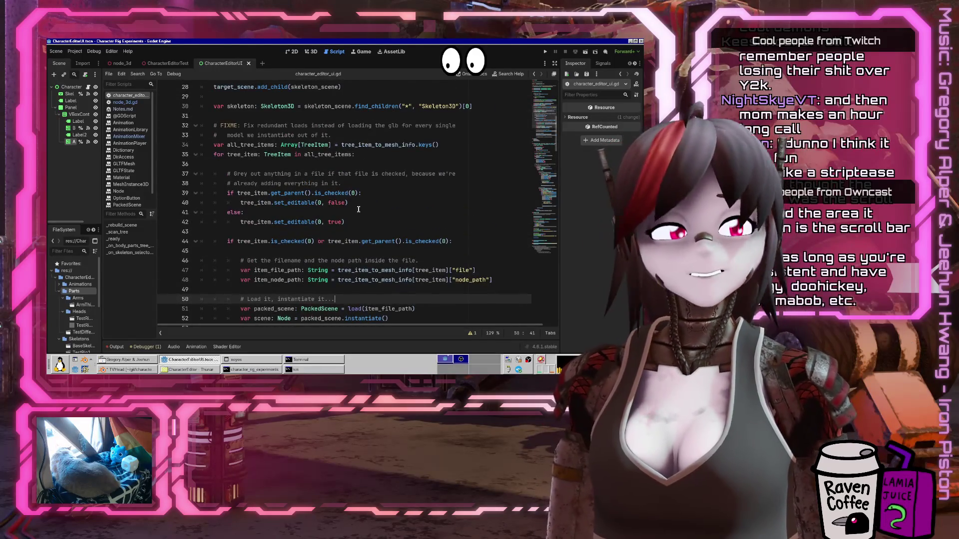
pyautogui.scroll(-9, 358, 210)
pyautogui.moveTo(209, 203)
pyautogui.mouseDown()
pyautogui.moveTo(190, 175)
pyautogui.moveTo(166, 167)
pyautogui.mouseUp()
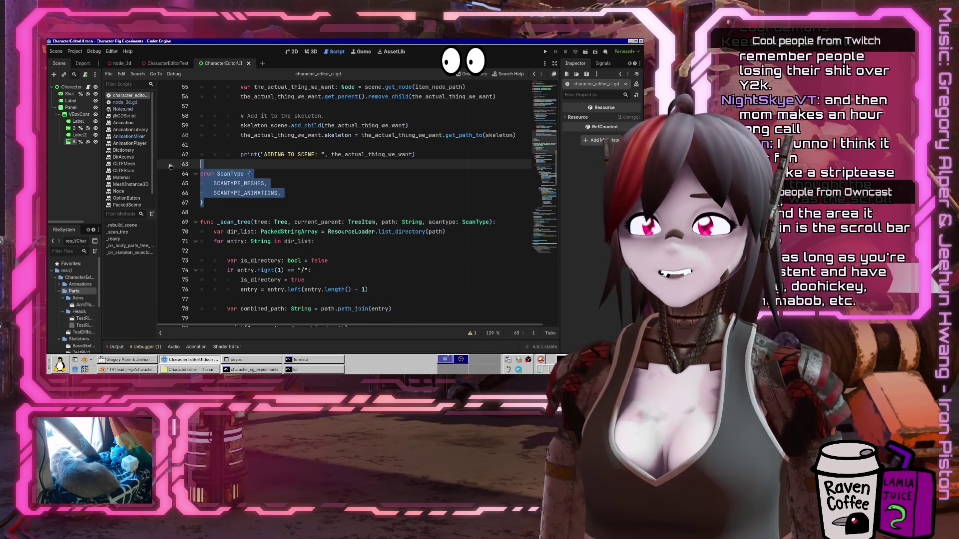
pyautogui.hotkey('ctrl', 'x')
pyautogui.scroll(13, 325, 180)
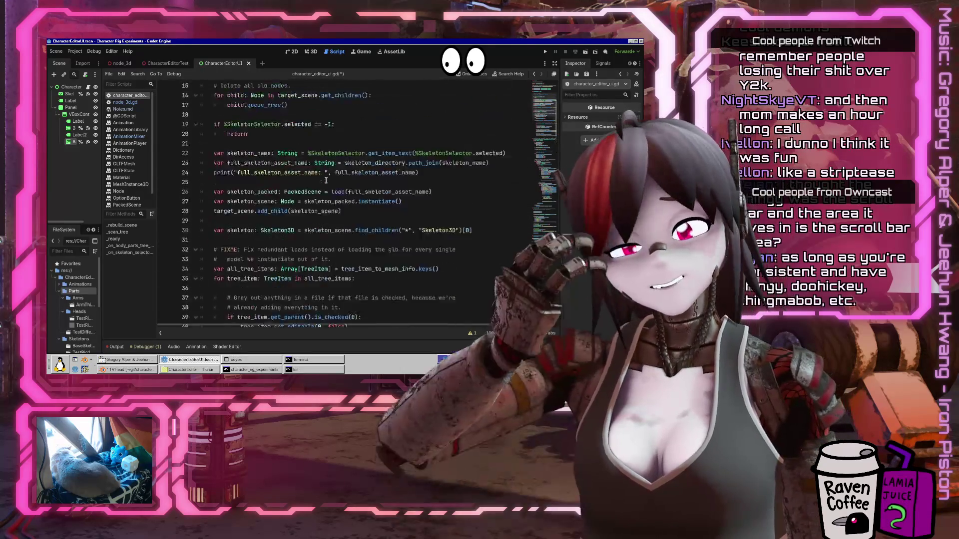
pyautogui.scroll(-11, 326, 180)
pyautogui.hotkey('ctrl', 'z')
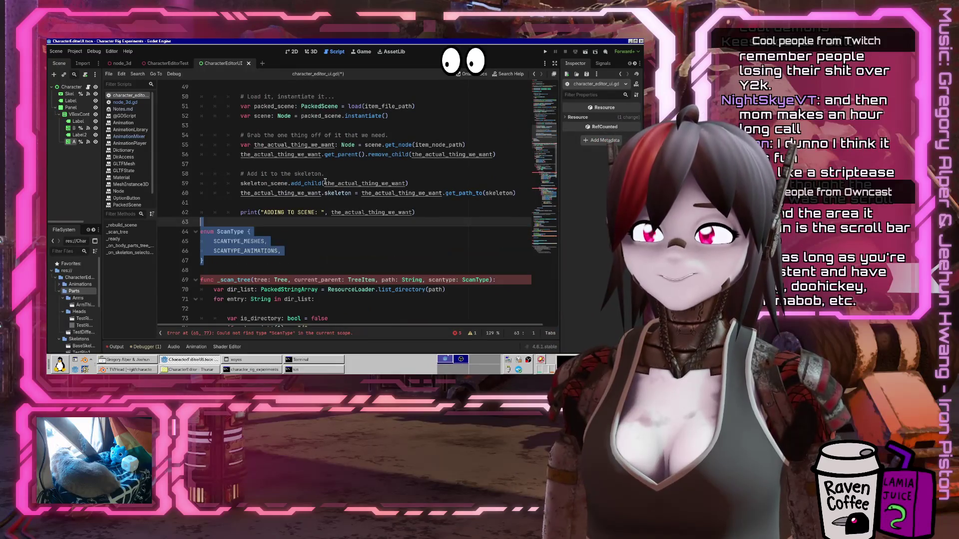
pyautogui.hotkey('ctrl', 'x')
pyautogui.hotkey('ctrl', 's')
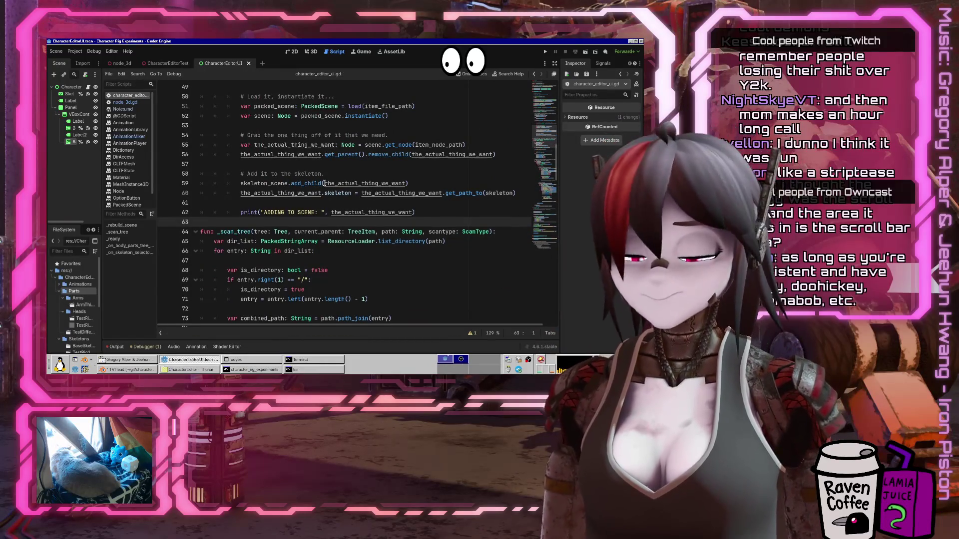
# Paste the ScanType enum below the dictionary declarations, remove the extra blank line, and save
pyautogui.scroll(16, 324, 183)
pyautogui.click(233, 198)
pyautogui.press('Home')
pyautogui.hotkey('ctrl', 'v')
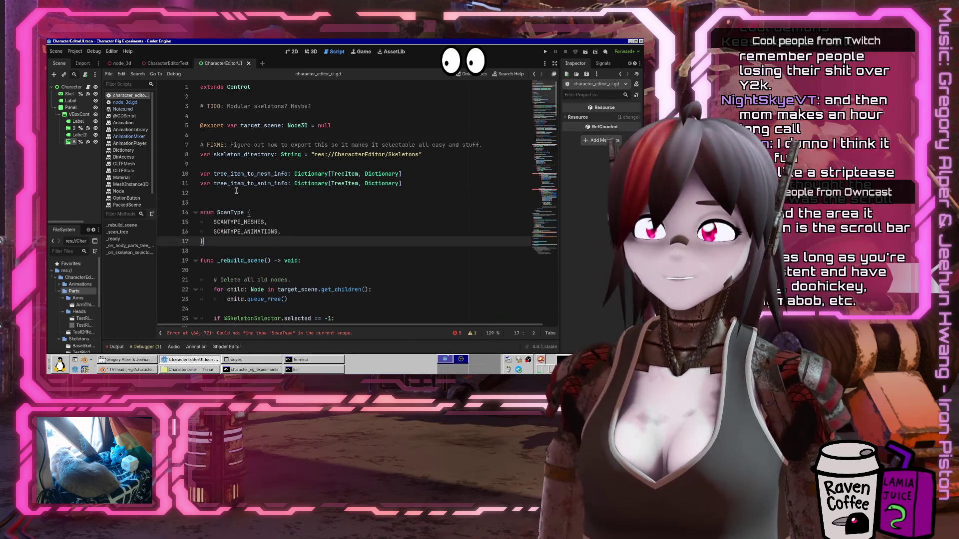
pyautogui.press('Up')
pyautogui.press('Up')
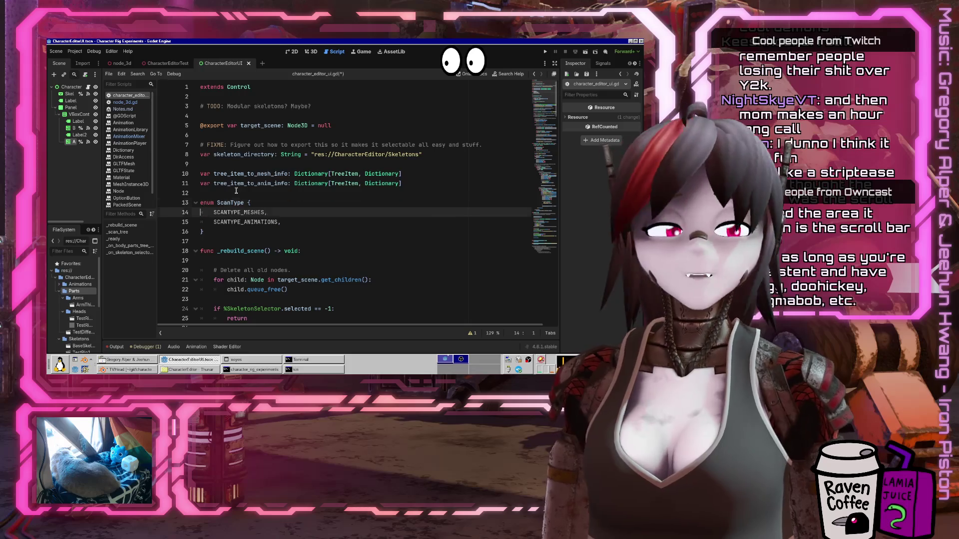
pyautogui.press('BackSpace')
pyautogui.press('Down')
pyautogui.hotkey('ctrl', 's')
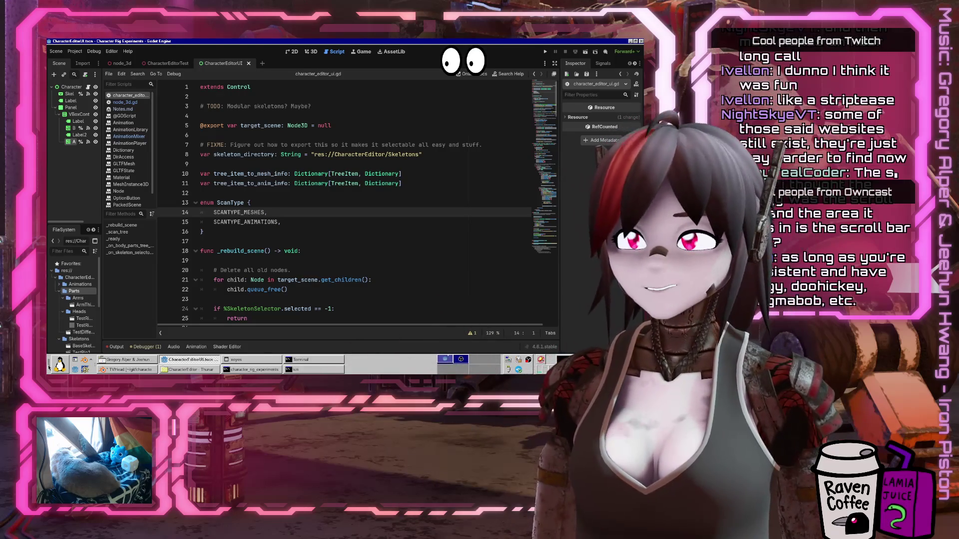
pyautogui.hotkey('ctrl', 'alt', 't')
pyautogui.write('python3')
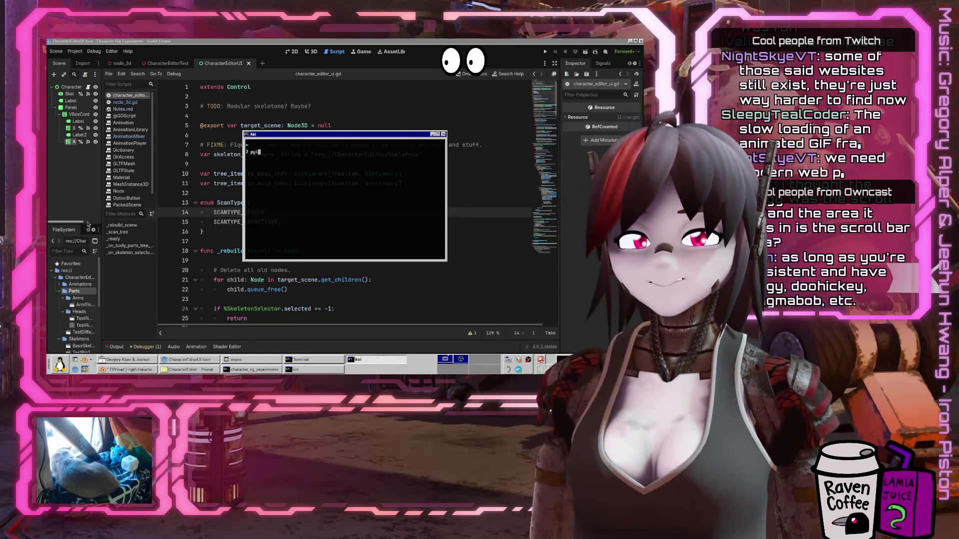
pyautogui.press('Return')
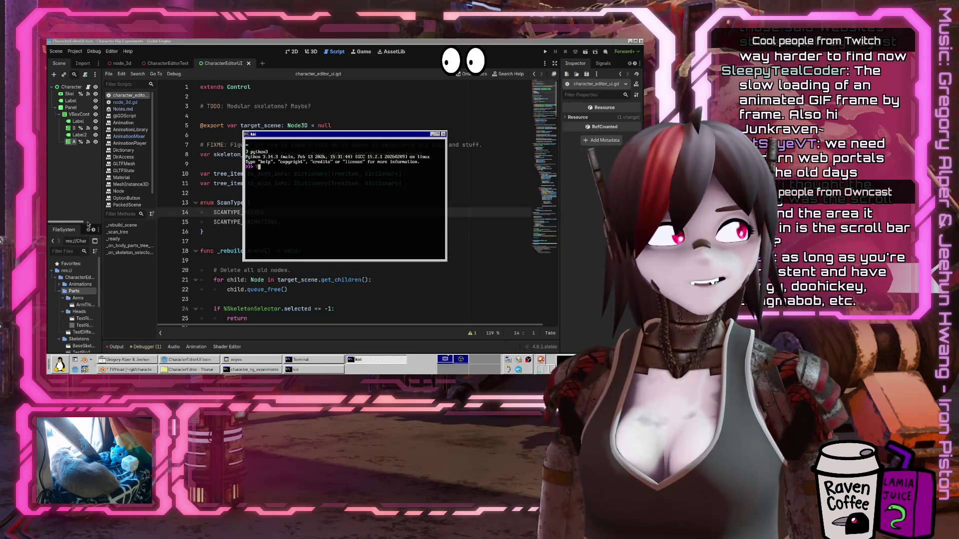
pyautogui.write('00000000')
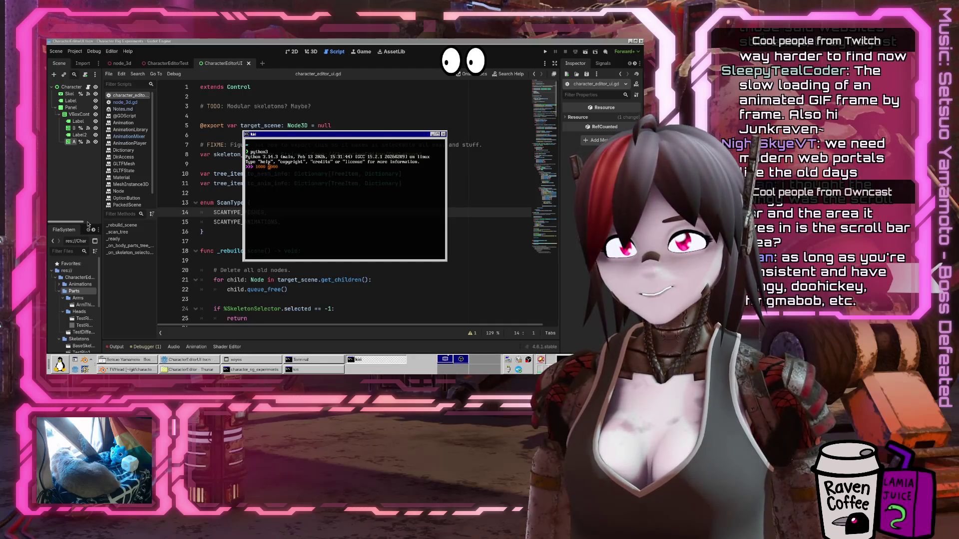
pyautogui.press('Left')
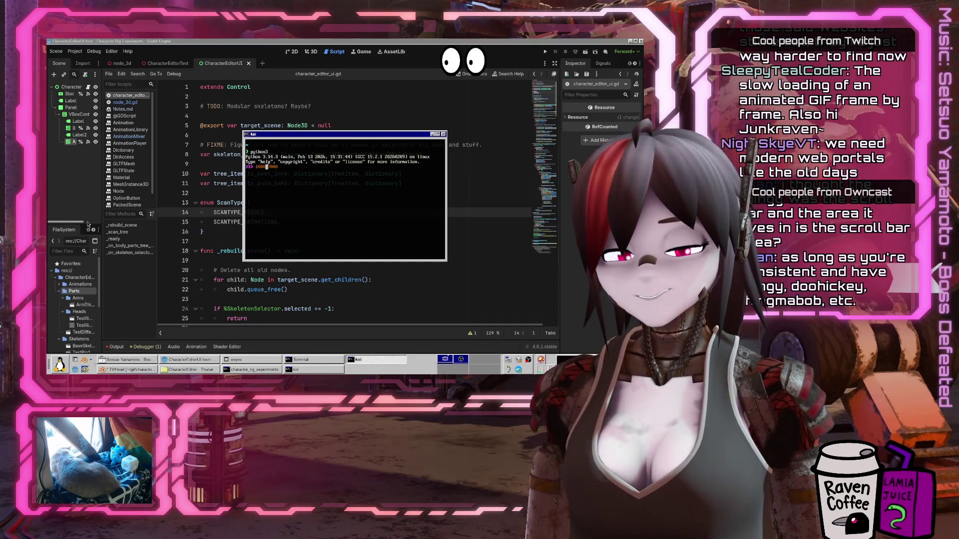
pyautogui.press('Return')
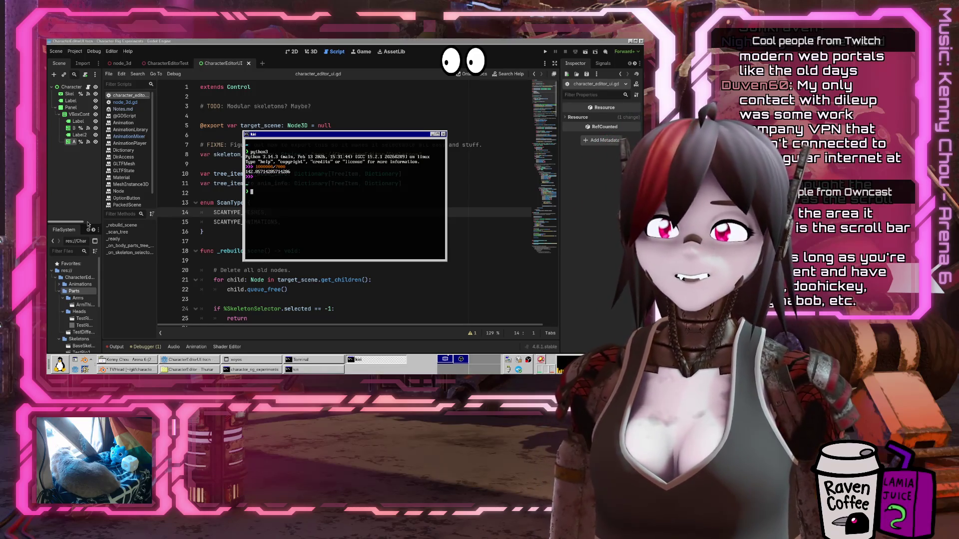
pyautogui.hotkey('ctrl', 'd')
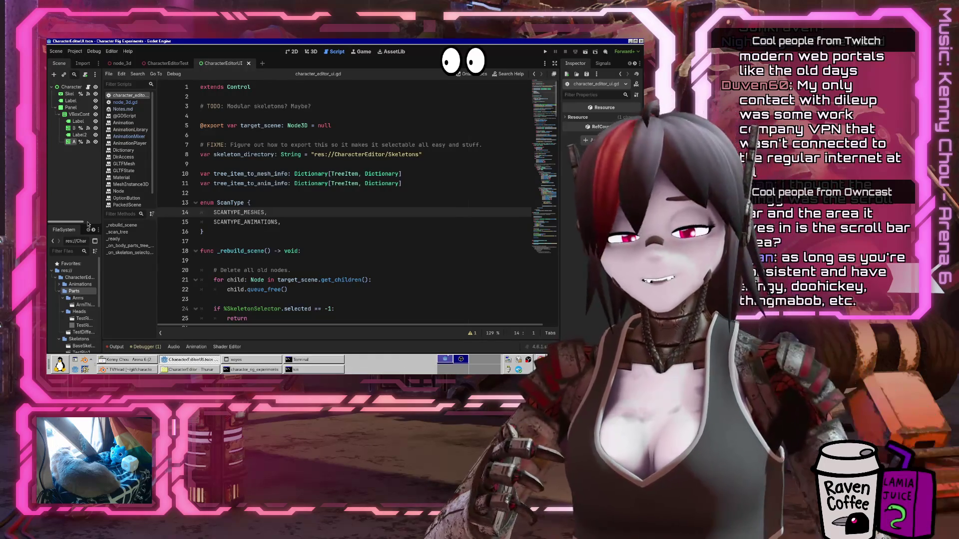
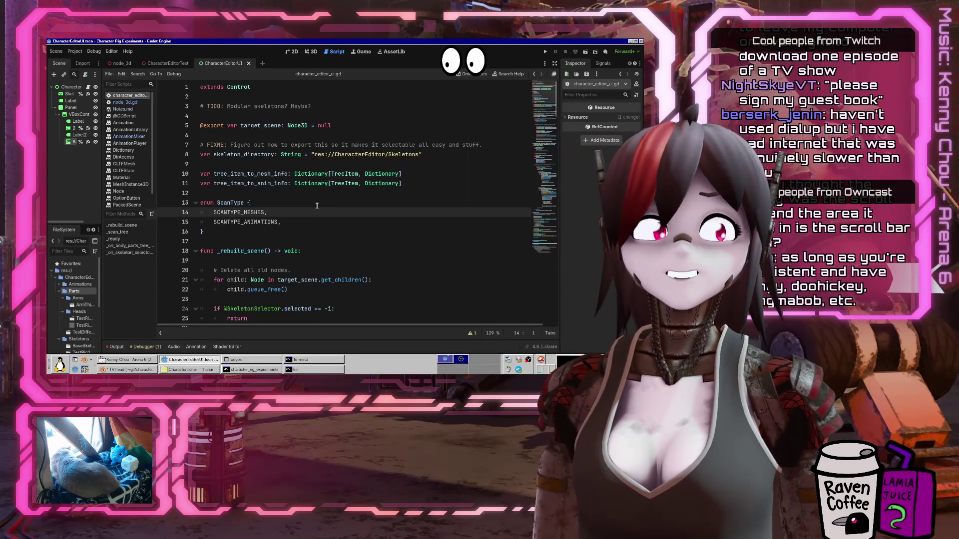
# Start a new "node_path": entry below animation_name in the animation item_info dictionary
pyautogui.click(344, 229)
pyautogui.scroll(-20, 344, 230)
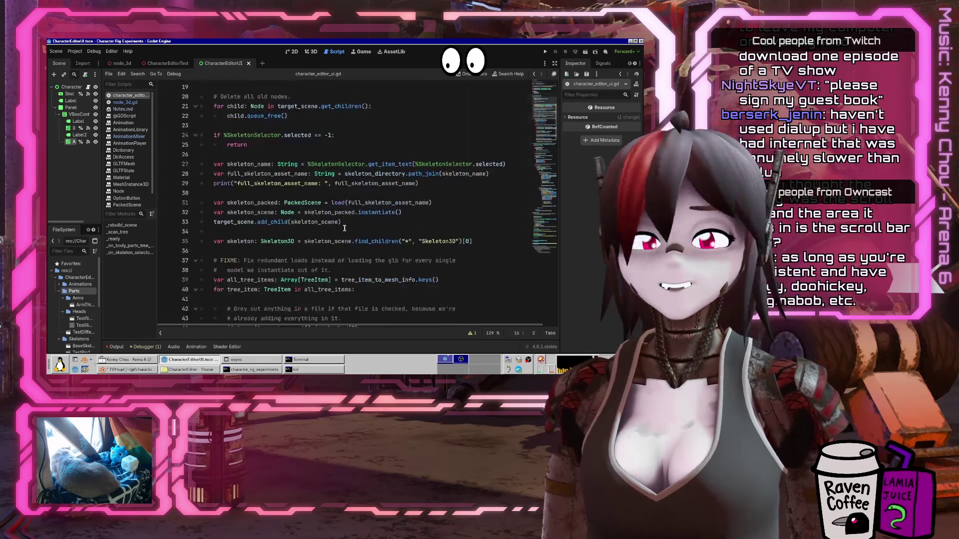
pyautogui.scroll(-12, 350, 221)
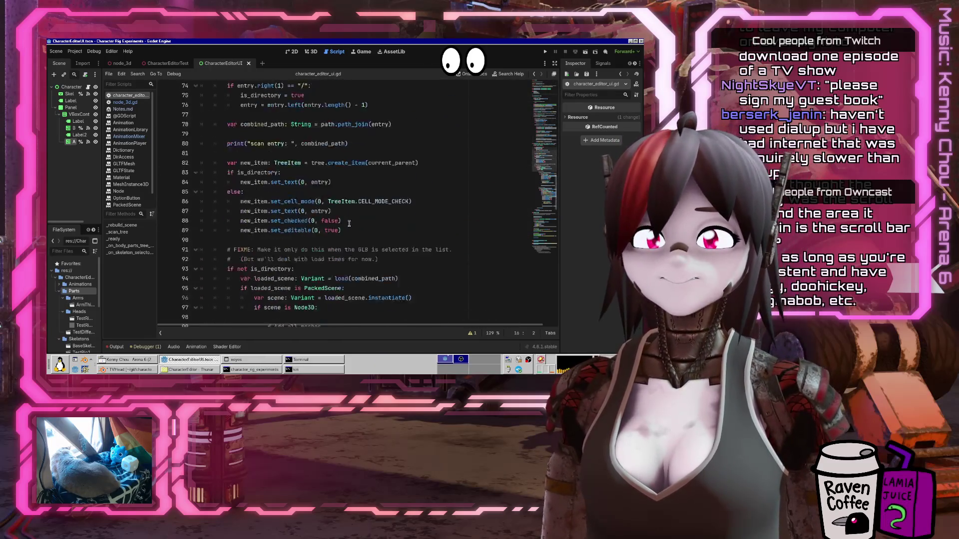
pyautogui.scroll(-11, 346, 229)
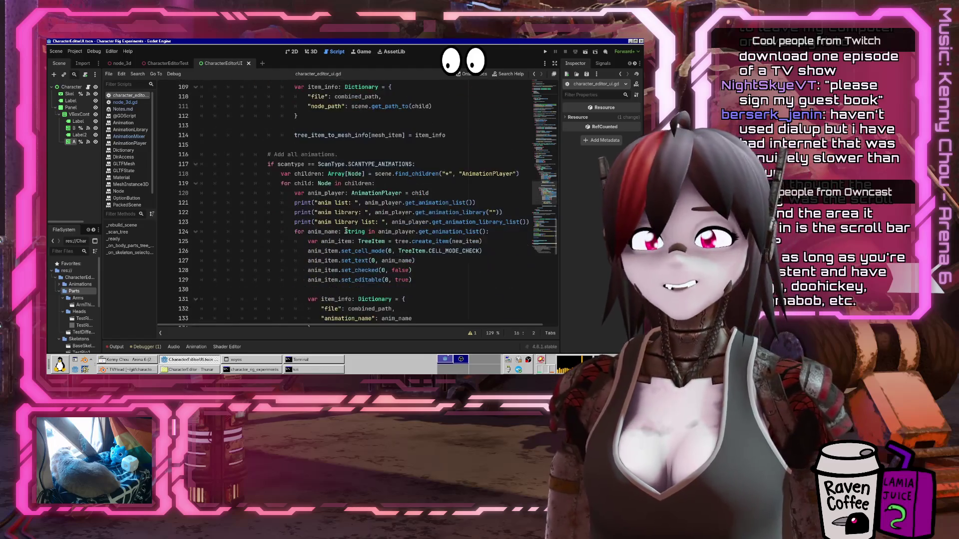
pyautogui.scroll(-6, 344, 232)
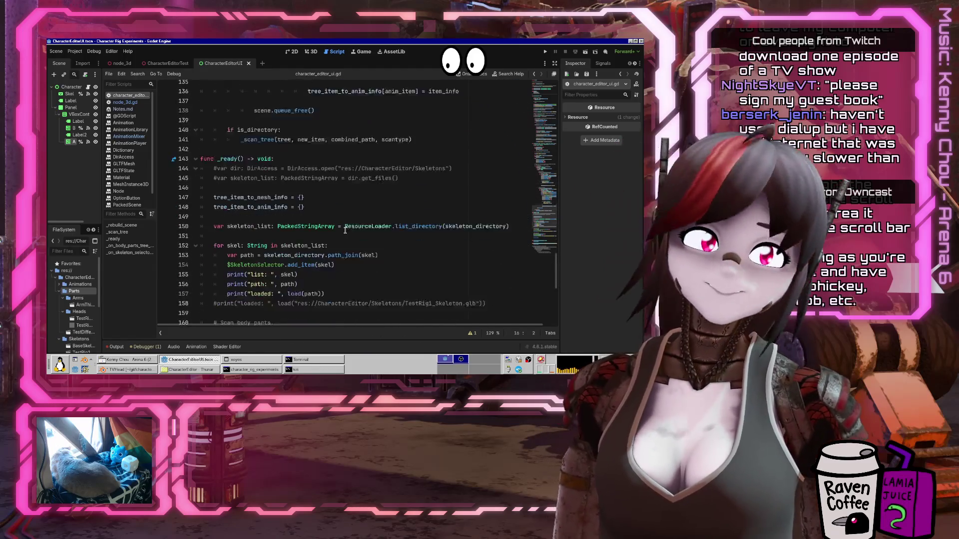
pyautogui.scroll(10, 347, 223)
pyautogui.scroll(10, 347, 224)
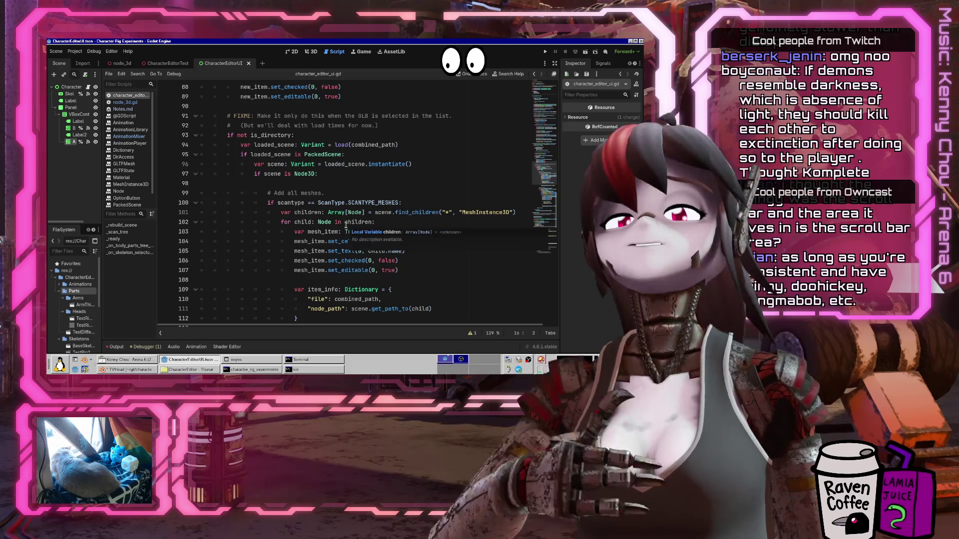
pyautogui.scroll(-6, 345, 225)
pyautogui.scroll(20, 346, 225)
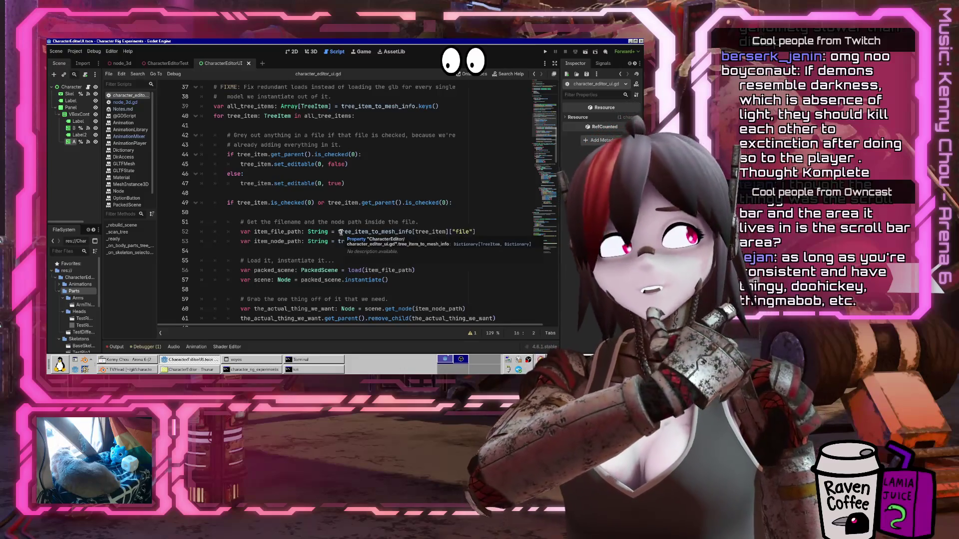
pyautogui.scroll(-19, 340, 232)
pyautogui.scroll(-8, 344, 234)
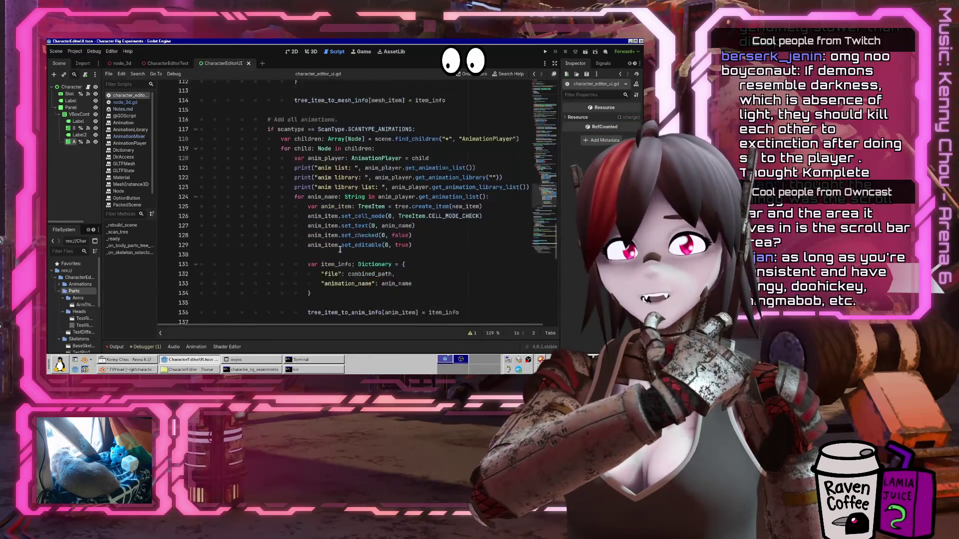
pyautogui.click(374, 241)
pyautogui.press('Up')
pyautogui.press('End')
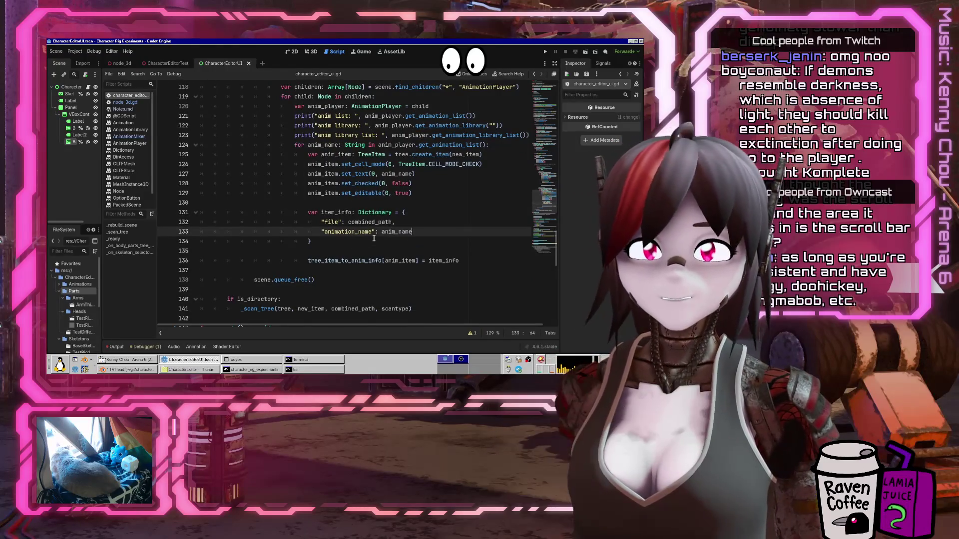
pyautogui.press('Return')
pyautogui.write('"node_path": ')
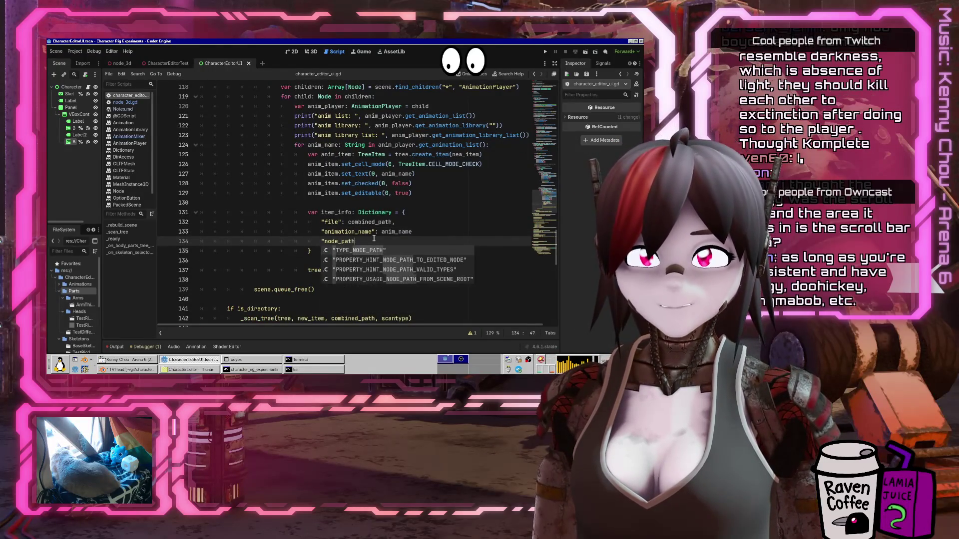
pyautogui.write('no')
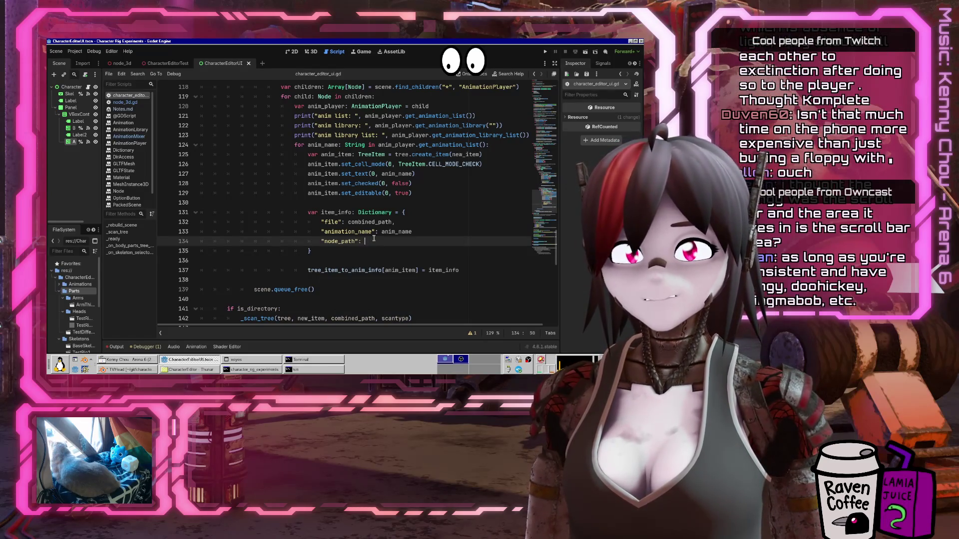
pyautogui.press('BackSpace')
pyautogui.press('BackSpace')
# Complete the entry as scene.get_path_to(child), matching the mesh entry, and save the script
pyautogui.scroll(4, 431, 261)
pyautogui.scroll(3, 431, 261)
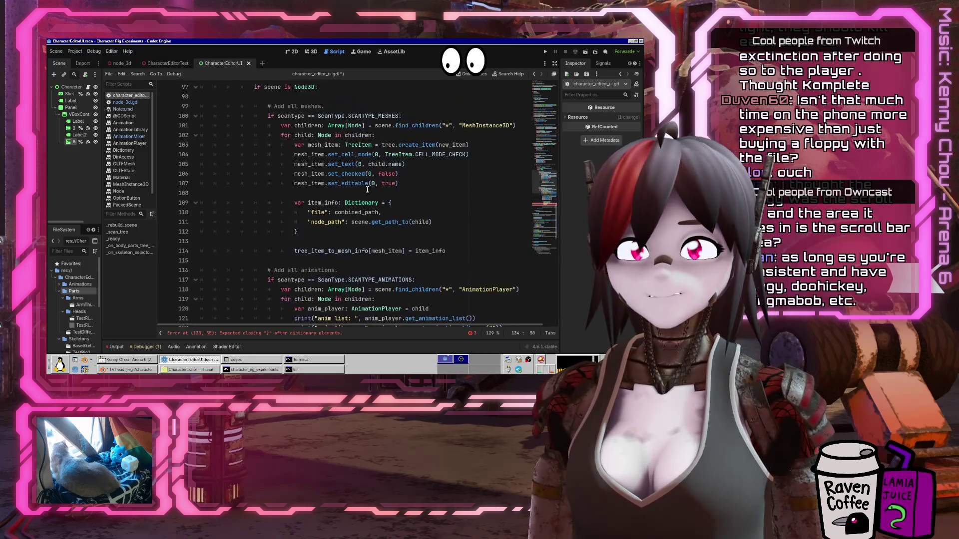
pyautogui.click(365, 222)
pyautogui.scroll(-8, 365, 234)
pyautogui.write('"node_path": scene.get_path_to')
pyautogui.click(380, 213)
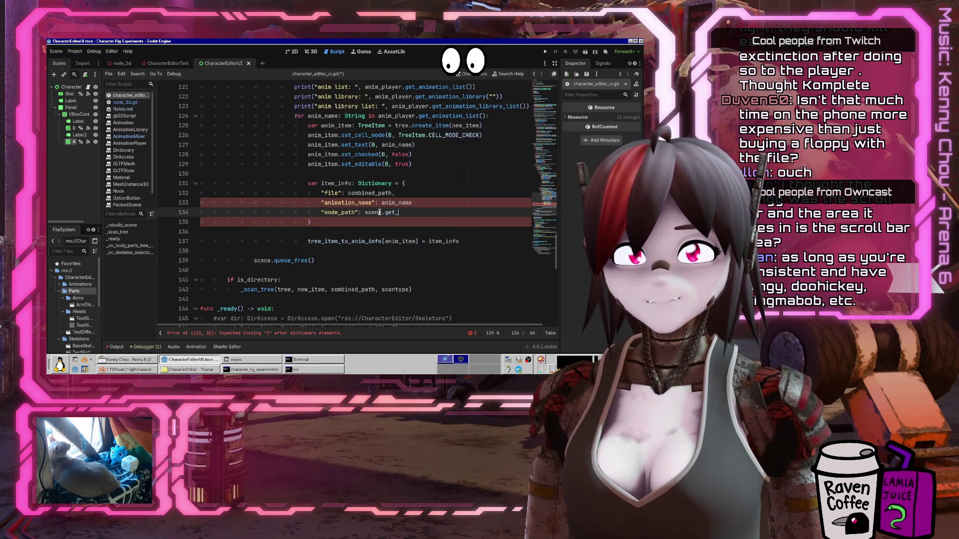
pyautogui.scroll(4, 354, 209)
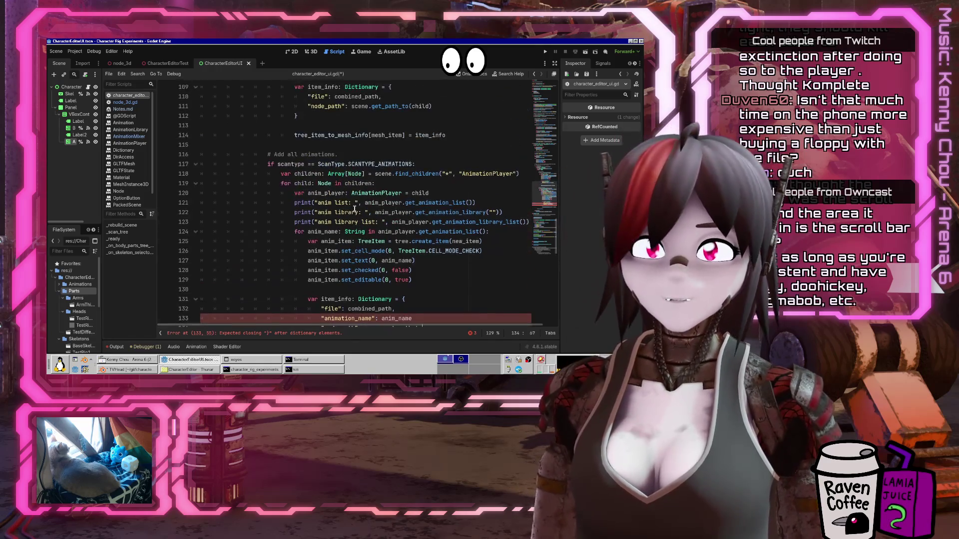
pyautogui.write('(child')
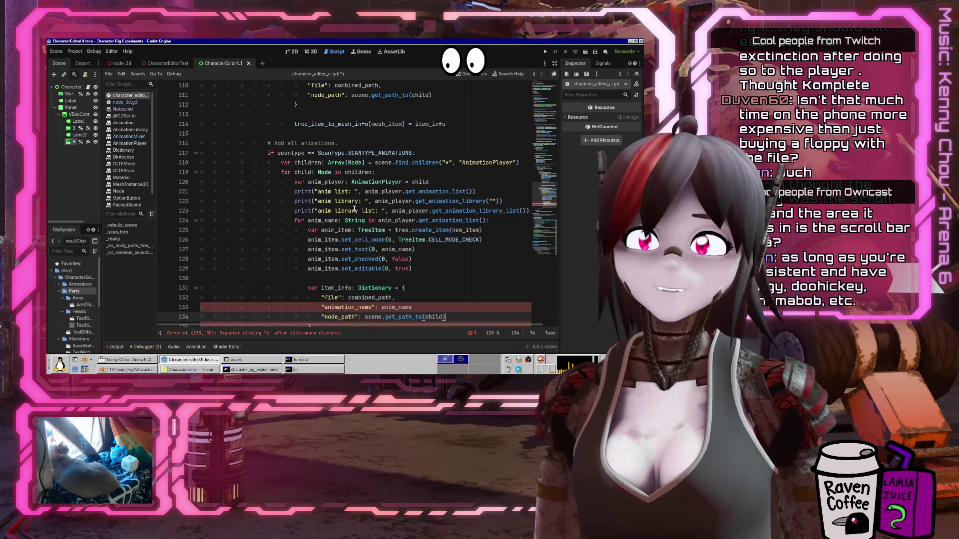
pyautogui.hotkey('ctrl', 's')
# Add the missing comma after anim_name on the animation_name line
pyautogui.press('Up')
pyautogui.write(',')
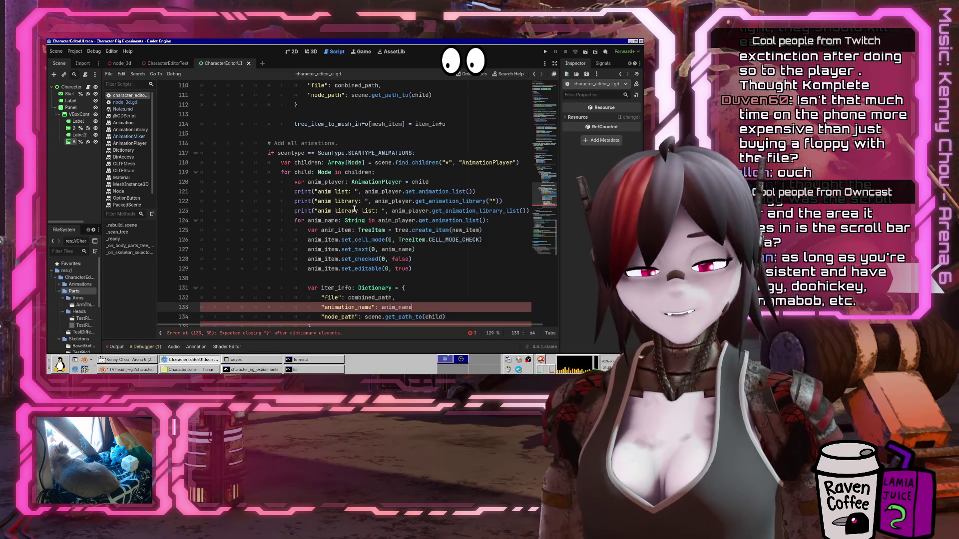
pyautogui.click(339, 249)
# Launch Firefox with the chosen profile
pyautogui.scroll(8, 372, 242)
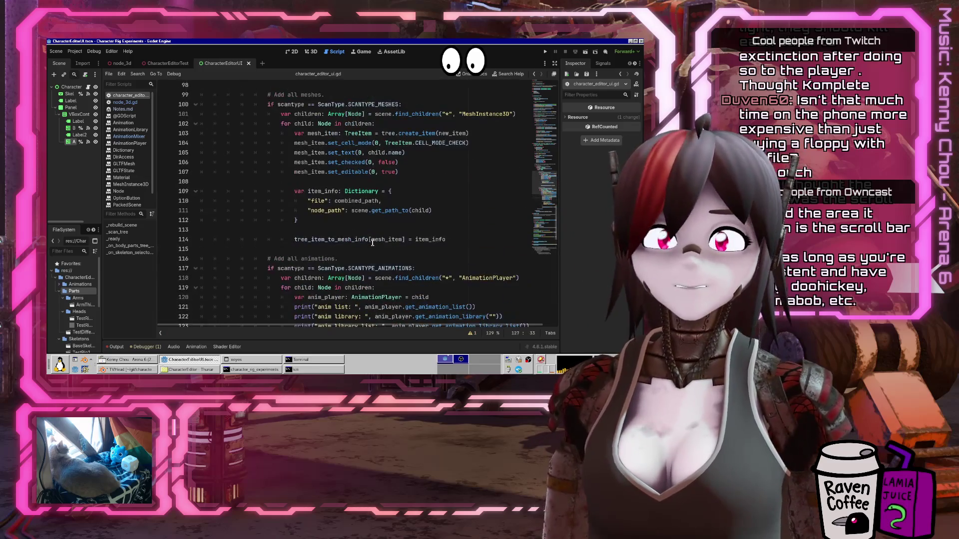
pyautogui.scroll(-5, 372, 243)
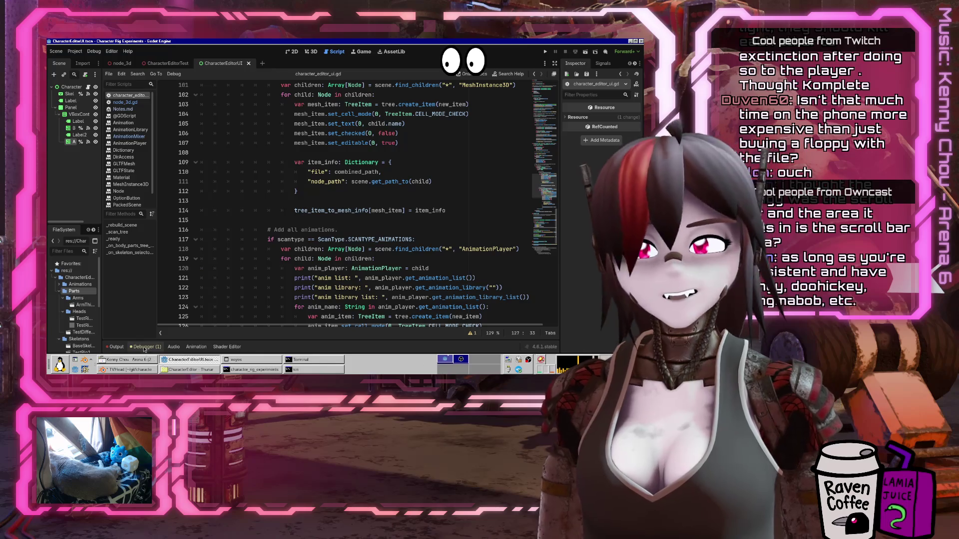
pyautogui.click(86, 370)
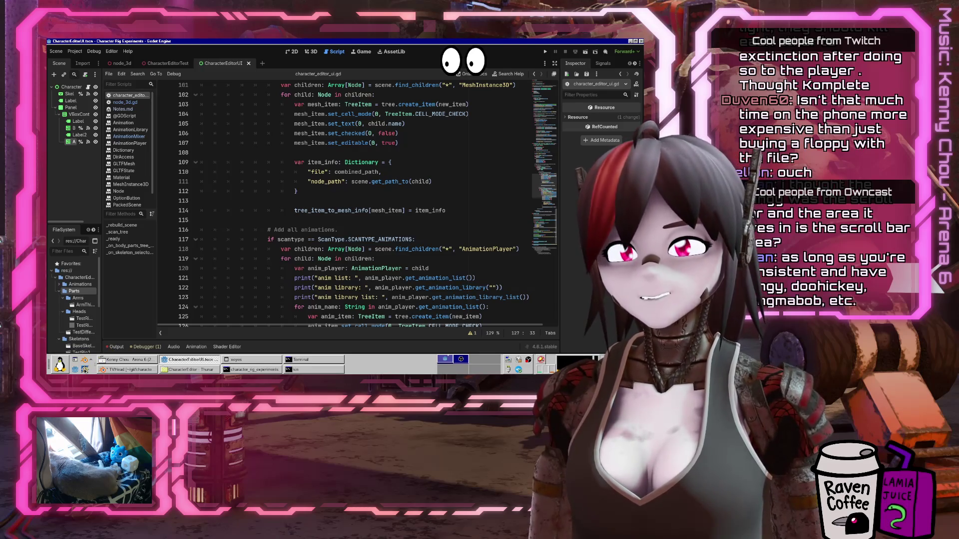
pyautogui.click(387, 246)
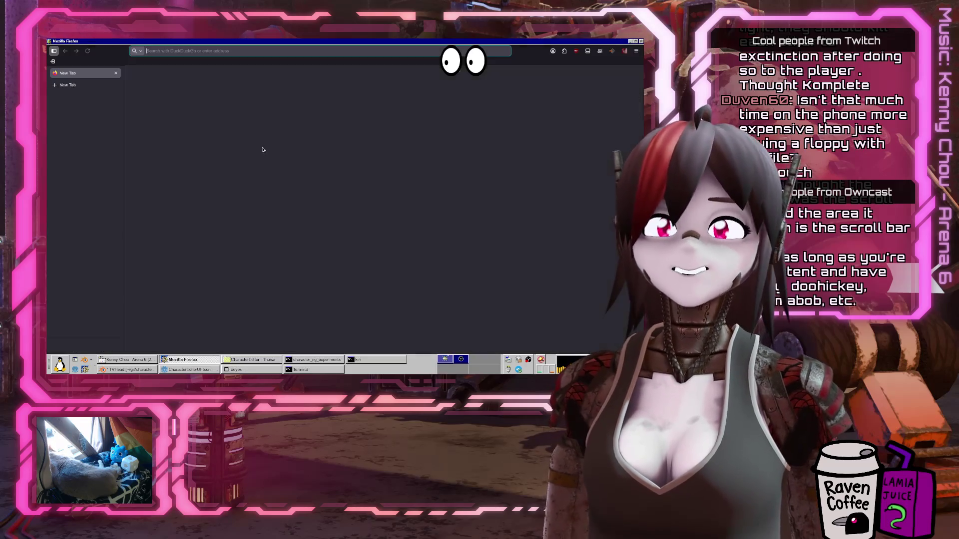
# Search for 'quake 1 shareware version' and open the archive.org result
pyautogui.write('quake ')
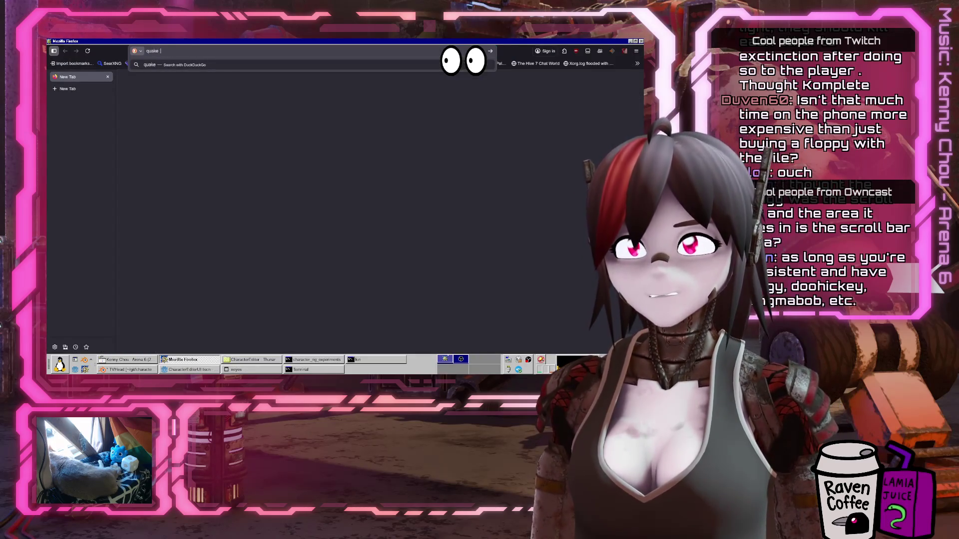
pyautogui.write('1 shareware version')
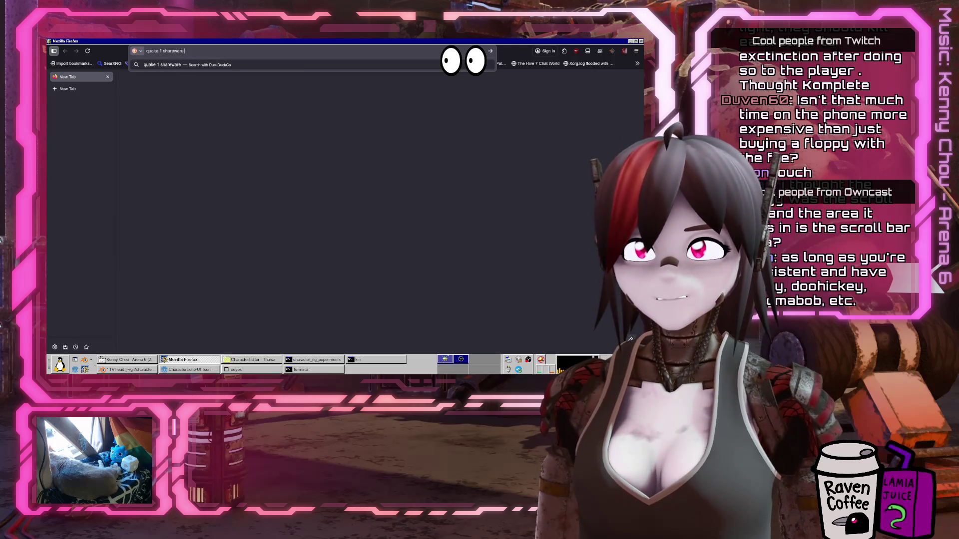
pyautogui.press('Return')
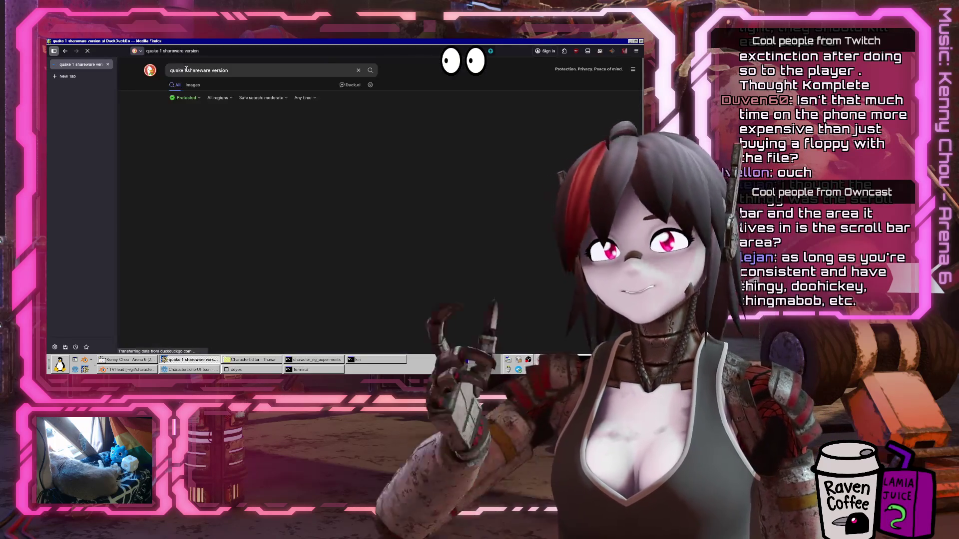
pyautogui.click(243, 175)
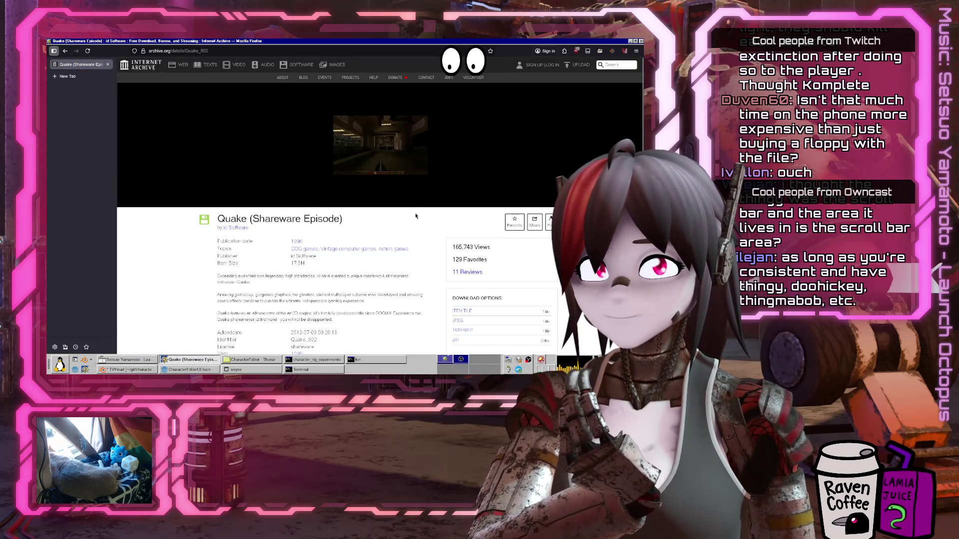
# Open a Terminal Emulator window from the Applications menu over the Quake page
pyautogui.scroll(-5, 295, 185)
pyautogui.click(299, 181)
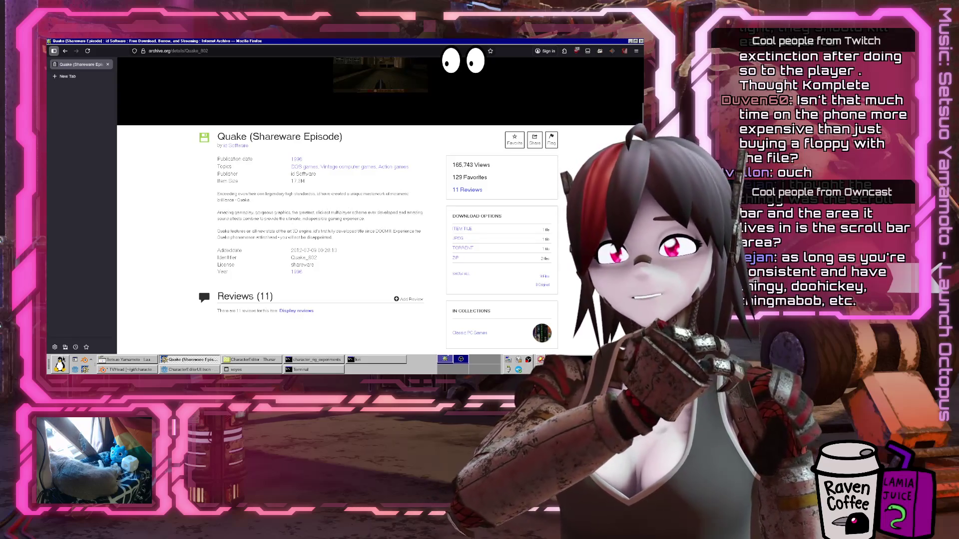
pyautogui.click(60, 365)
pyautogui.click(75, 220)
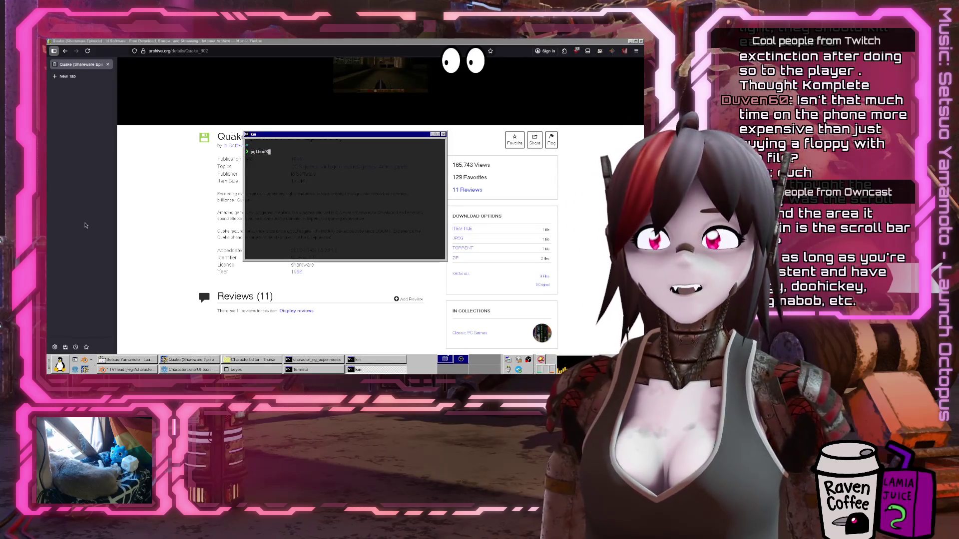
# Start python3, evaluate an arithmetic expression, then exit Python and close the terminal
pyautogui.press('Return')
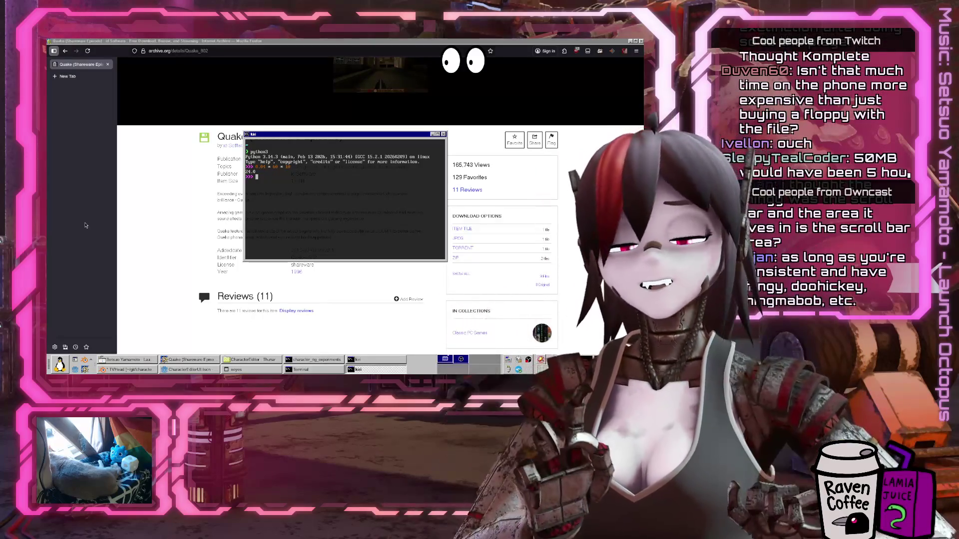
pyautogui.hotkey('ctrl', 'd')
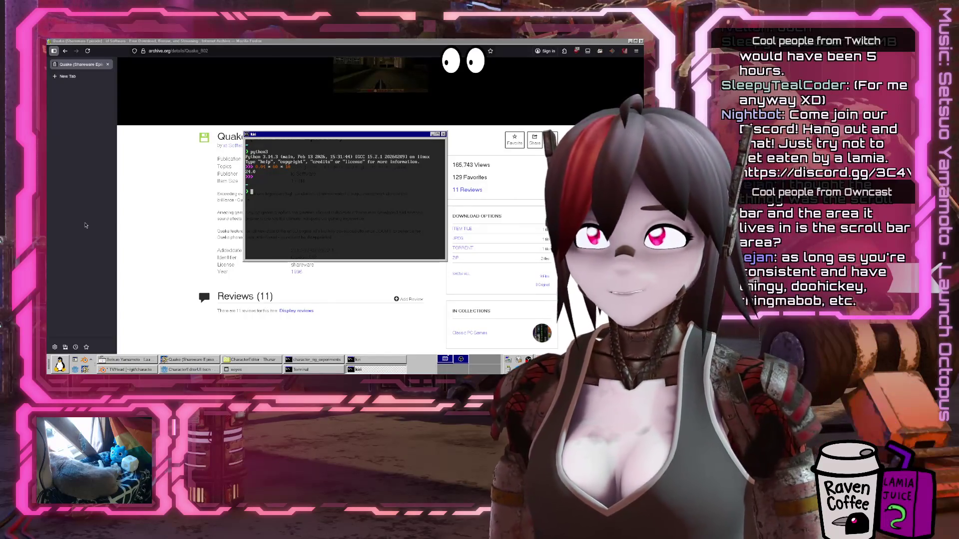
pyautogui.hotkey('ctrl', 'd')
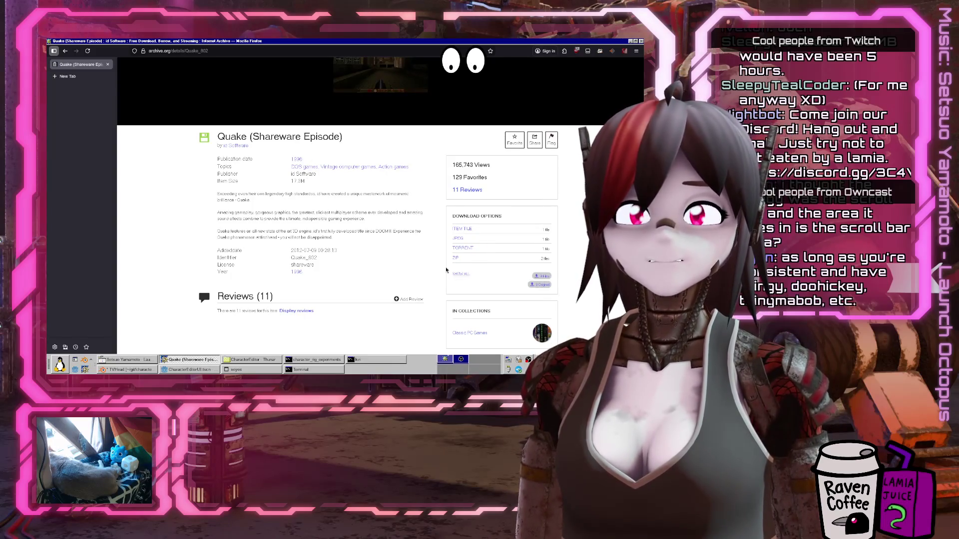
# Scroll through the Quake archive page, then switch back to the Godot editor
pyautogui.scroll(-3, 456, 277)
pyautogui.scroll(5, 499, 280)
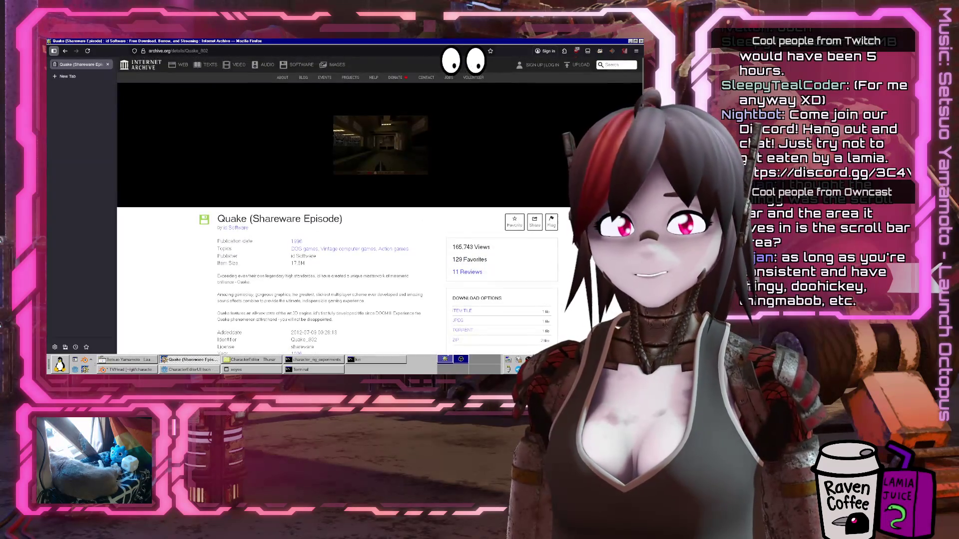
pyautogui.scroll(-3, 470, 274)
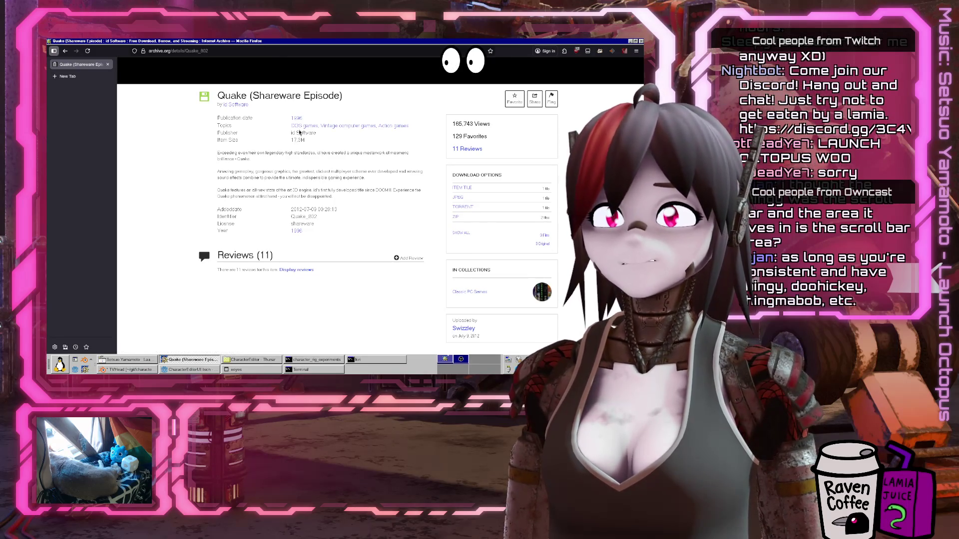
pyautogui.scroll(3, 416, 232)
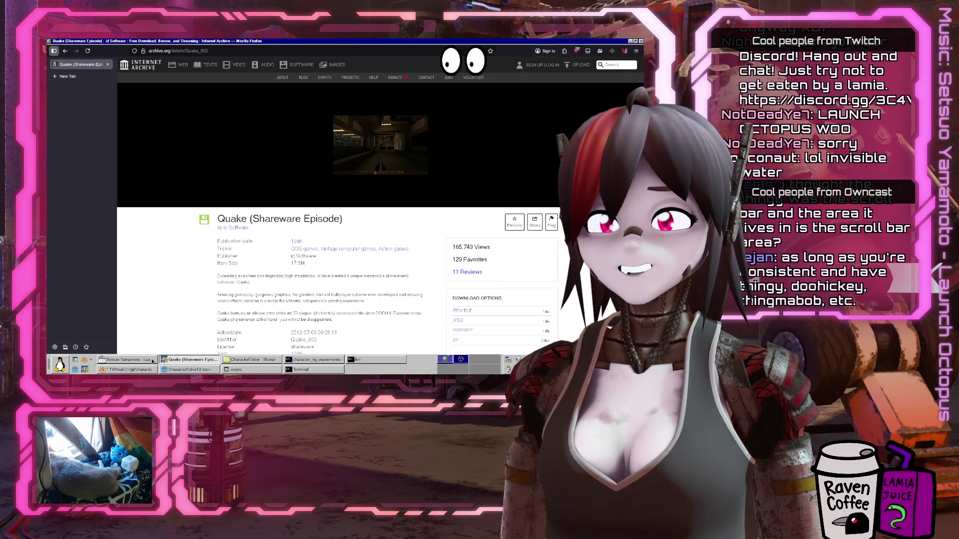
pyautogui.click(186, 370)
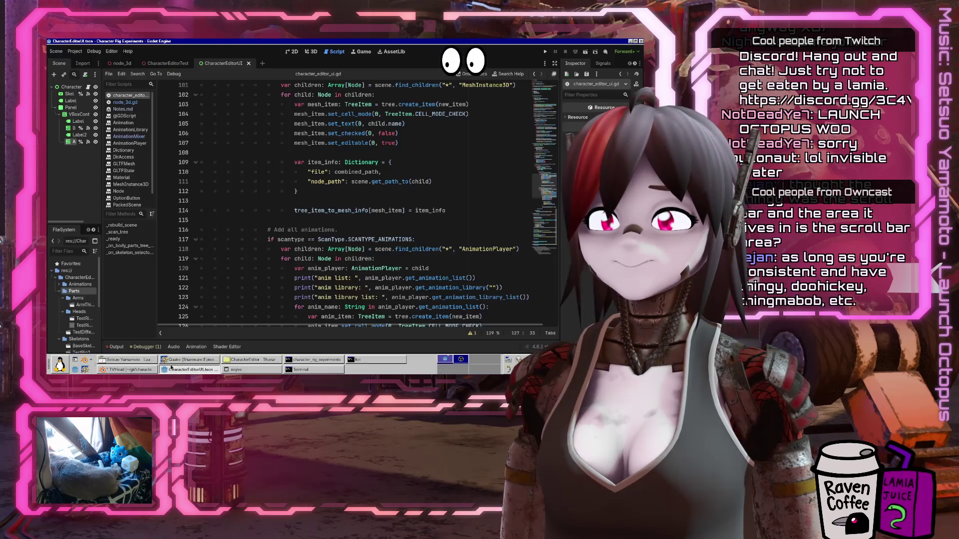
# Duplicate the whole mesh loading block, from the FIXME comment through the loop, below itself
pyautogui.scroll(-8, 432, 216)
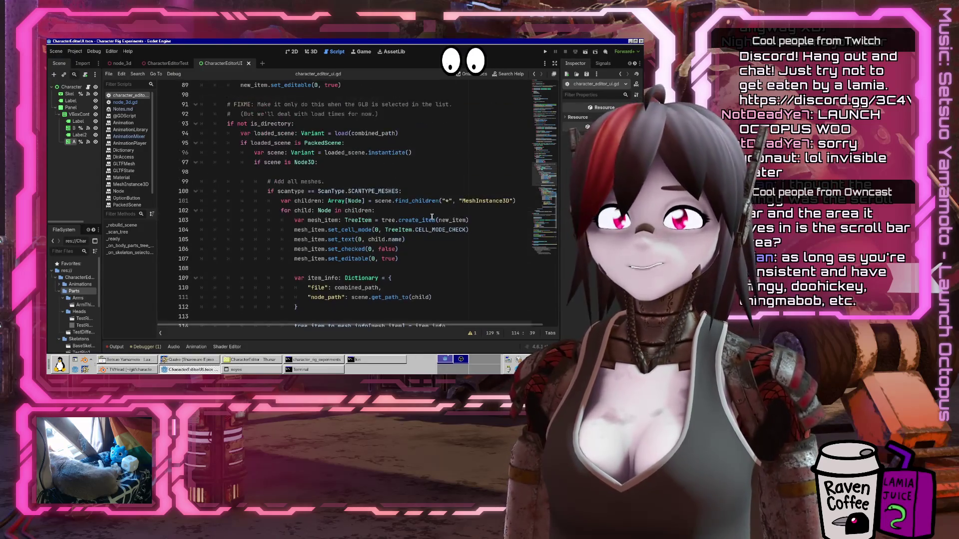
pyautogui.scroll(20, 432, 216)
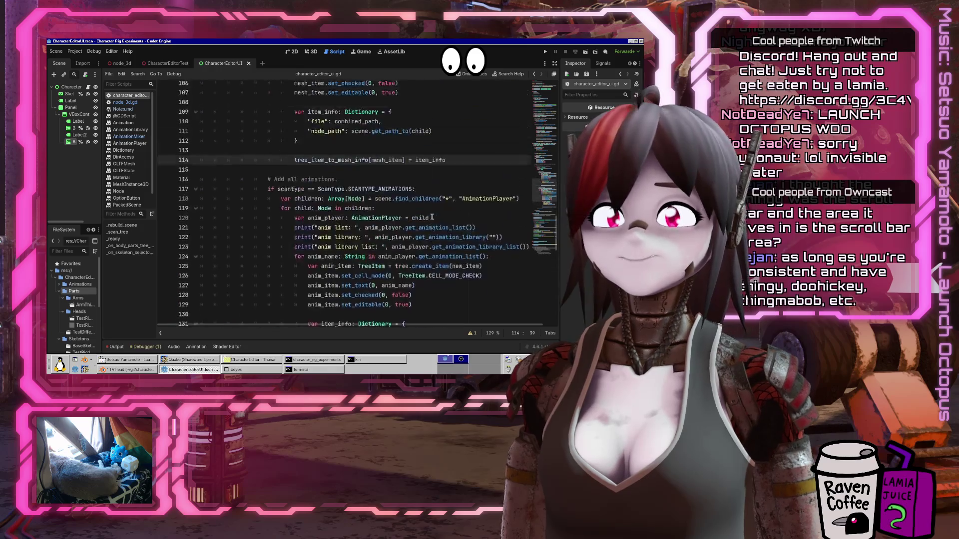
pyautogui.click(331, 180)
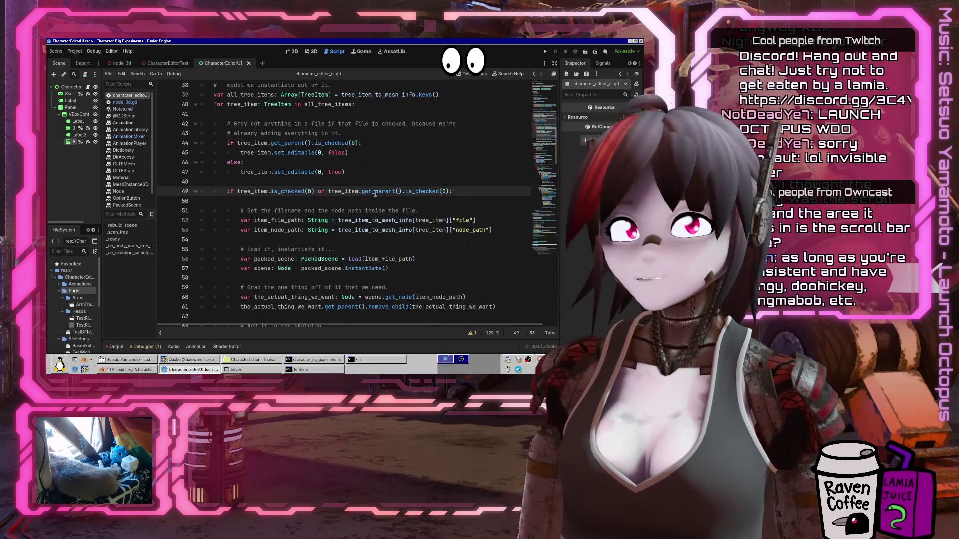
pyautogui.scroll(3, 331, 181)
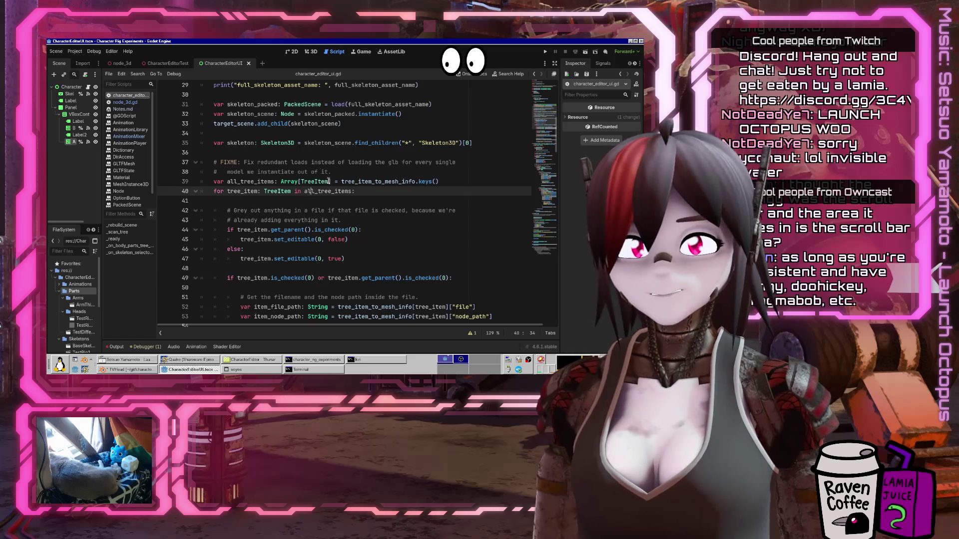
pyautogui.tripleClick(330, 181)
pyautogui.press('Up')
pyautogui.press('Up')
pyautogui.press('Up')
pyautogui.hotkey('shift', 'Down')
pyautogui.hotkey('shift', 'Down')
pyautogui.hotkey('shift', 'Down')
pyautogui.hotkey('shift', 'Down')
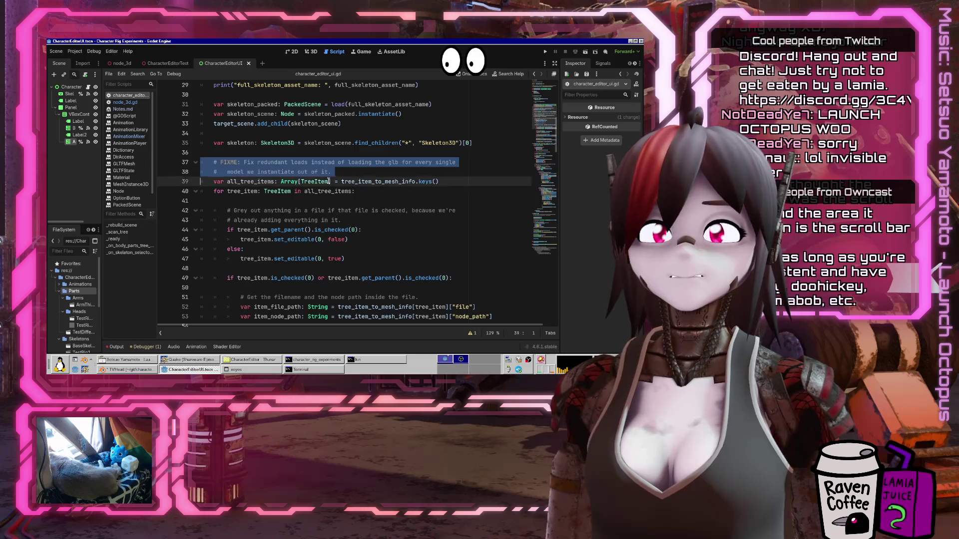
pyautogui.hotkey('shift', 'Down')
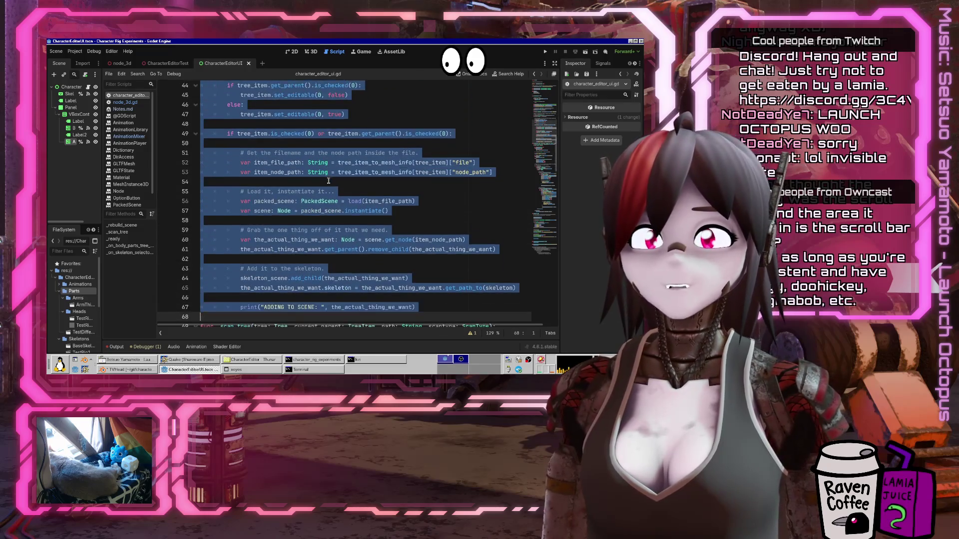
pyautogui.hotkey('ctrl', 'c')
pyautogui.press('Right')
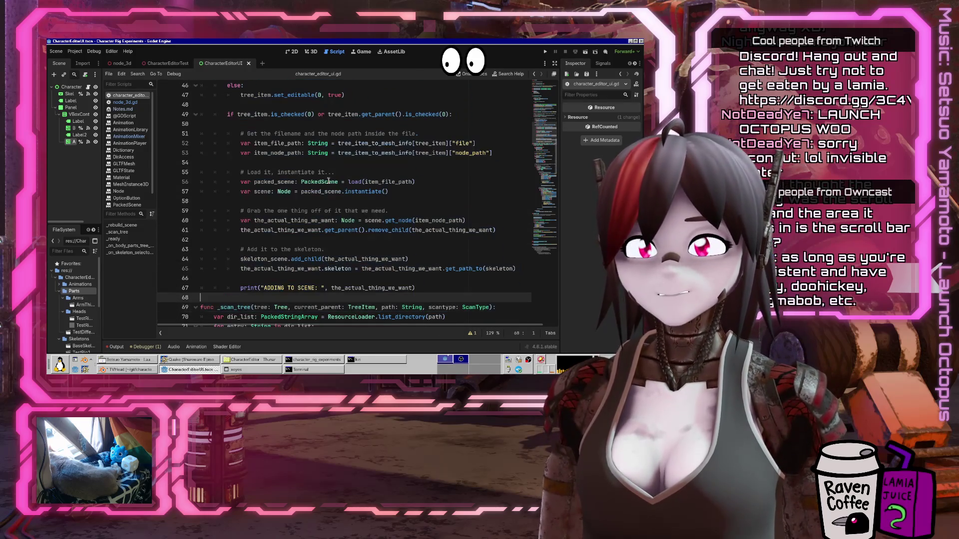
pyautogui.press('Return')
pyautogui.press('Return')
pyautogui.hotkey('ctrl', 'v')
# Change 'model' to 'animation' in the copied FIXME comment
pyautogui.scroll(4, 336, 181)
pyautogui.click(382, 149)
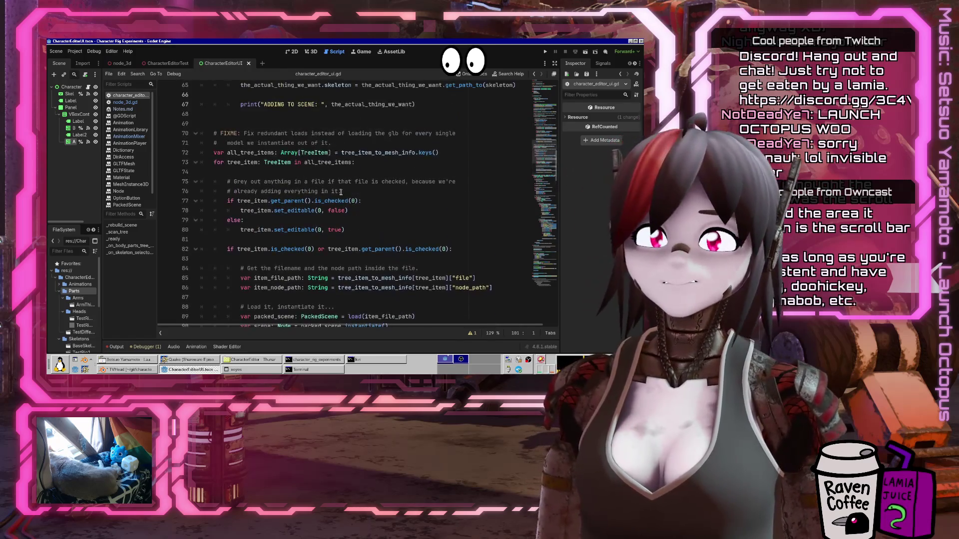
pyautogui.scroll(1, 385, 158)
pyautogui.doubleClick(243, 171)
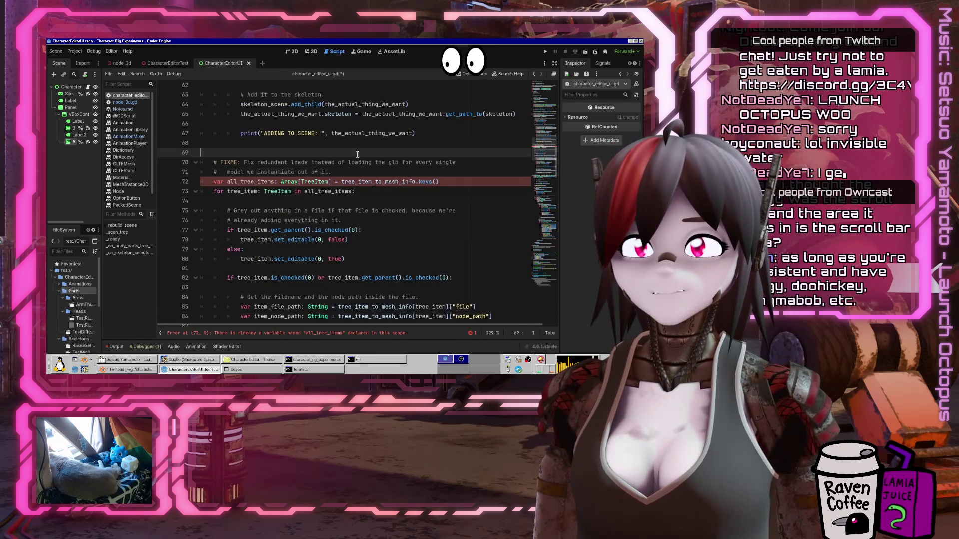
pyautogui.write('anim')
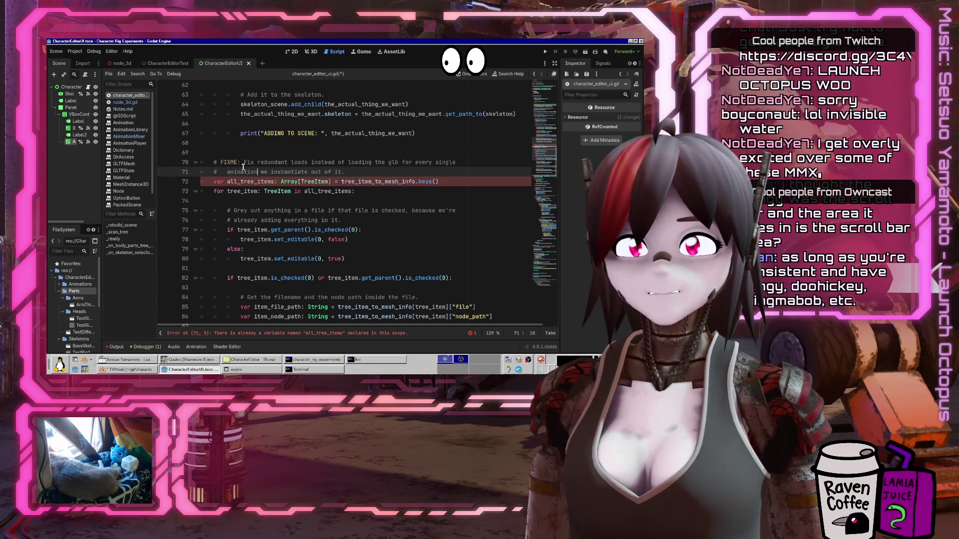
pyautogui.write('ation')
# Rename tree_item_to_mesh_info to tree_item_to_anim_info on line 72
pyautogui.press('Down')
pyautogui.press('End')
pyautogui.press('Left')
pyautogui.press('Left')
pyautogui.press('Left')
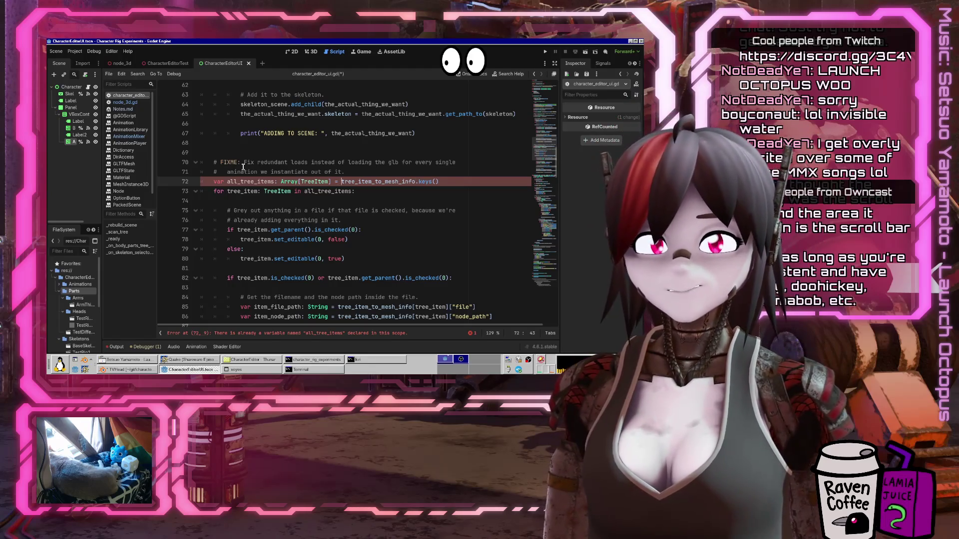
pyautogui.press('Right')
pyautogui.press('Right')
pyautogui.press('Right')
pyautogui.press('Delete')
pyautogui.press('Delete')
pyautogui.press('Delete')
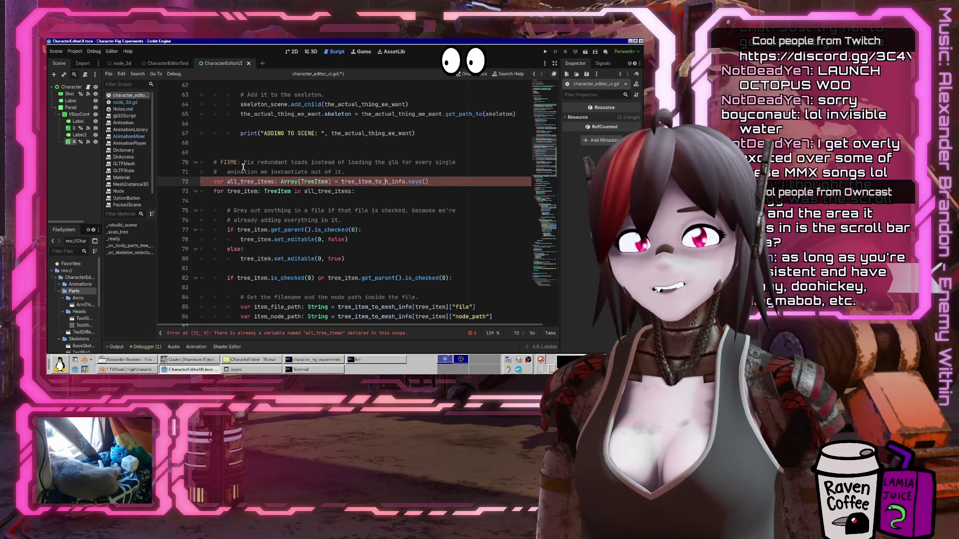
pyautogui.write('anim')
# Drop 'var' and ': Array[TreeItem]' so line 72 reassigns all_tree_items
pyautogui.press('Home')
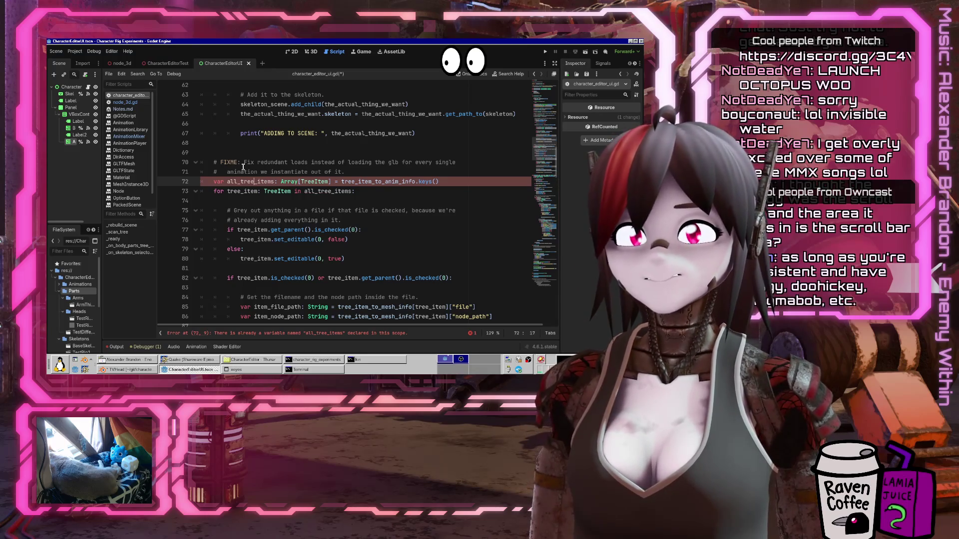
pyautogui.press('Home')
pyautogui.hotkey('ctrl', 'shift', 'Right')
pyautogui.press('Delete')
pyautogui.press('Delete')
pyautogui.hotkey('ctrl', 'Right')
pyautogui.hotkey('ctrl', 'Right')
pyautogui.press('Right')
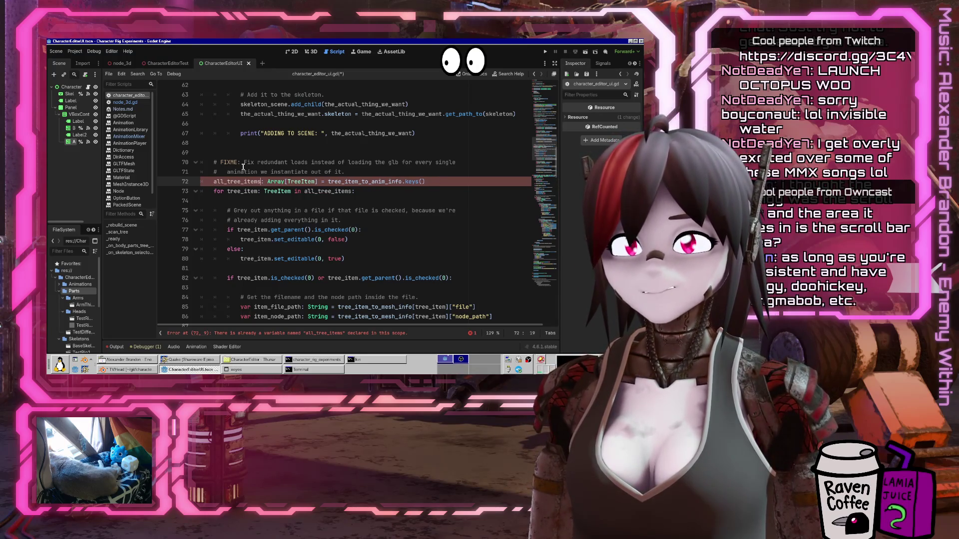
pyautogui.hotkey('ctrl', 'shift', 'Right')
pyautogui.hotkey('ctrl', 'shift', 'Right')
pyautogui.hotkey('ctrl', 'shift', 'Right')
pyautogui.press('Delete')
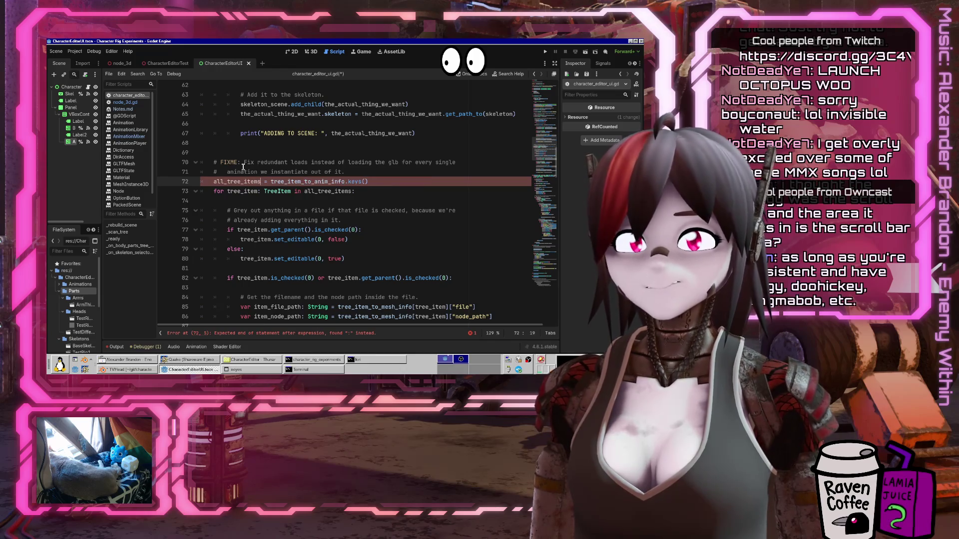
pyautogui.scroll(-2, 250, 191)
pyautogui.scroll(-2, 257, 184)
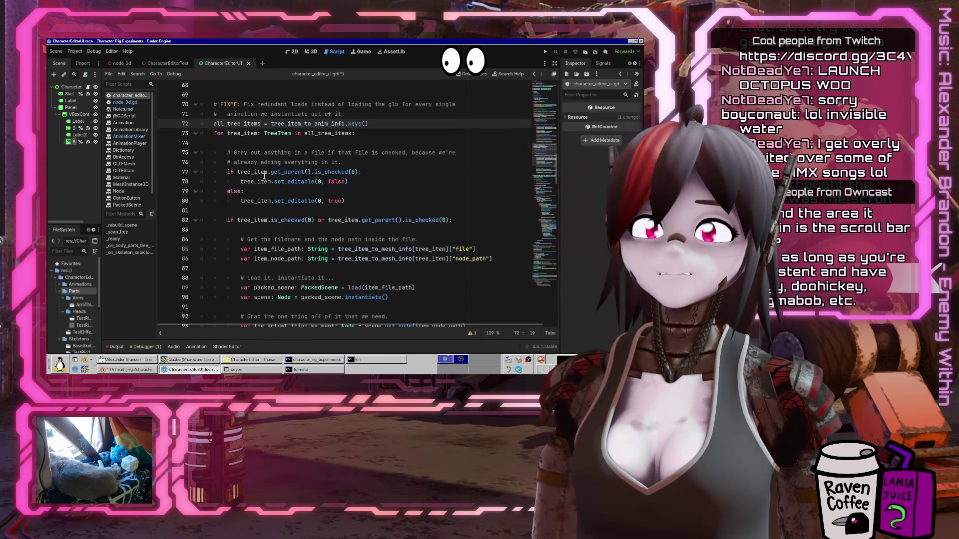
# Switch the file-path lookup on line 85 to tree_item_to_anim_info
pyautogui.click(332, 134)
pyautogui.scroll(-1, 321, 169)
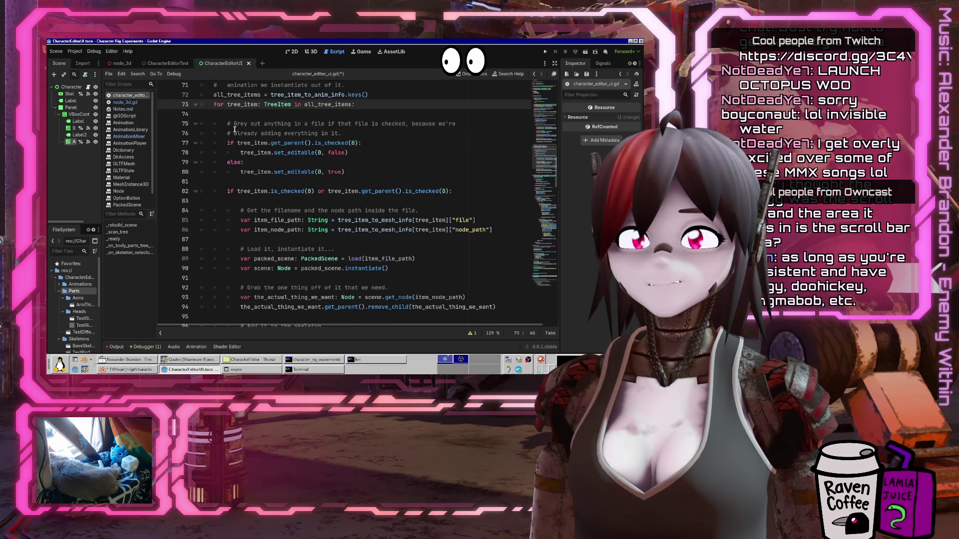
pyautogui.scroll(-2, 339, 154)
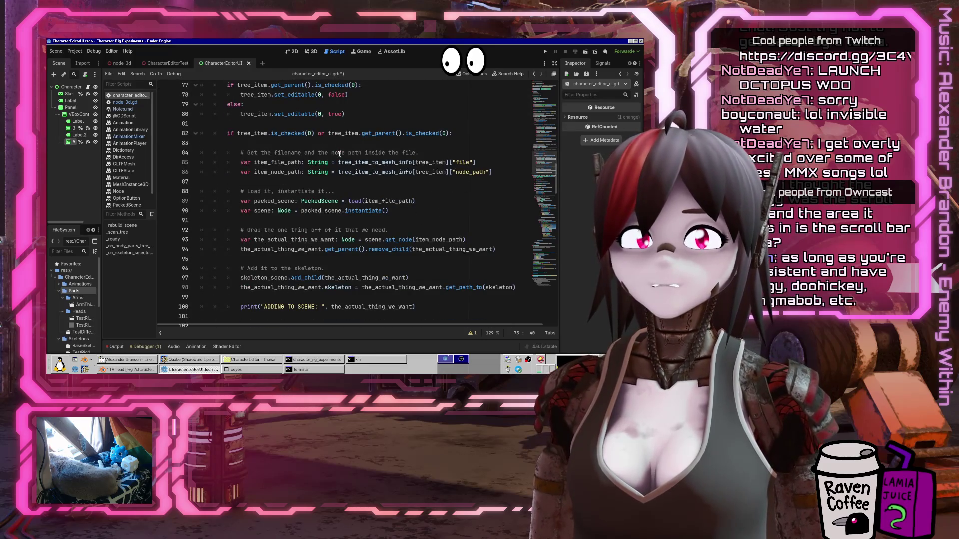
pyautogui.scroll(1, 379, 157)
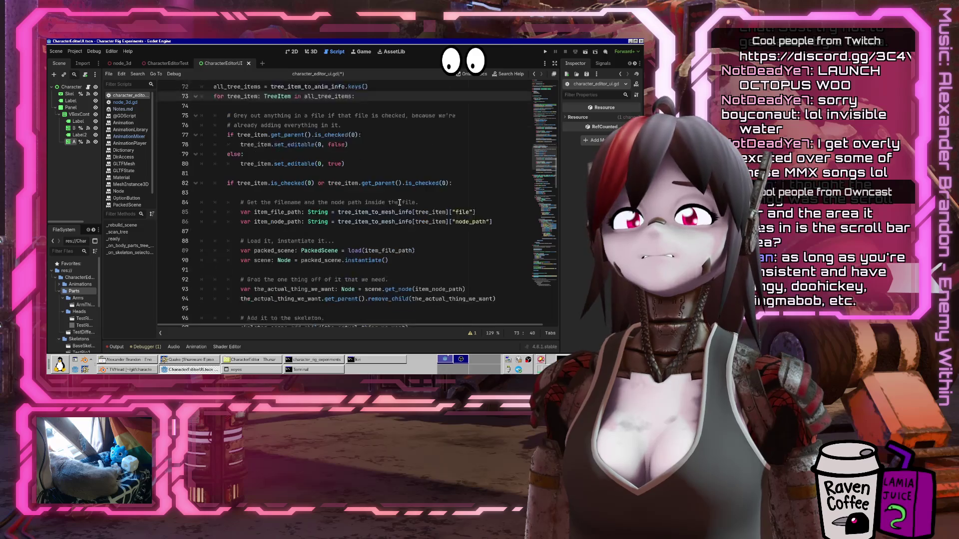
pyautogui.click(379, 192)
pyautogui.press('Delete')
pyautogui.press('Delete')
pyautogui.press('Delete')
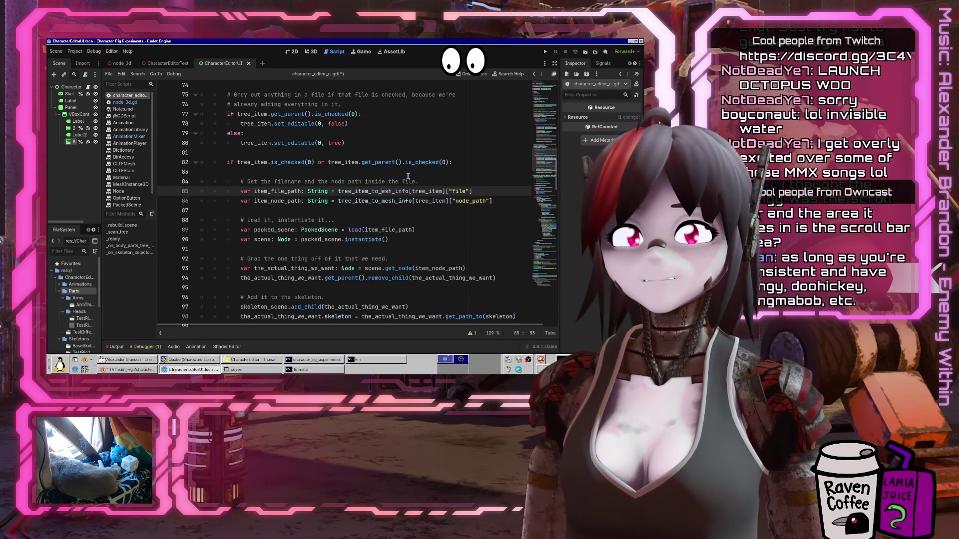
pyautogui.write('anim')
# Switch the node-path lookup on line 86 to tree_item_to_anim_info and review the block
pyautogui.press('Down')
pyautogui.press('BackSpace')
pyautogui.press('BackSpace')
pyautogui.press('BackSpace')
pyautogui.write('anim')
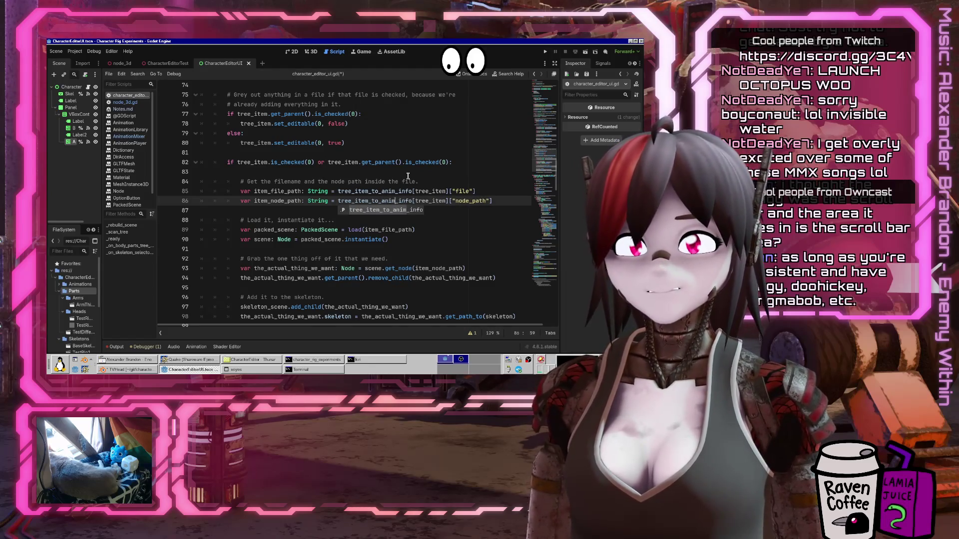
pyautogui.press('Down')
pyautogui.press('Down')
pyautogui.press('Down')
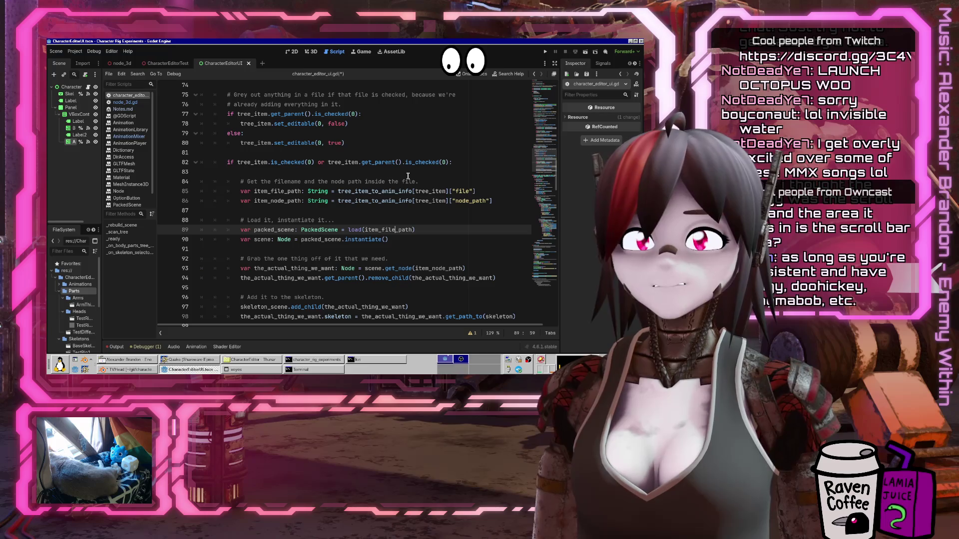
pyautogui.press('Down')
pyautogui.press('Down')
pyautogui.press('Down')
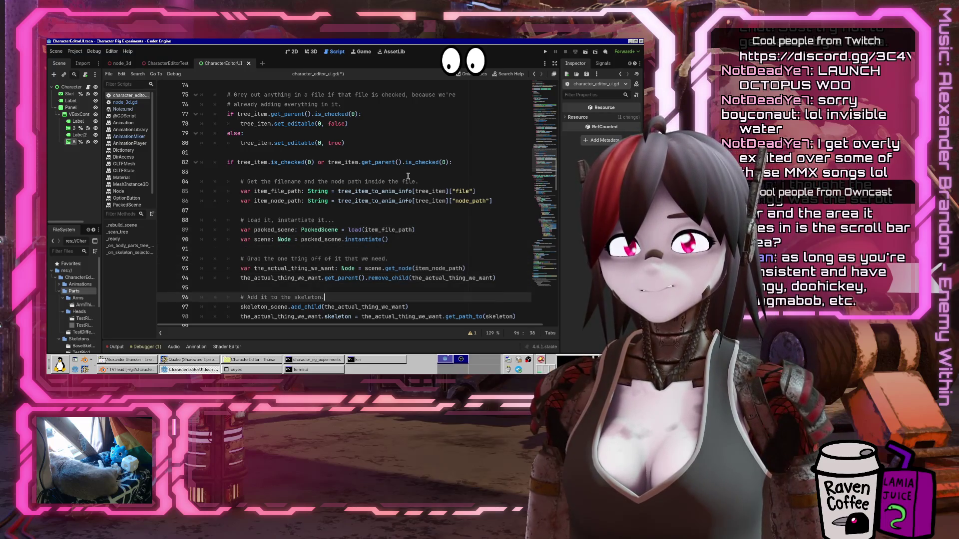
pyautogui.press('Down')
pyautogui.press('Down')
pyautogui.press('Down')
pyautogui.press('Up')
pyautogui.press('Up')
pyautogui.press('Up')
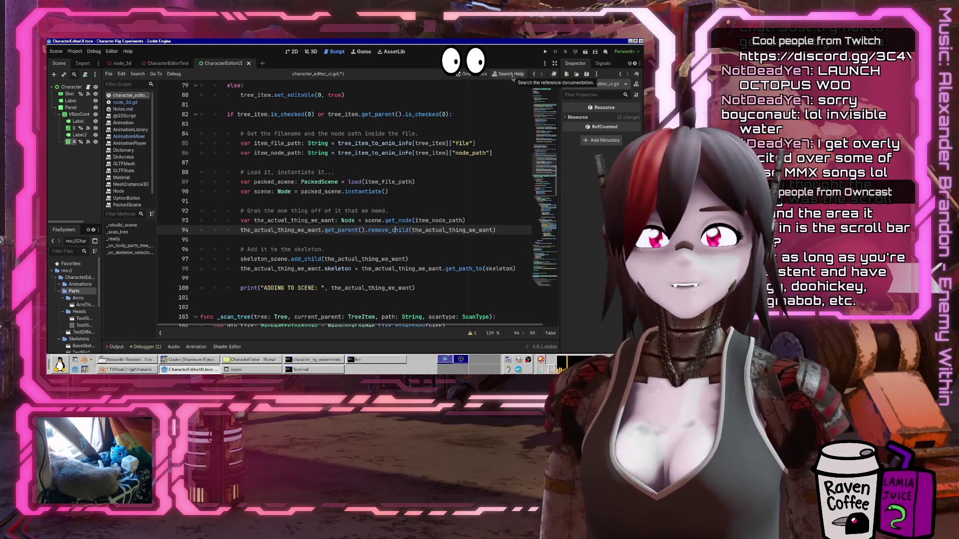
# Save the script and shorten the help search from get_animation_library to get_animation
pyautogui.hotkey('ctrl', 's')
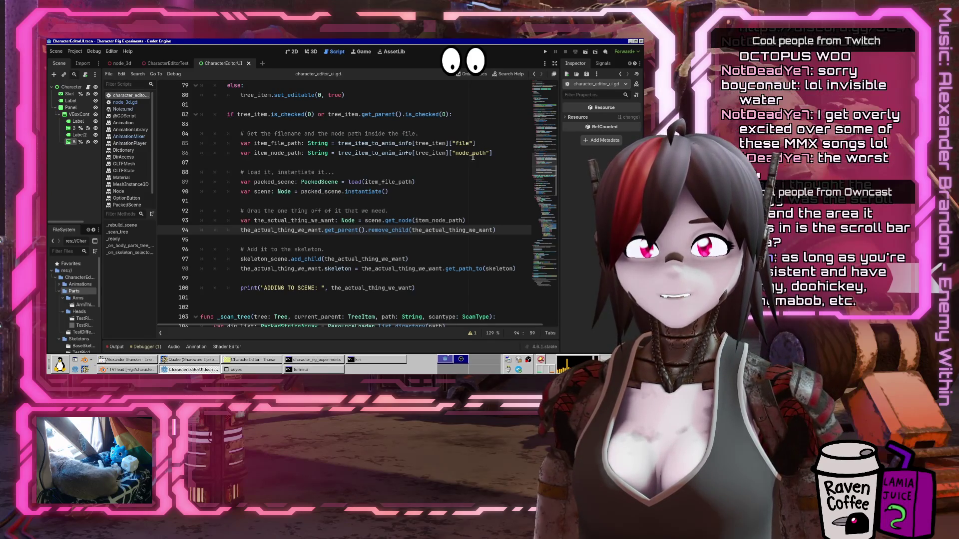
pyautogui.click(512, 75)
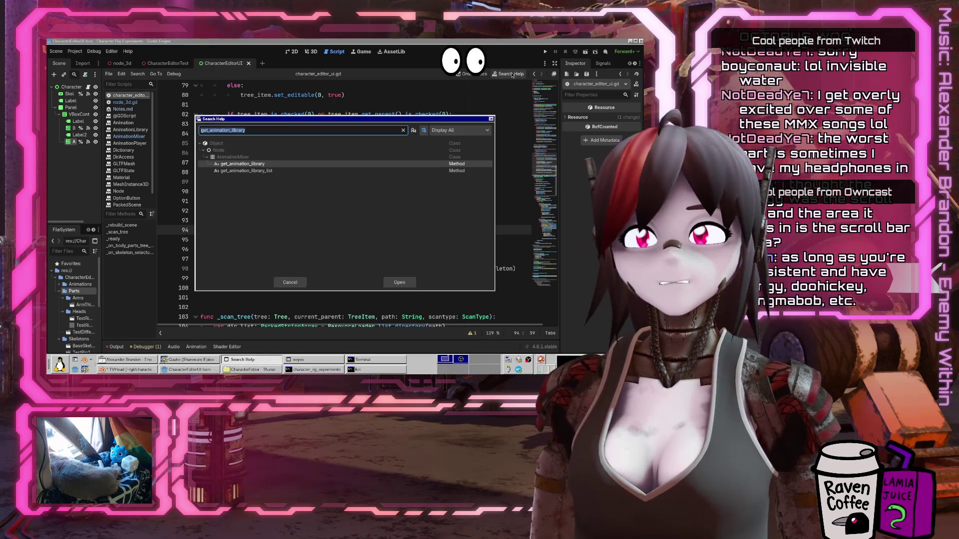
pyautogui.press('End')
pyautogui.press('BackSpace')
pyautogui.press('BackSpace')
pyautogui.press('BackSpace')
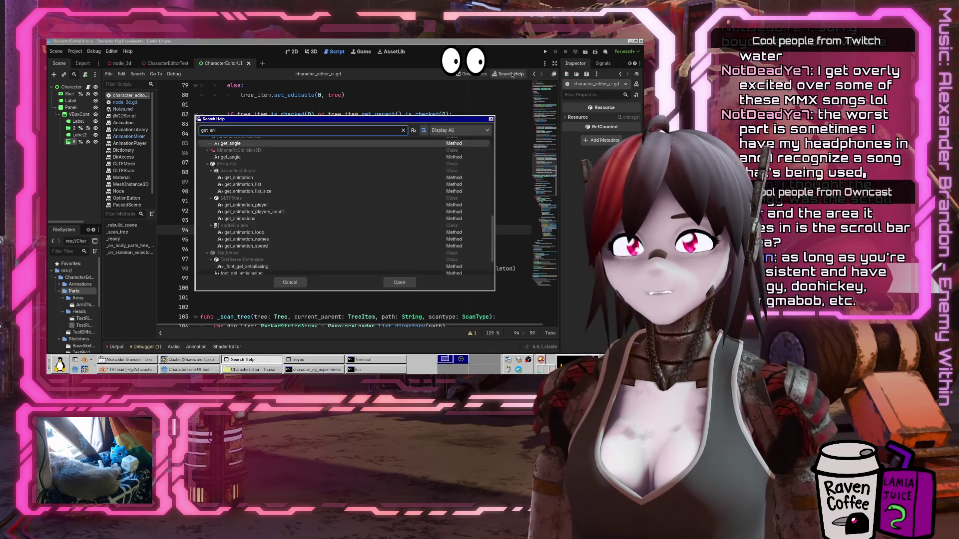
# Read the get_animation docs and Animation class reference, then return to character_editor_ui.gd
pyautogui.press('Return')
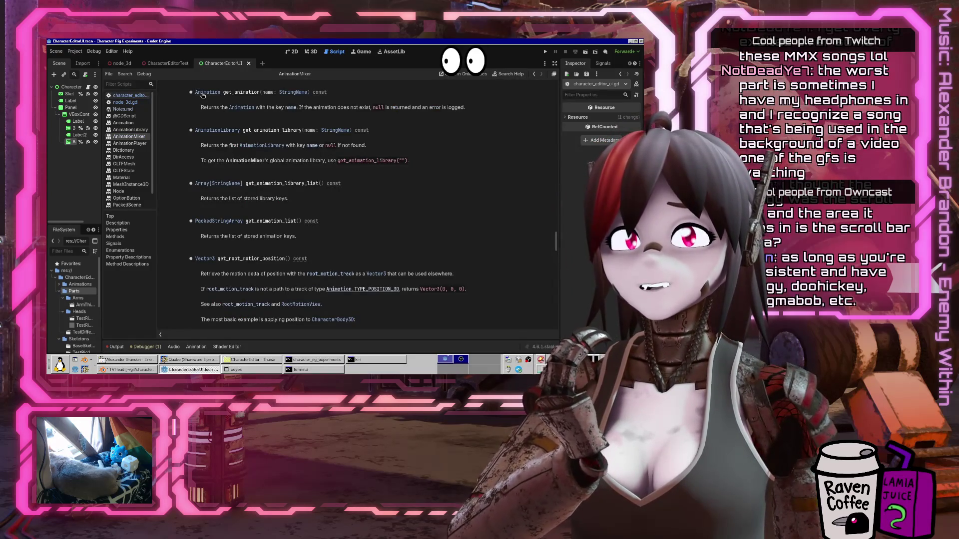
pyautogui.click(203, 93)
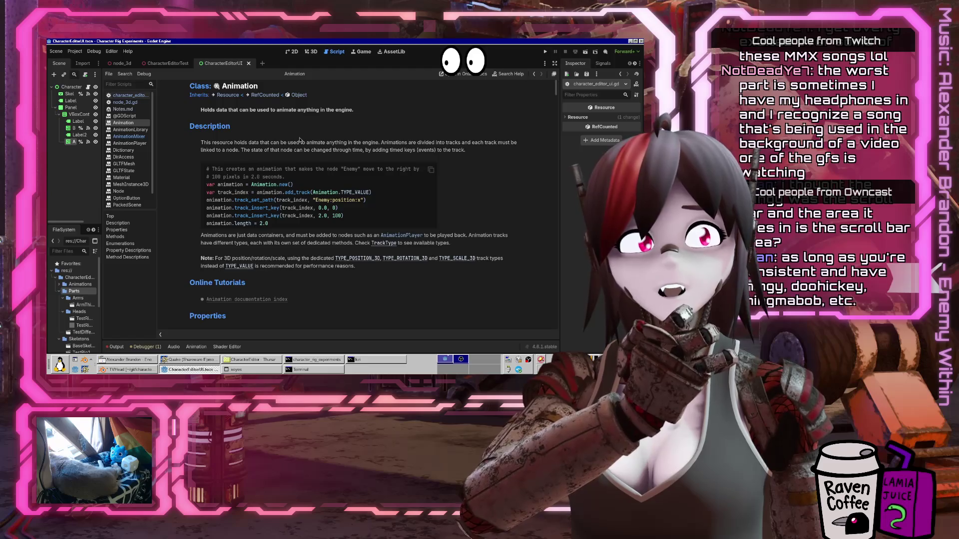
pyautogui.click(122, 95)
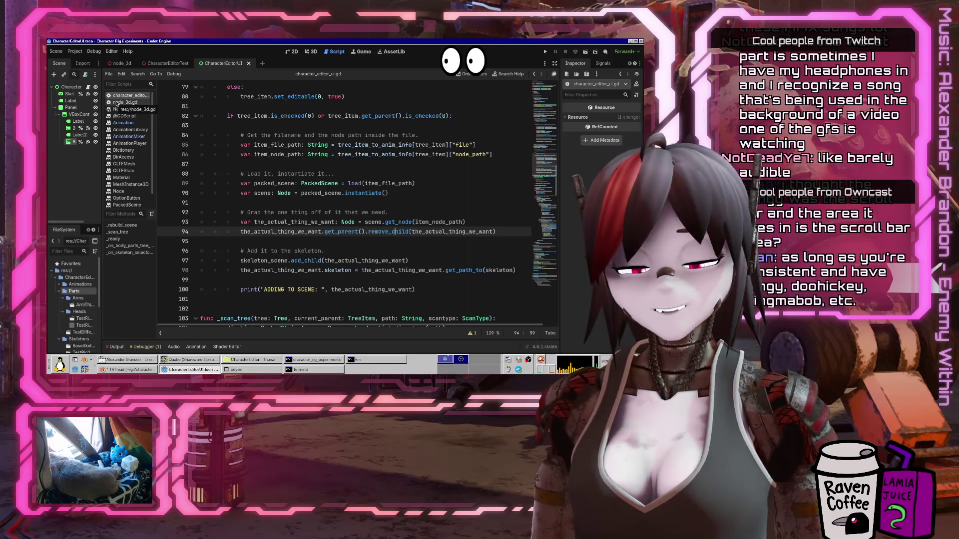
# Change the copied loop's print message to "ADDING ANIM TO SCENE: "
pyautogui.click(418, 271)
pyautogui.scroll(-4, 449, 236)
pyautogui.scroll(4, 449, 236)
pyautogui.click(480, 278)
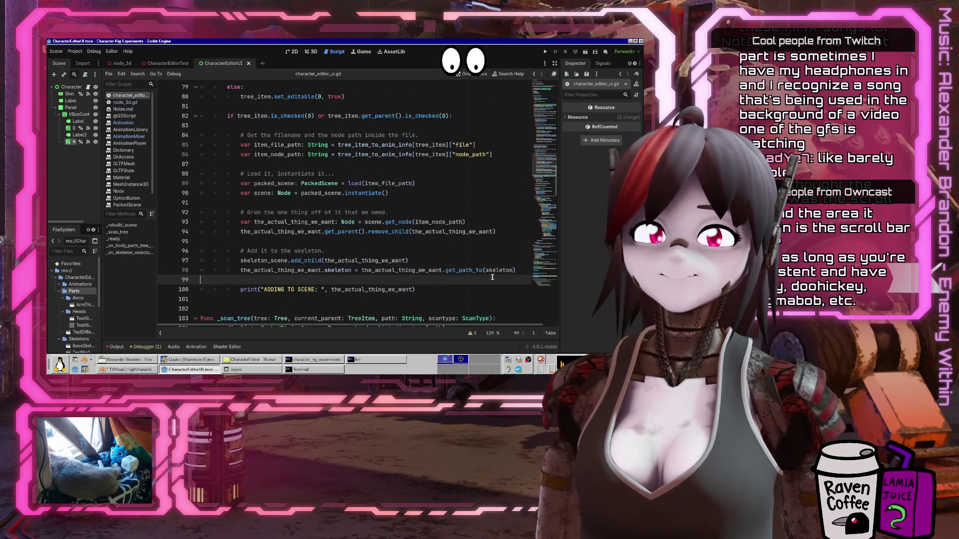
pyautogui.press('Down')
pyautogui.hotkey('ctrl', 'x')
pyautogui.hotkey('ctrl', 'v')
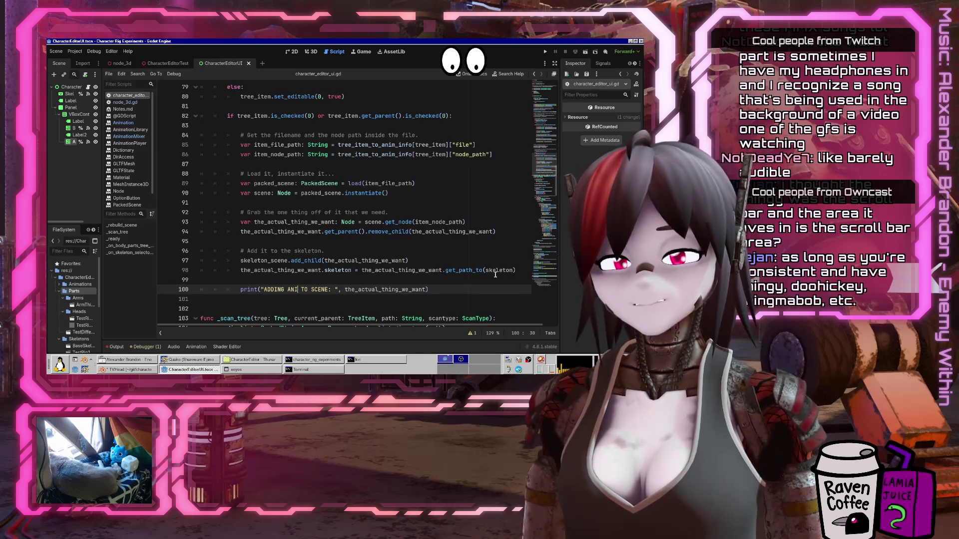
pyautogui.write('IM')
pyautogui.press('Up')
pyautogui.press('Up')
pyautogui.press('Up')
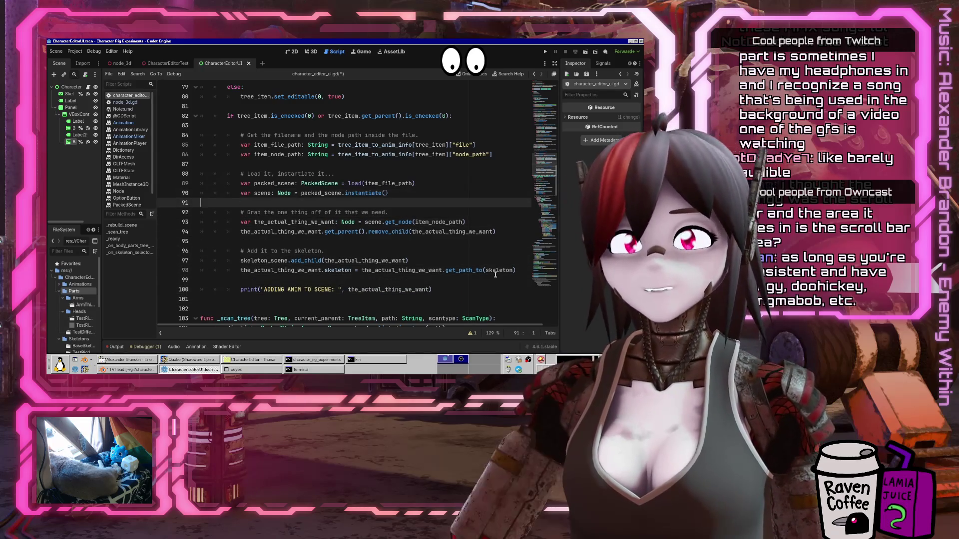
pyautogui.press('Down')
pyautogui.press('Down')
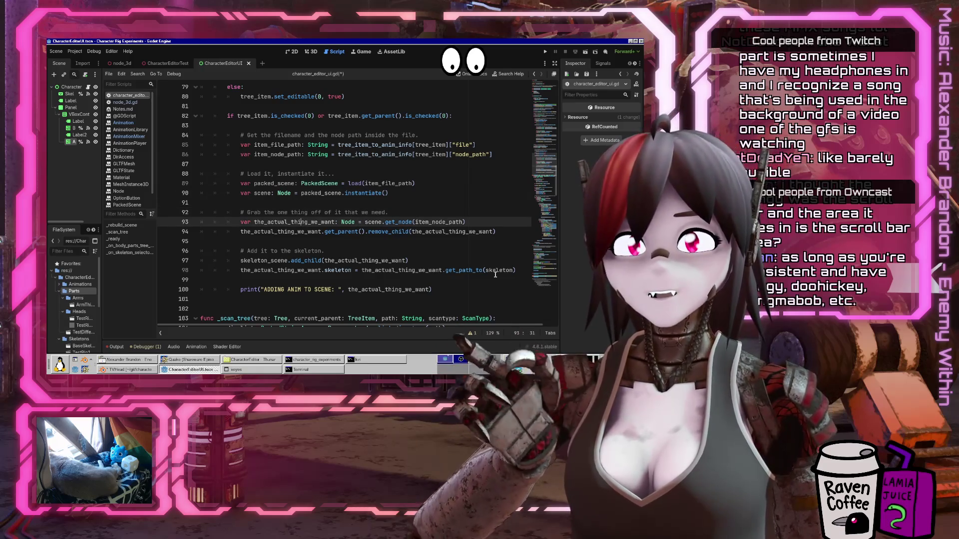
pyautogui.press('Down')
pyautogui.press('Down')
pyautogui.press('Down')
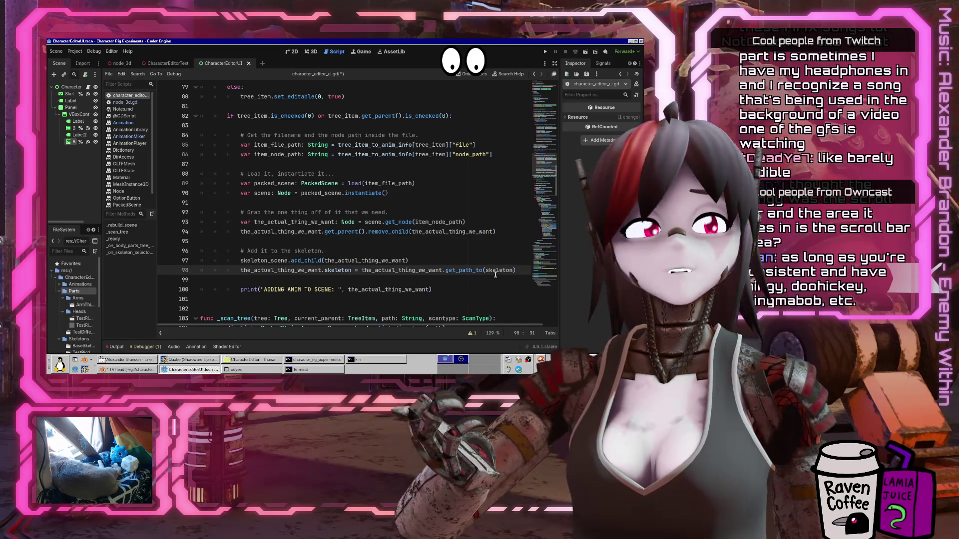
# Insert blank lines at line 69 above the FIXME block
pyautogui.scroll(3, 300, 191)
pyautogui.scroll(2, 301, 191)
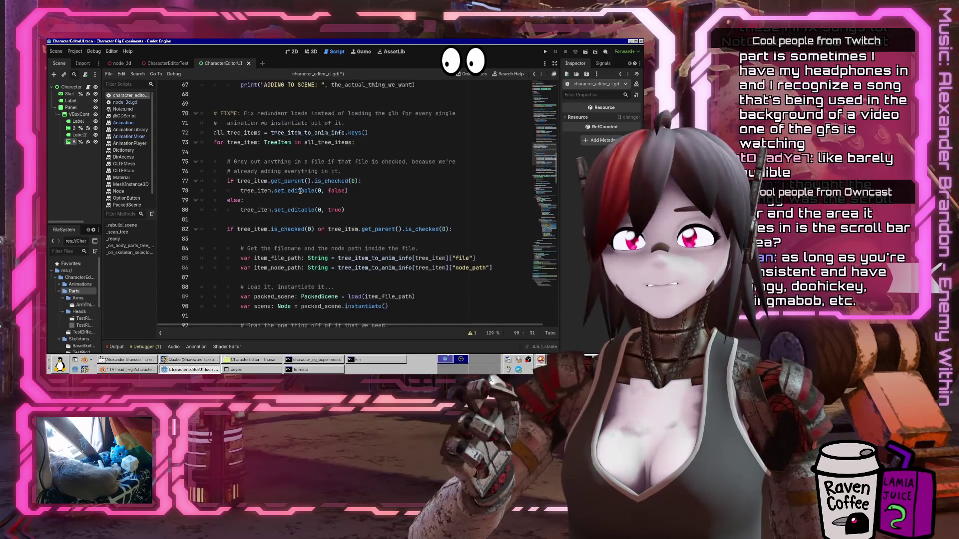
pyautogui.click(325, 136)
pyautogui.press('Return')
pyautogui.press('Return')
pyautogui.press('Up')
pyautogui.press('Tab')
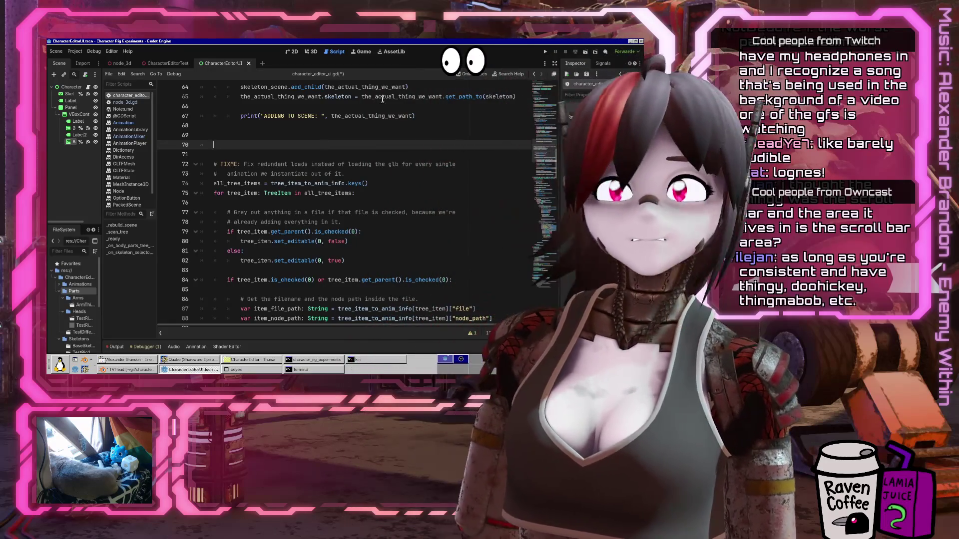
# Declare anim_player as AnimationPlayer.new(), add it to target_scene with add_child, and save
pyautogui.scroll(6, 354, 148)
pyautogui.scroll(10, 355, 148)
pyautogui.moveTo(356, 137)
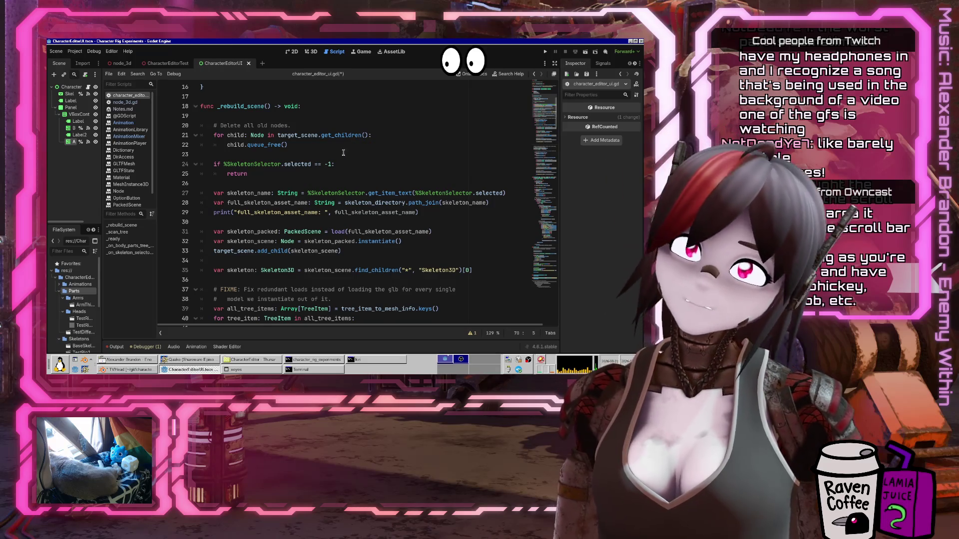
pyautogui.scroll(-13, 285, 209)
pyautogui.write('var anim_player:')
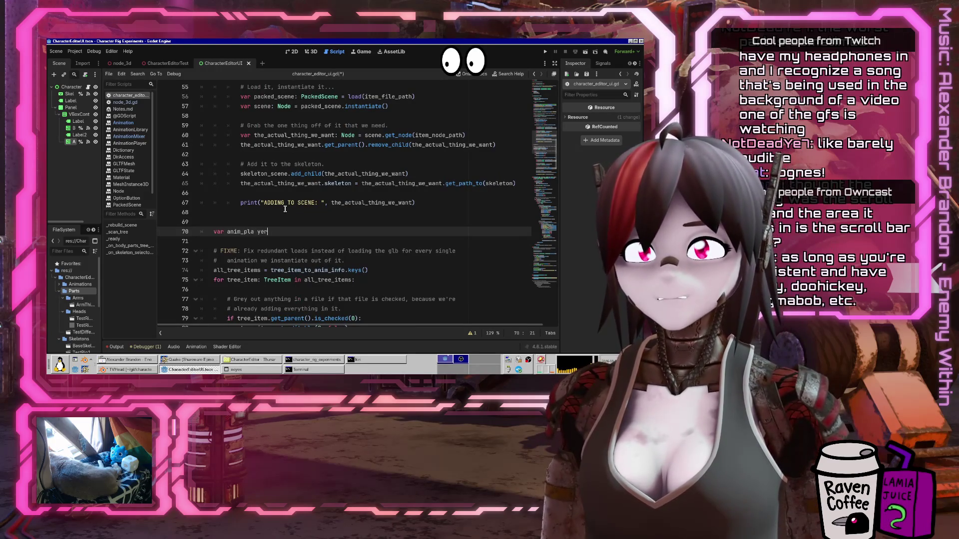
pyautogui.write('Animation')
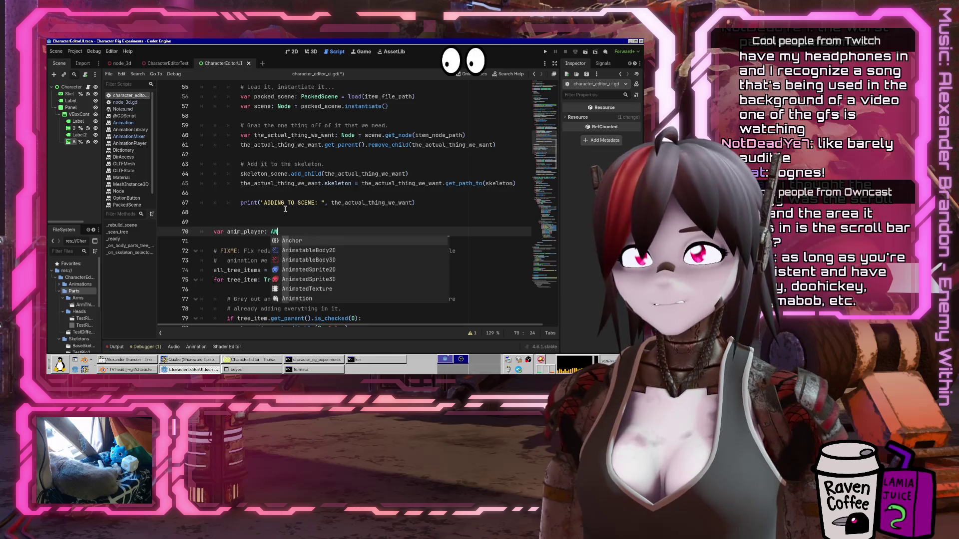
pyautogui.write('Play')
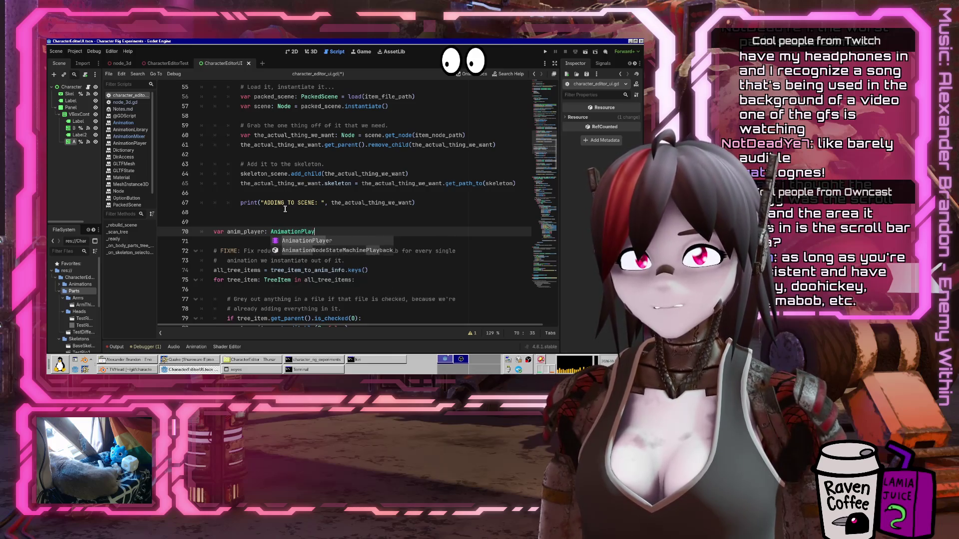
pyautogui.write('er = AnimationPl')
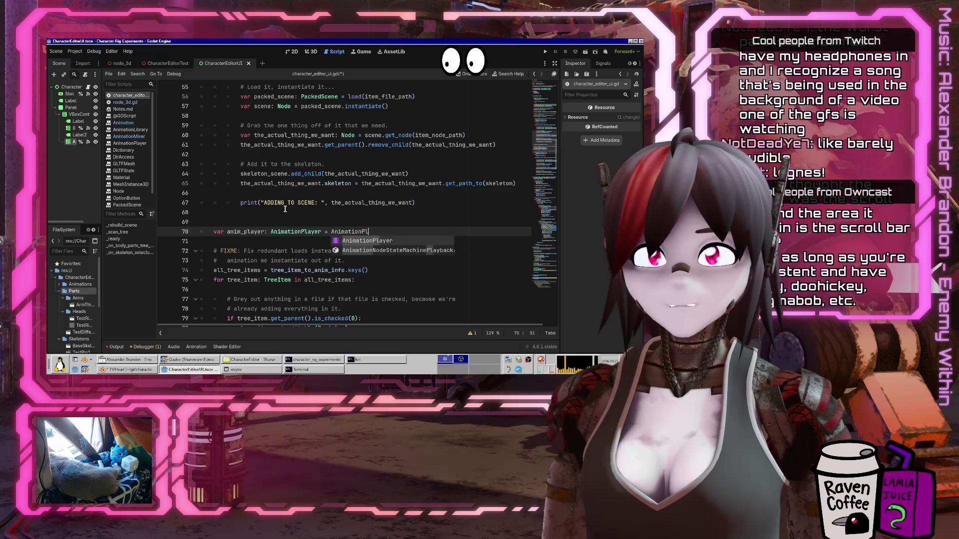
pyautogui.write('ayer.new()')
pyautogui.press('Return')
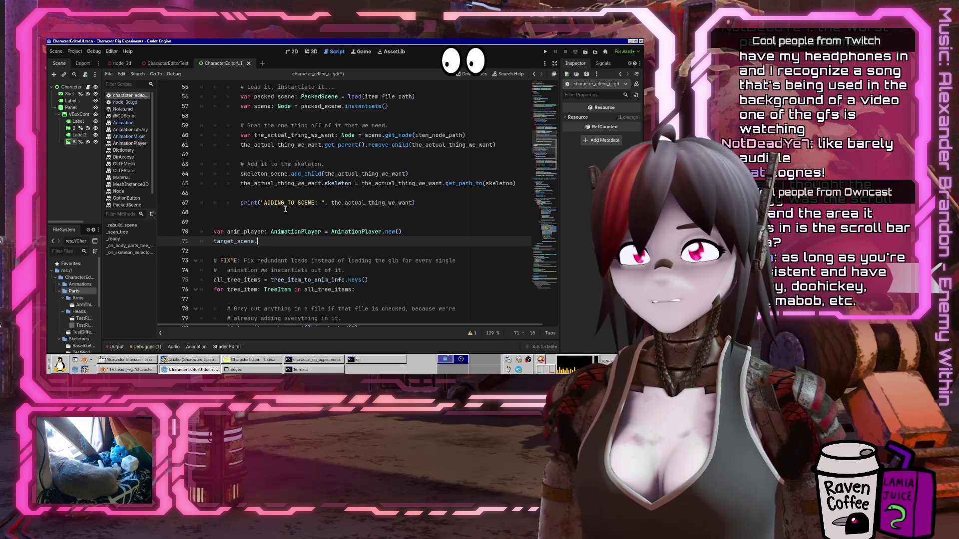
pyautogui.write('add_child(')
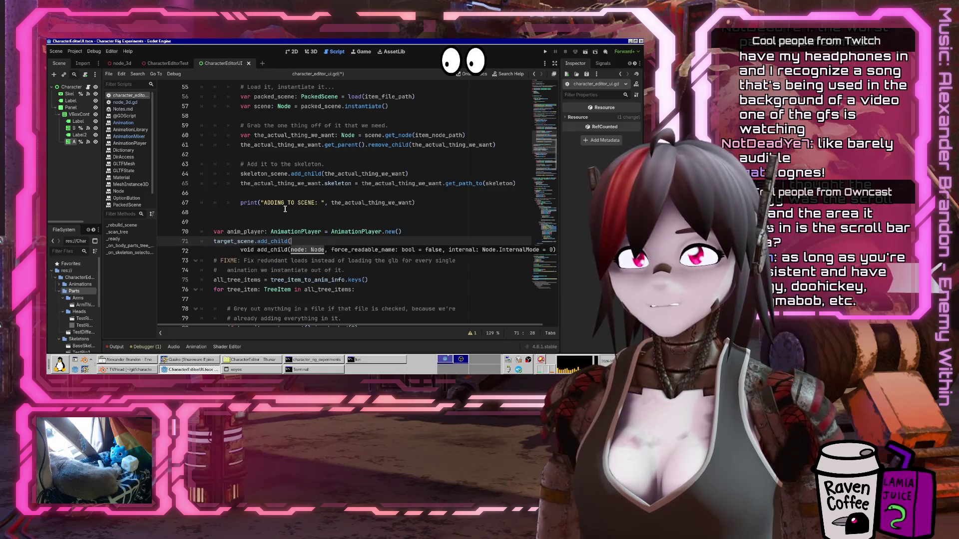
pyautogui.write('anim_player)')
pyautogui.hotkey('ctrl', 's')
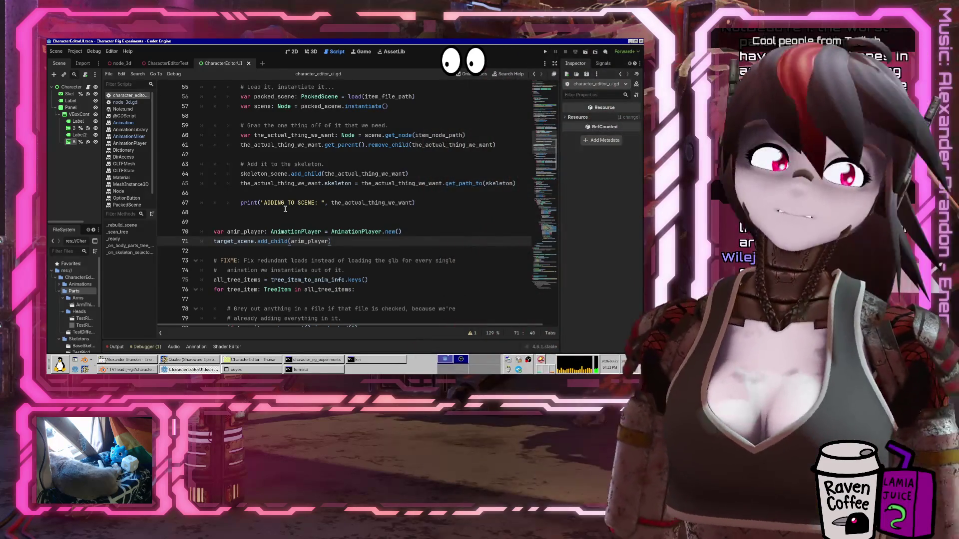
# Add the comment "Make an animation player to store the animations in." above that code
pyautogui.click(302, 232)
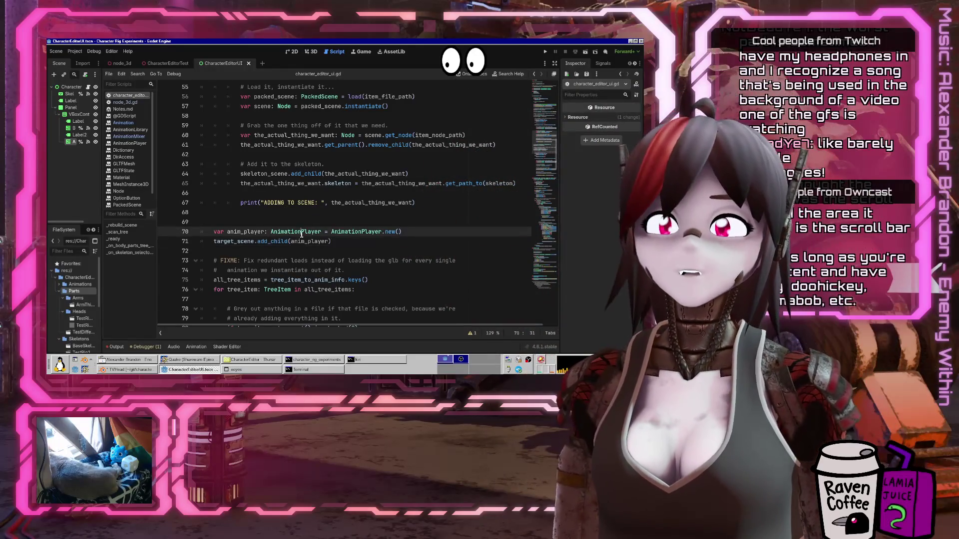
pyautogui.click(308, 223)
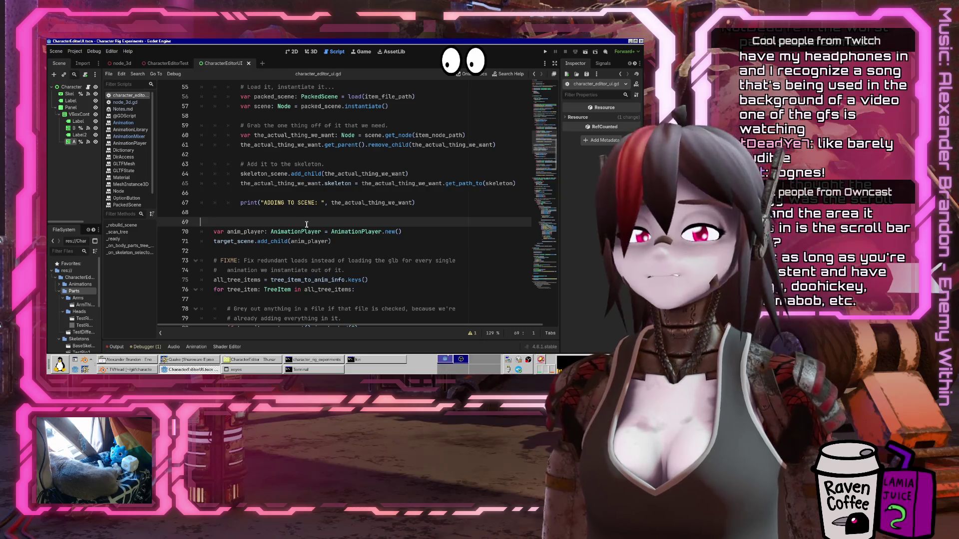
pyautogui.press('Tab')
pyautogui.write('#')
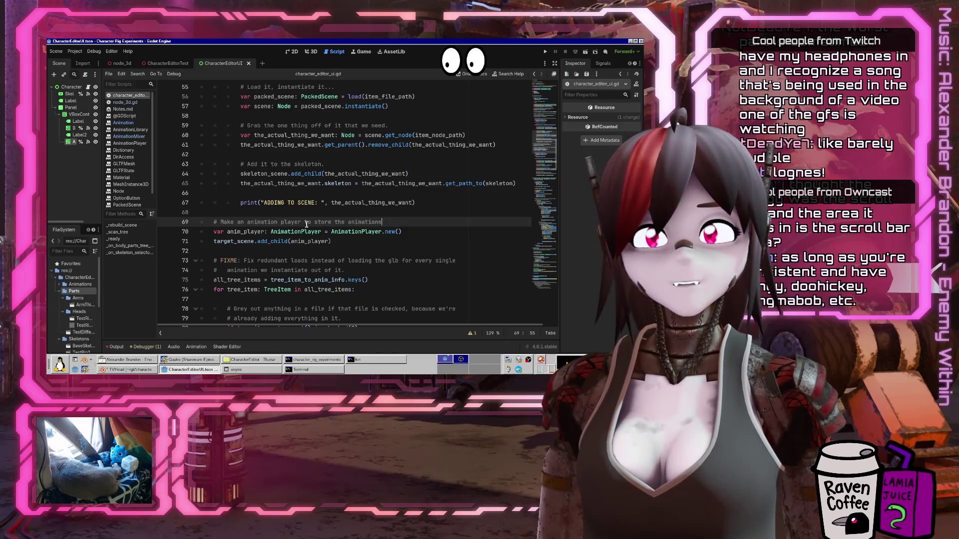
pyautogui.scroll(-4, 306, 224)
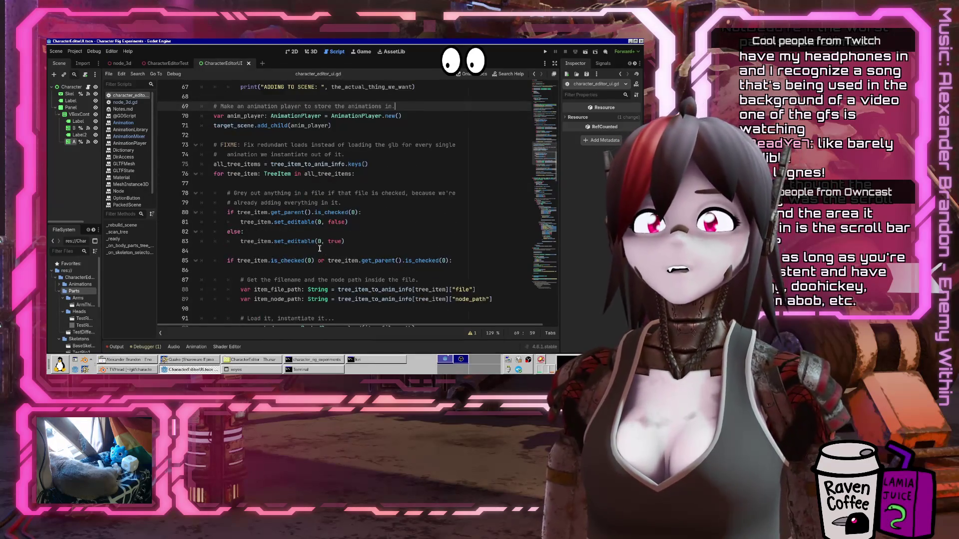
pyautogui.scroll(-4, 340, 253)
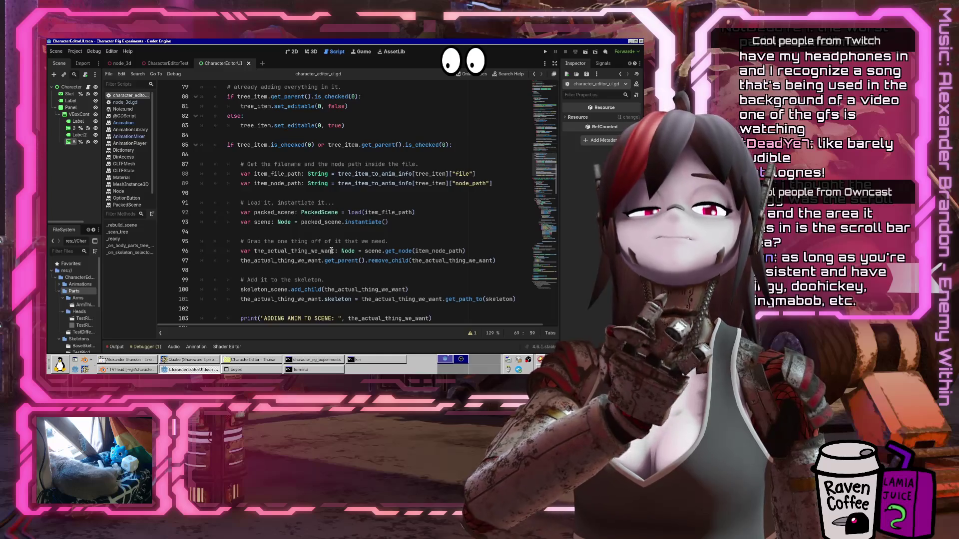
pyautogui.moveTo(325, 261)
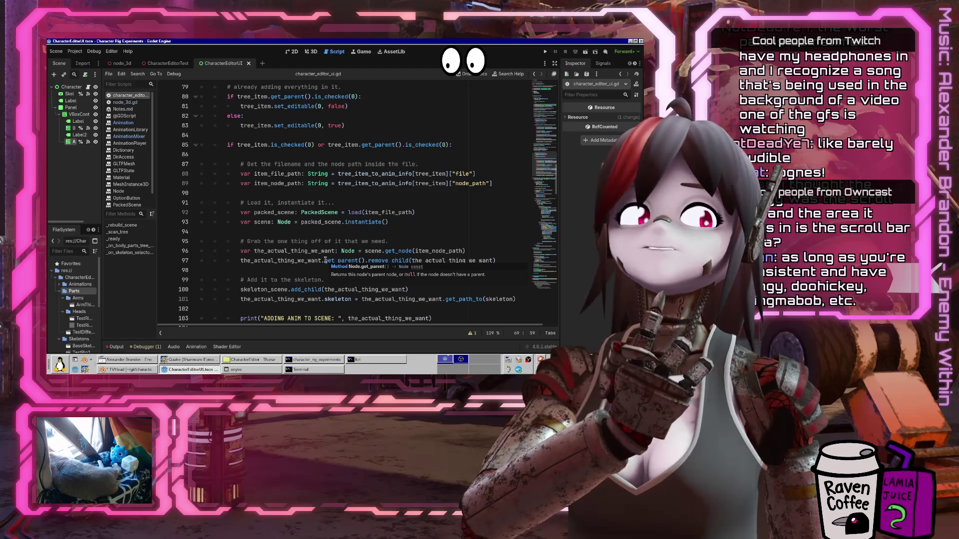
pyautogui.scroll(-3, 325, 260)
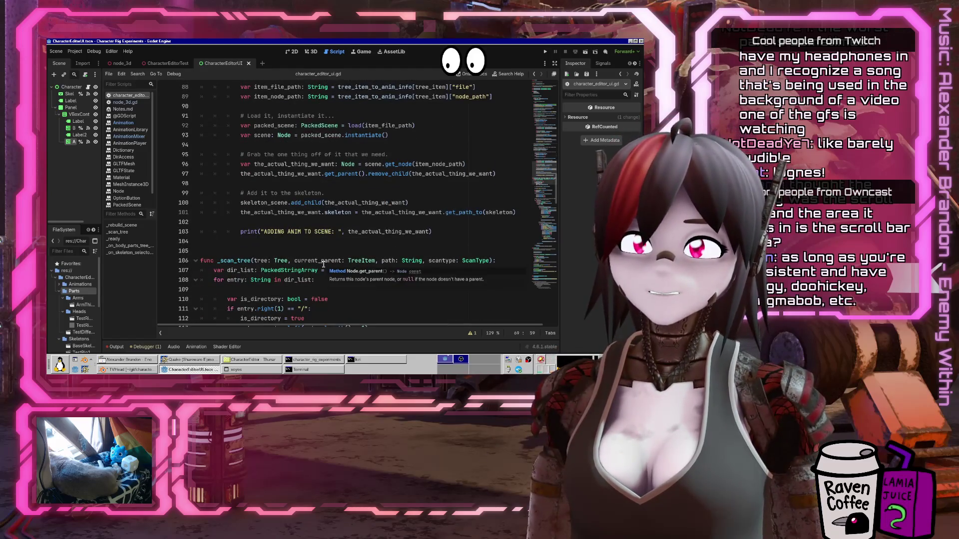
pyautogui.scroll(10, 325, 255)
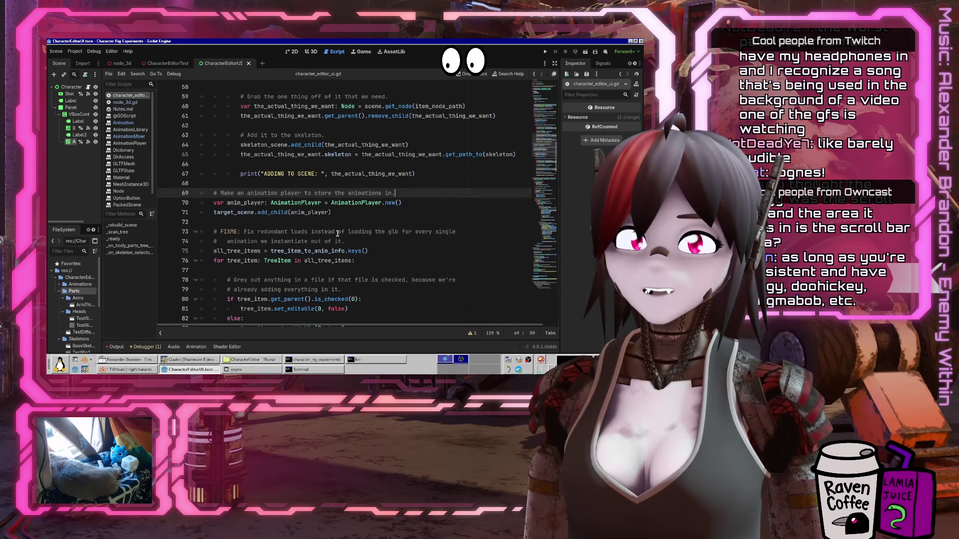
pyautogui.scroll(-2, 338, 234)
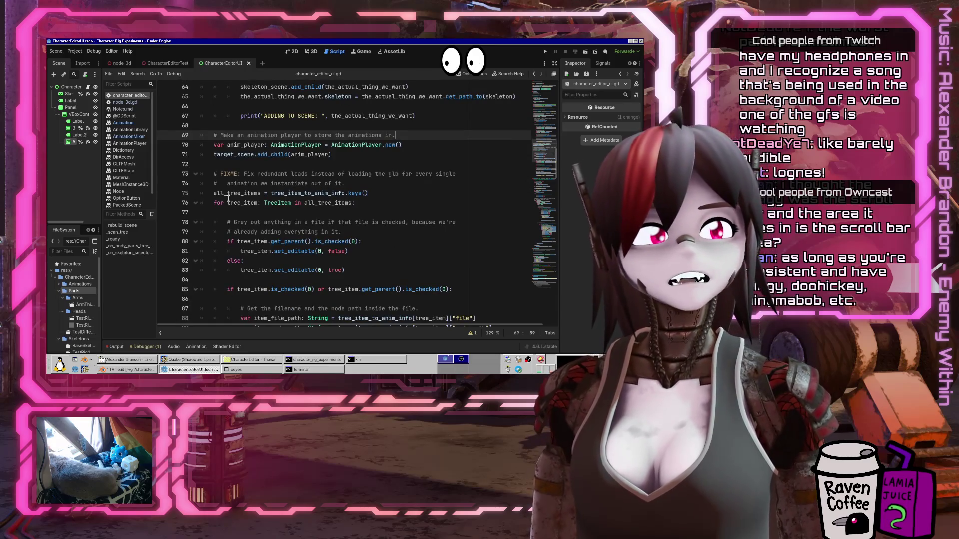
# Insert blank lines above the animation loop's print line
pyautogui.click(325, 173)
pyautogui.scroll(-8, 325, 195)
pyautogui.click(380, 225)
pyautogui.press('Return')
pyautogui.press('Return')
# Begin an anim_player. call on a blank line above the print statement
pyautogui.press('Up')
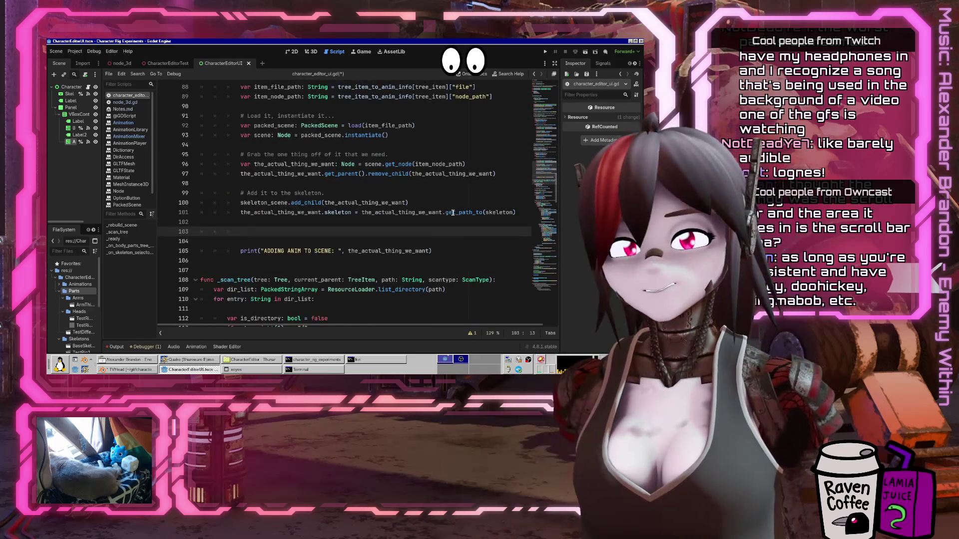
pyautogui.write('anim_player.')
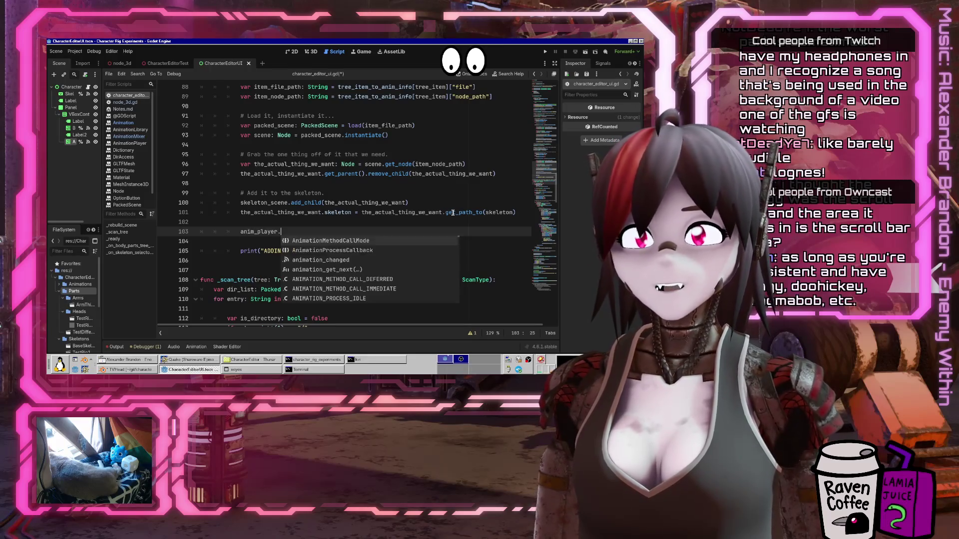
pyautogui.press('Escape')
pyautogui.press('Up')
pyautogui.press('Up')
pyautogui.press('Up')
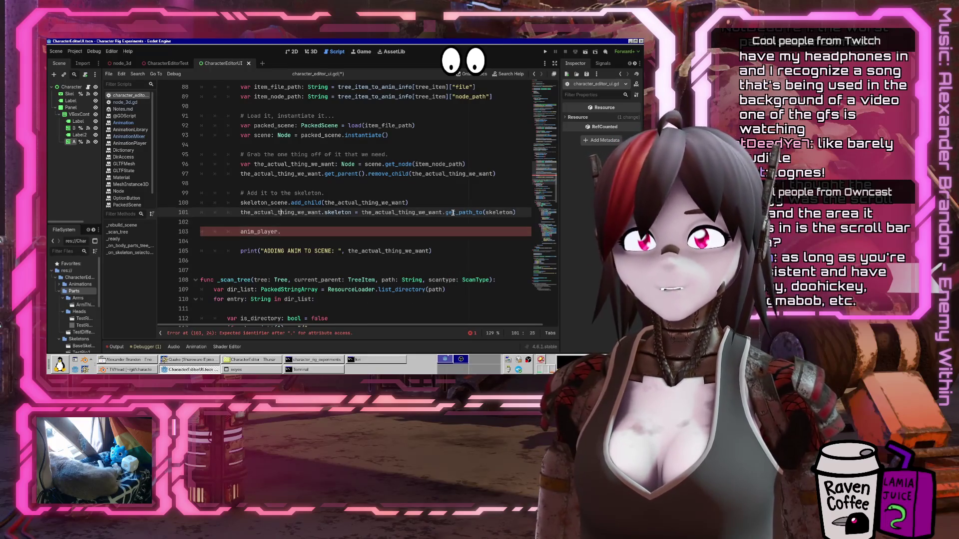
pyautogui.press('Home')
# Delete the skeleton comment and attachment lines, extend the call to anim_player.add_a, and open Search Help
pyautogui.press('Up')
pyautogui.hotkey('shift', 'Down')
pyautogui.hotkey('shift', 'Down')
pyautogui.hotkey('shift', 'Down')
pyautogui.press('Delete')
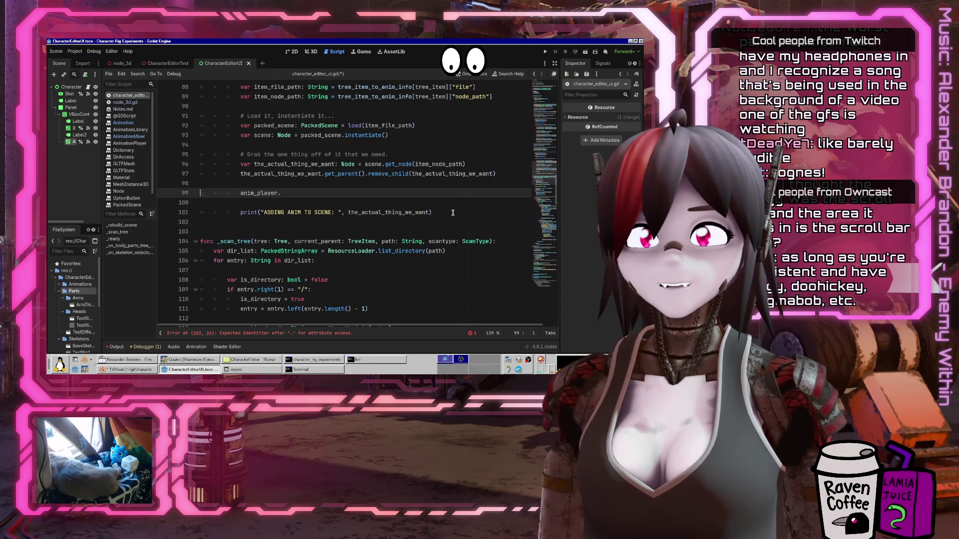
pyautogui.press('End')
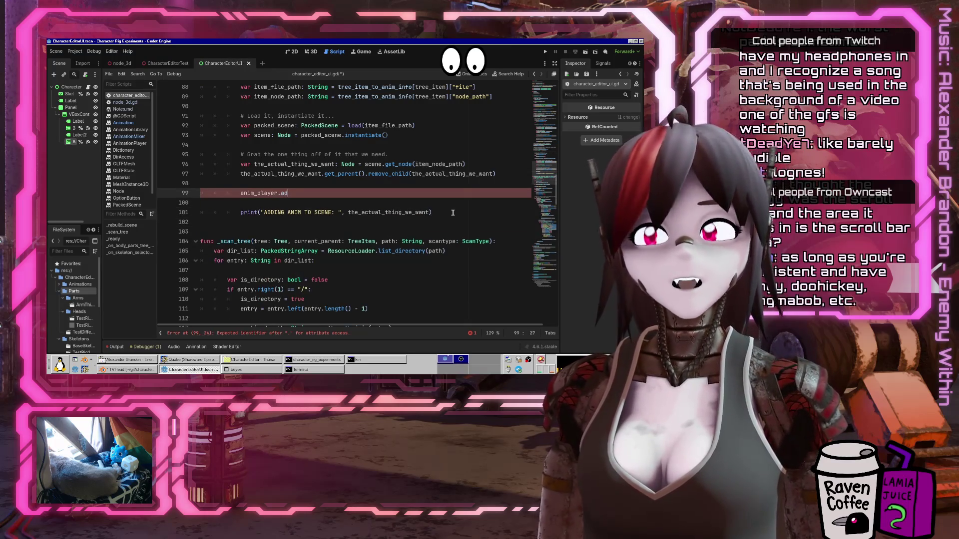
pyautogui.write('add_a')
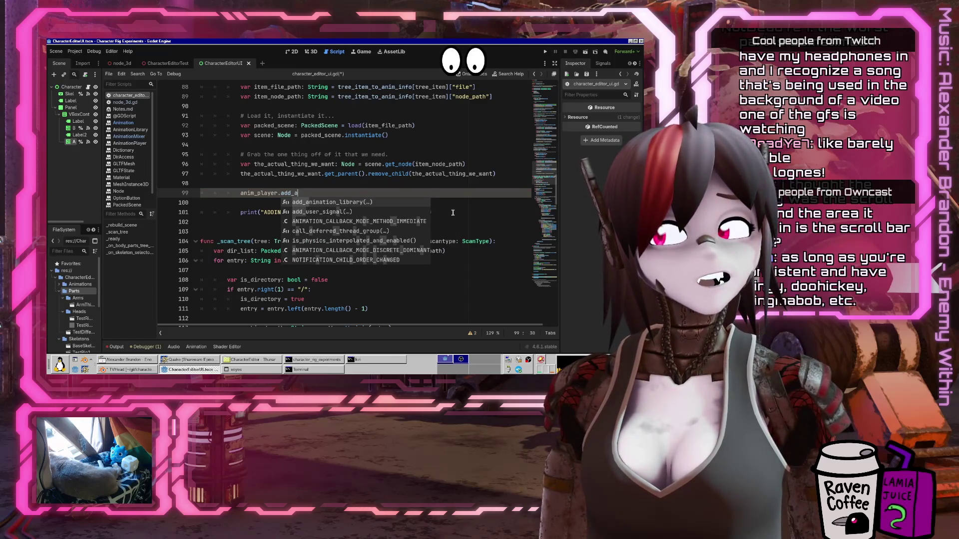
pyautogui.click(508, 74)
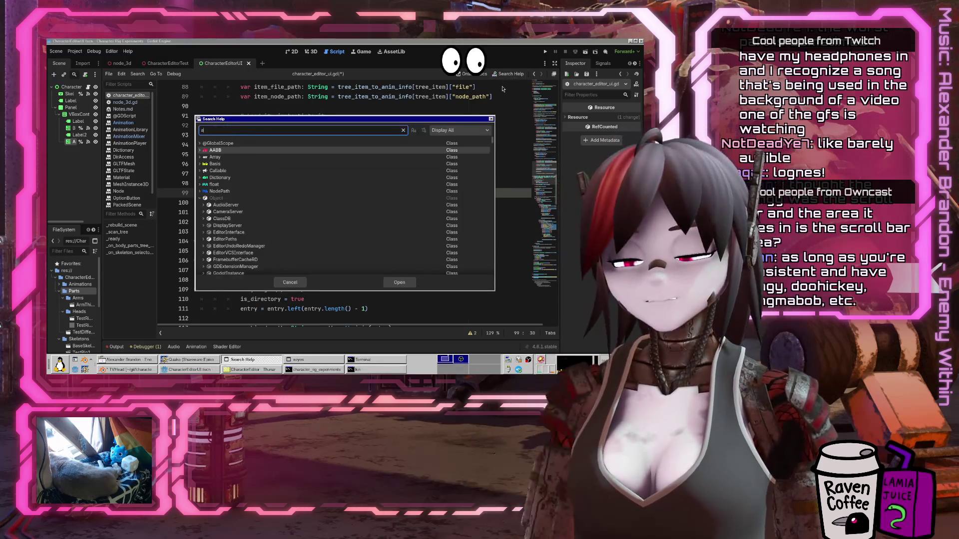
# Look up the AnimationPlayer class reference and scroll through its methods
pyautogui.write('animation_library')
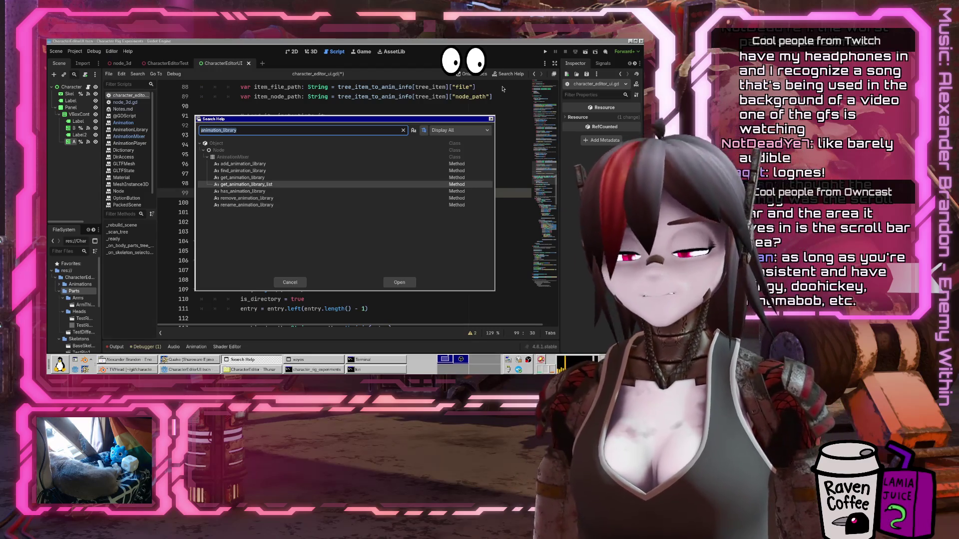
pyautogui.press('BackSpace')
pyautogui.press('BackSpace')
pyautogui.press('BackSpace')
pyautogui.write('player')
pyautogui.press('Return')
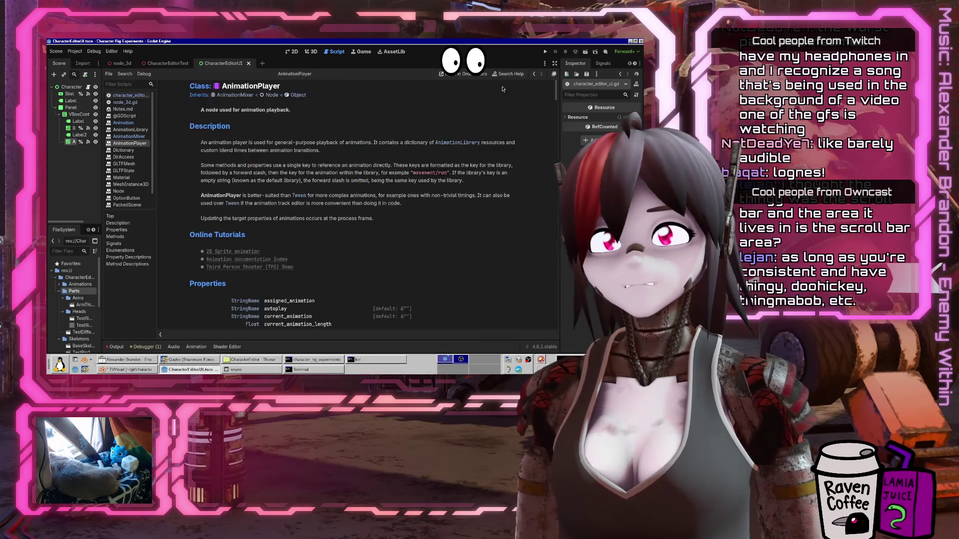
pyautogui.scroll(-5, 280, 187)
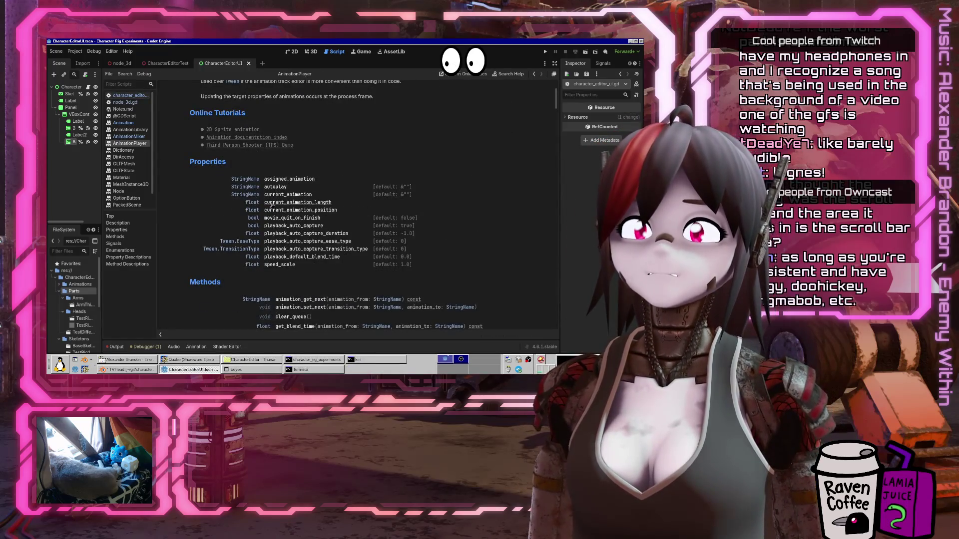
pyautogui.scroll(-3, 344, 225)
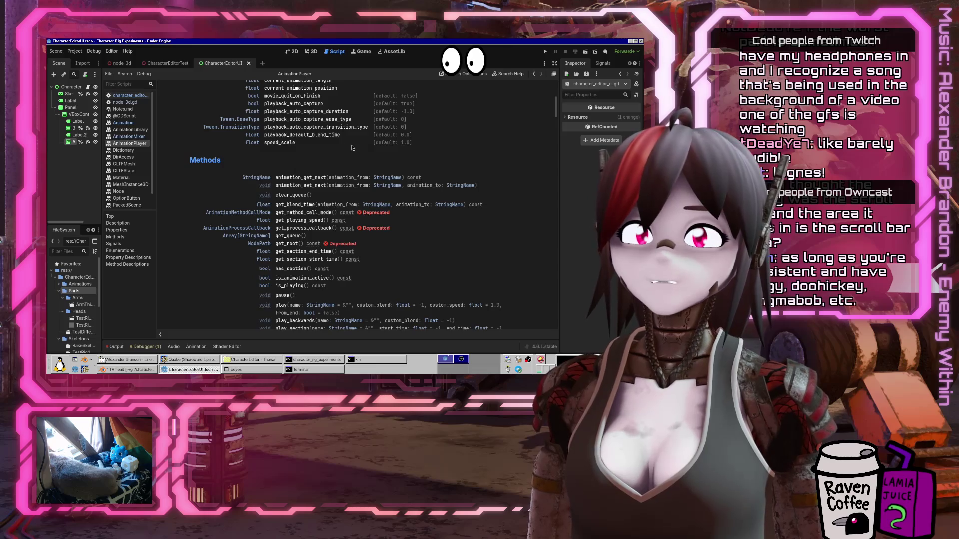
pyautogui.scroll(-1, 335, 215)
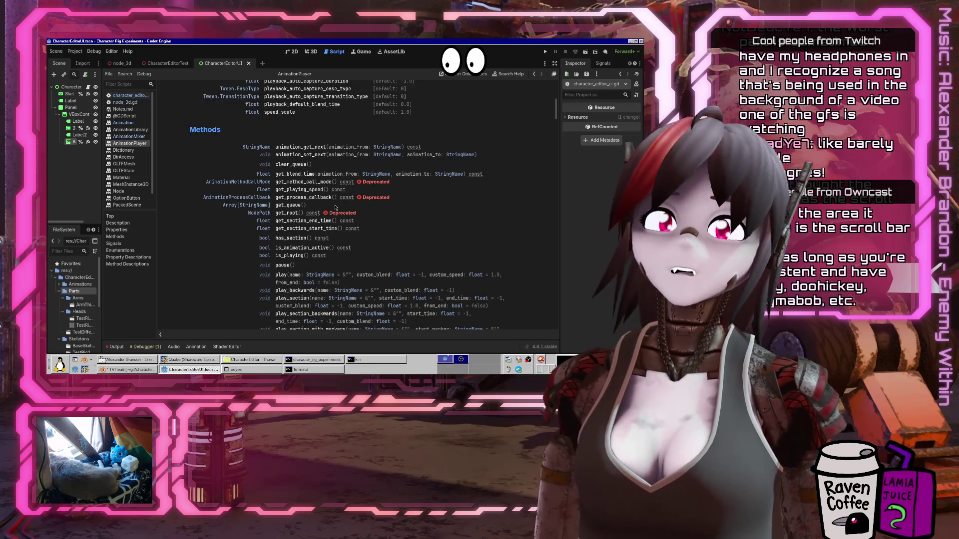
pyautogui.scroll(-5, 325, 182)
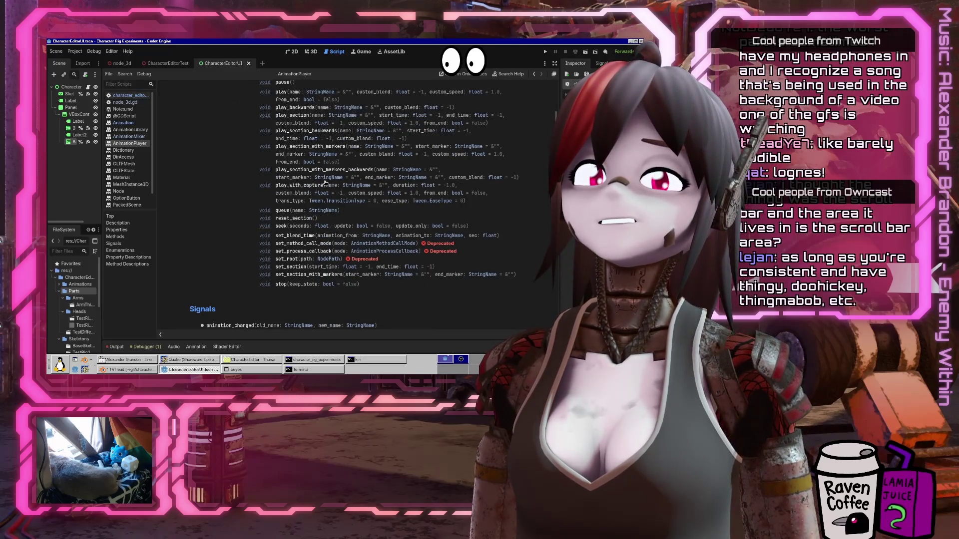
pyautogui.scroll(-6, 326, 183)
pyautogui.scroll(8, 368, 162)
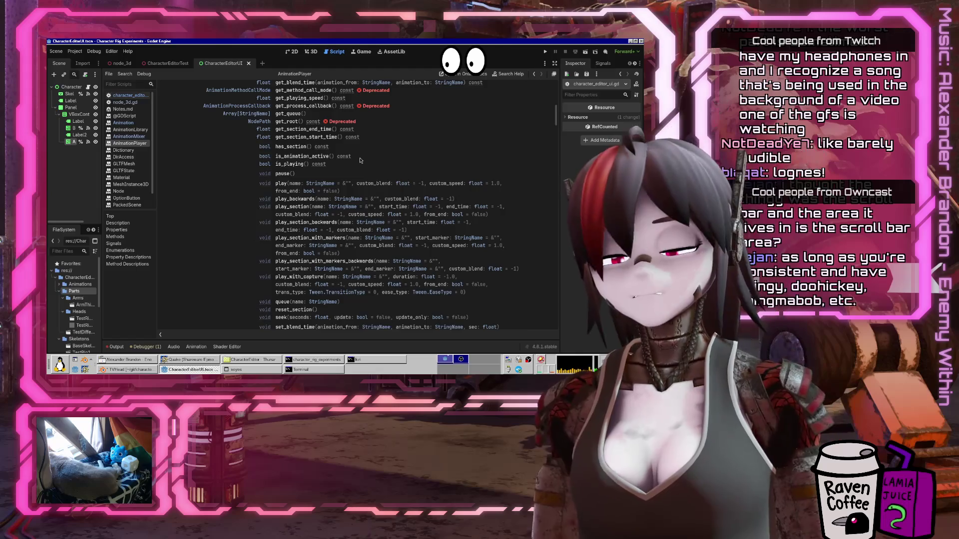
# Search the AnimationPlayer page for methods matching 'get_a'
pyautogui.hotkey('ctrl', 'f')
pyautogui.write('get')
pyautogui.press('BackSpace')
pyautogui.write('_animation_li')
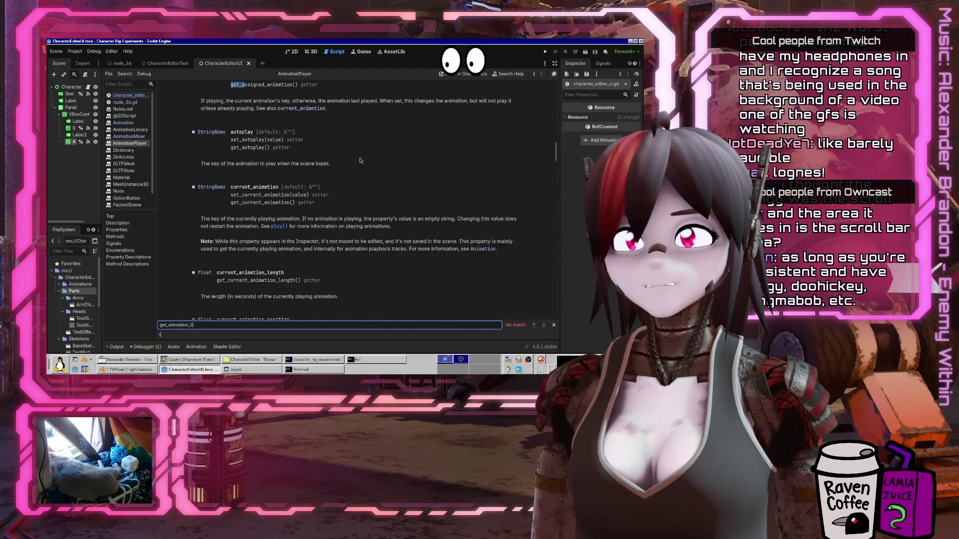
pyautogui.press('Escape')
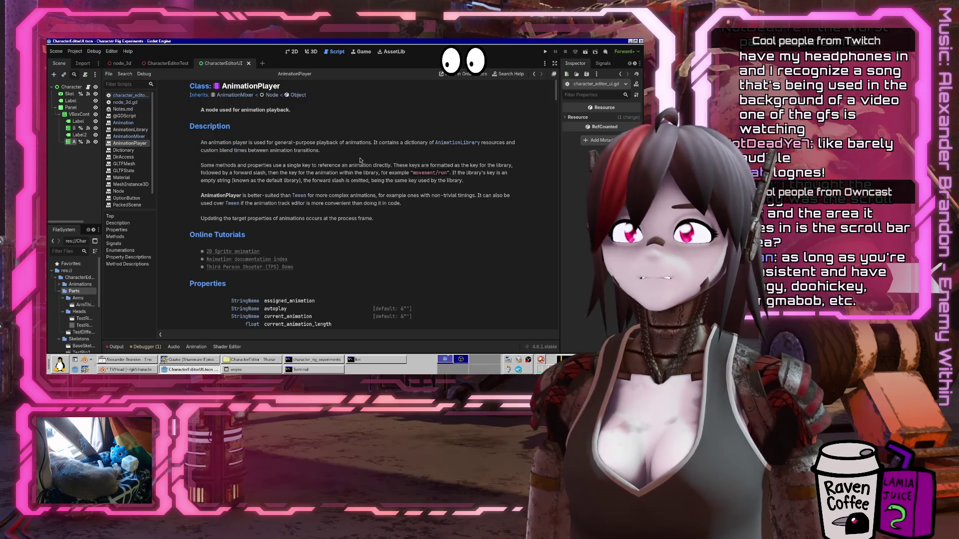
# Find 'libr' in the AnimationMixer docs, read get_animation_library, then return to character_editor_ui.gd
pyautogui.click(234, 95)
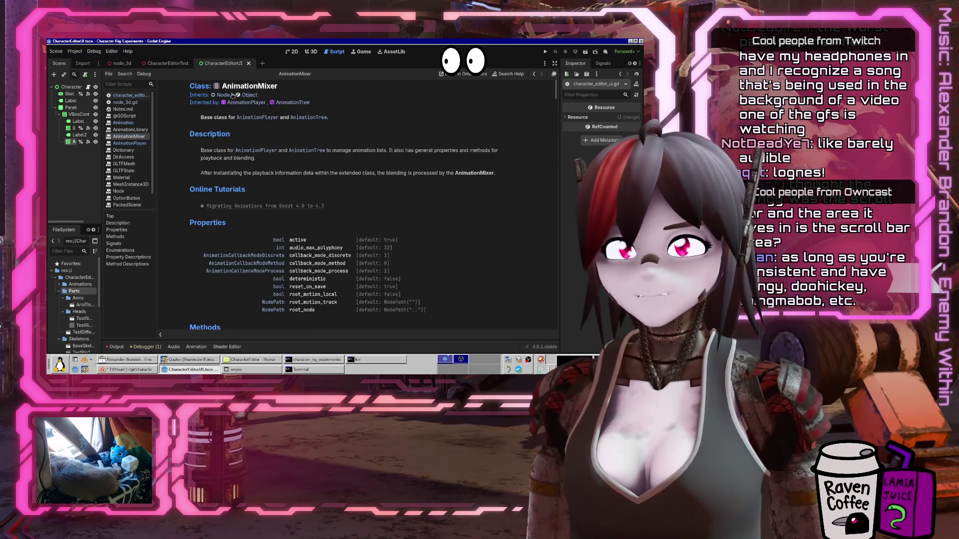
pyautogui.hotkey('ctrl', 'f')
pyautogui.write('library')
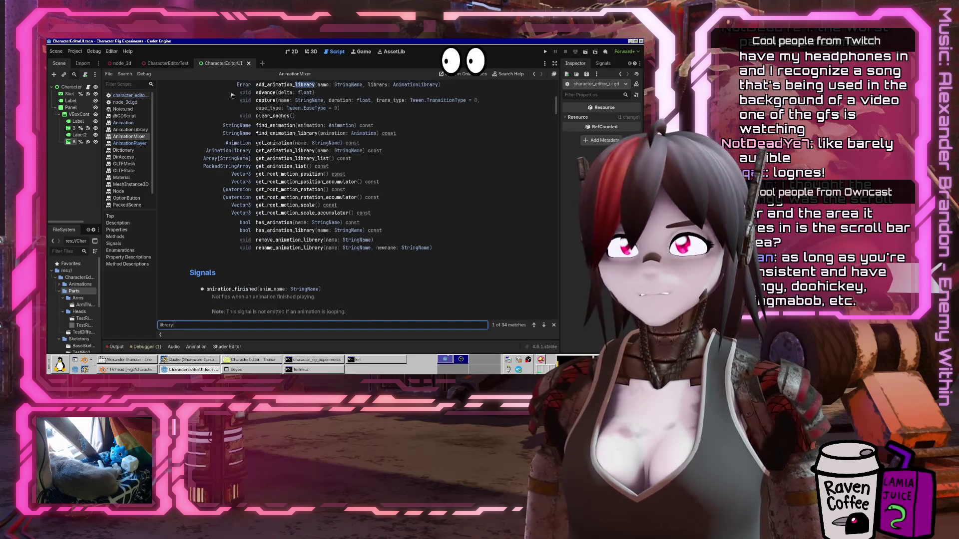
pyautogui.scroll(3, 324, 116)
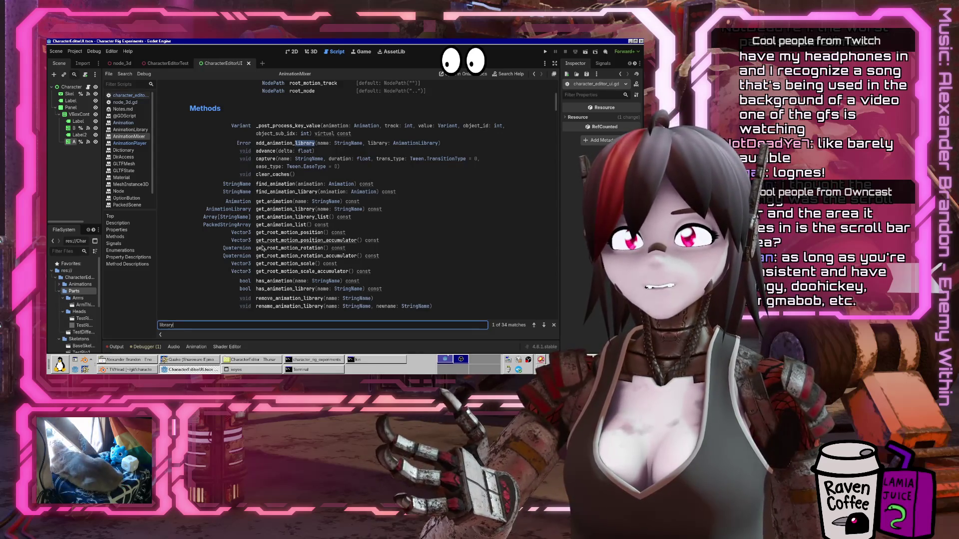
pyautogui.click(282, 216)
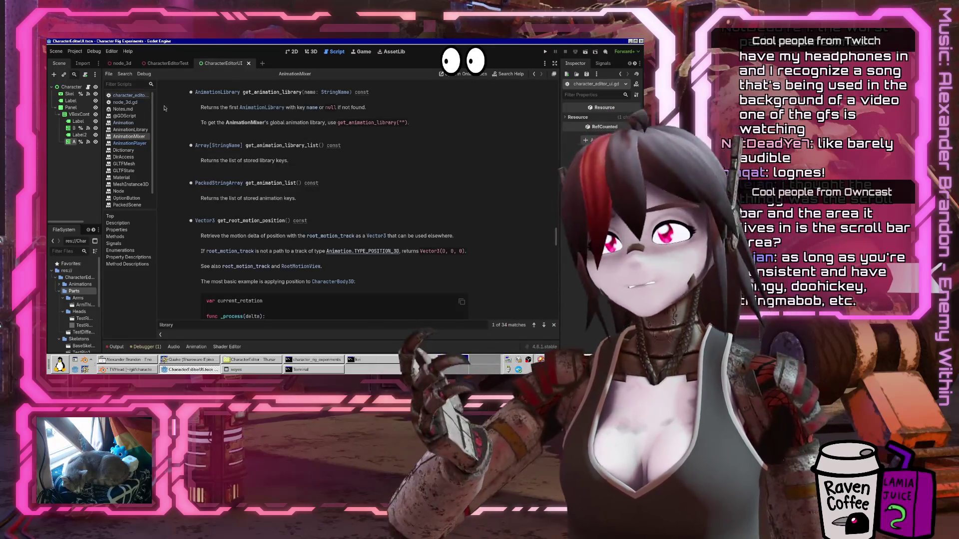
pyautogui.click(139, 96)
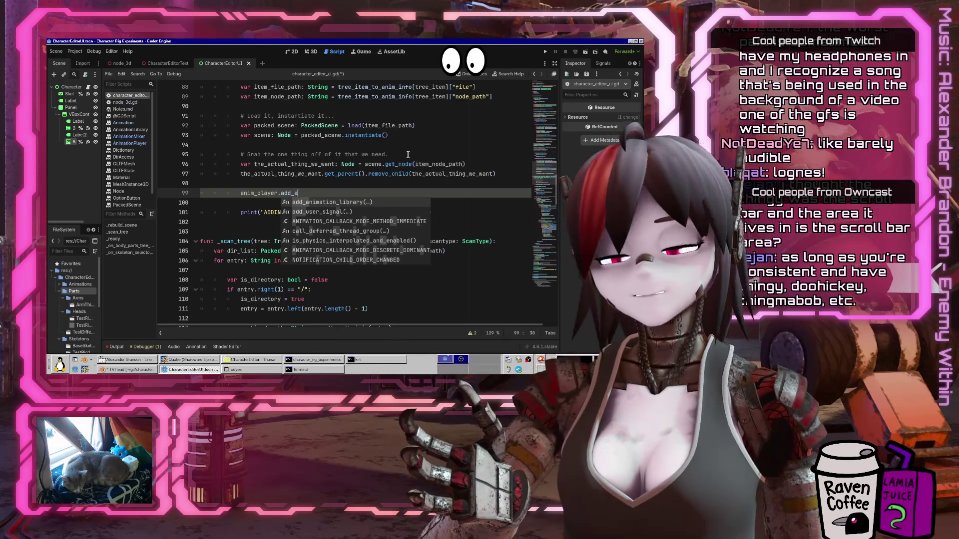
# Make line 99 declare var anim_library: AnimationLibrary = anim_player.get_animation_library("")
pyautogui.press('BackSpace')
pyautogui.press('BackSpace')
pyautogui.press('BackSpace')
pyautogui.write('get_animation_libr')
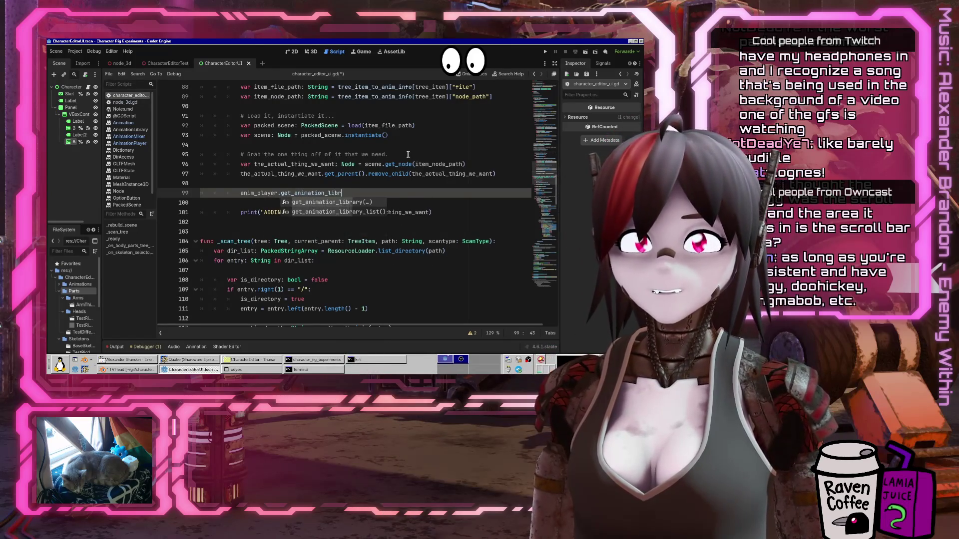
pyautogui.press('Return')
pyautogui.write('"")')
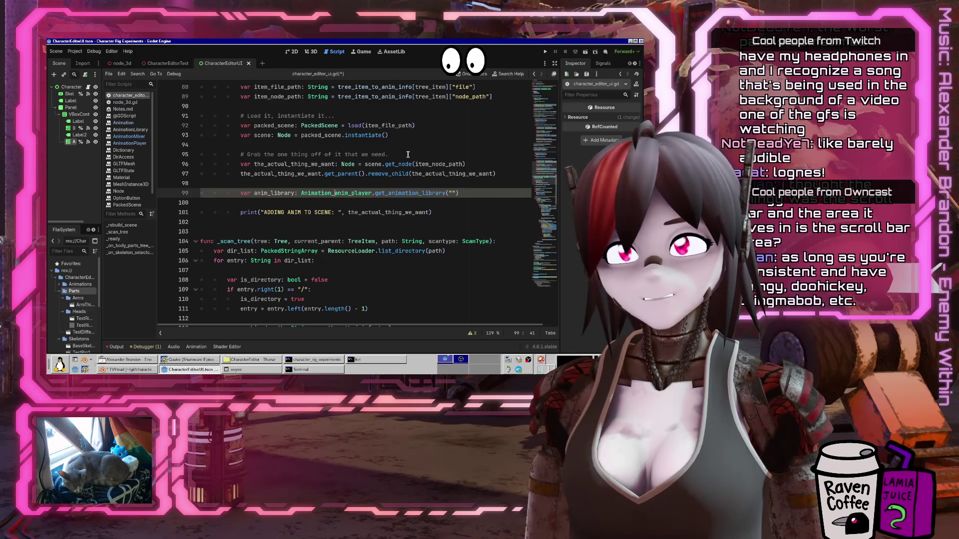
pyautogui.write('Lib')
pyautogui.press('Return')
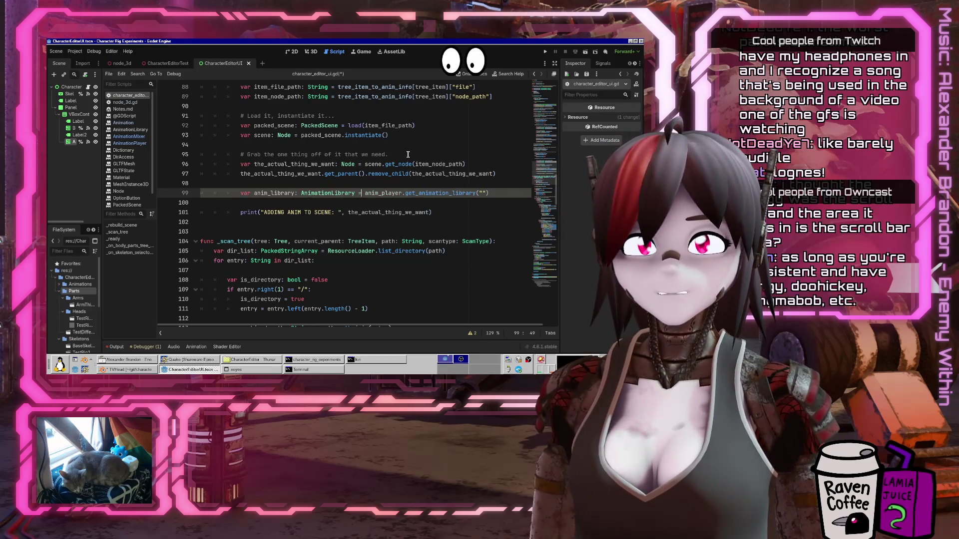
# Start an anim_library.add_animation( call on new line 100
pyautogui.press('End')
pyautogui.press('Return')
pyautogui.write('anim_library.')
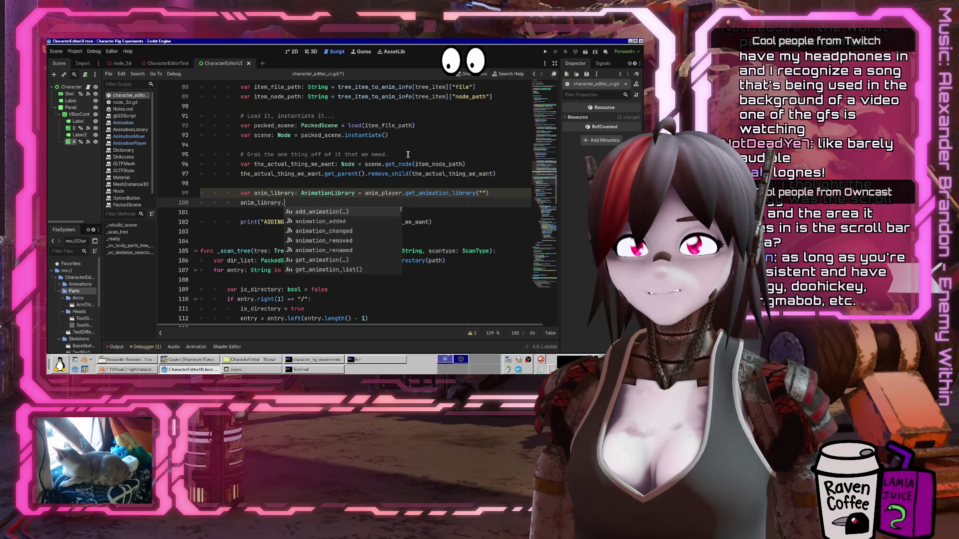
pyautogui.write('add')
pyautogui.press('Return')
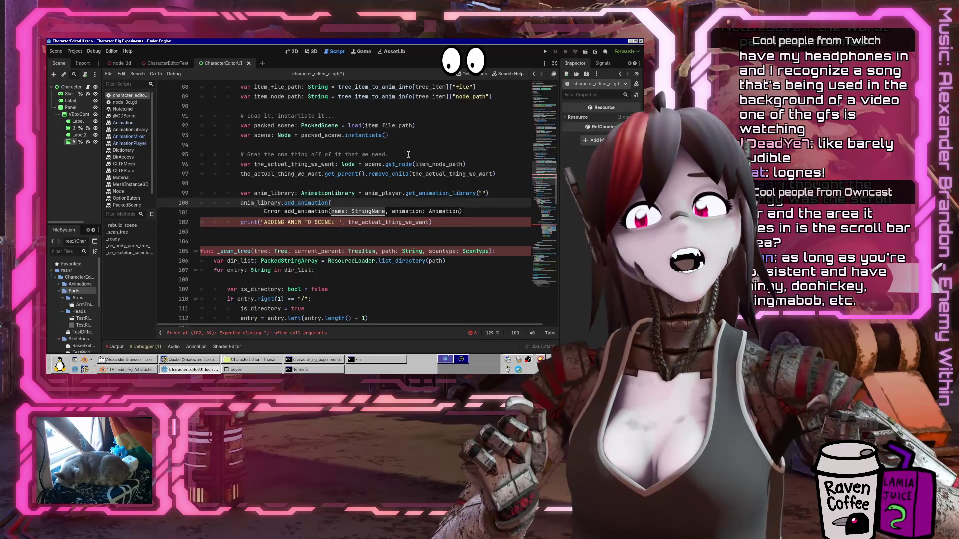
pyautogui.press('Home')
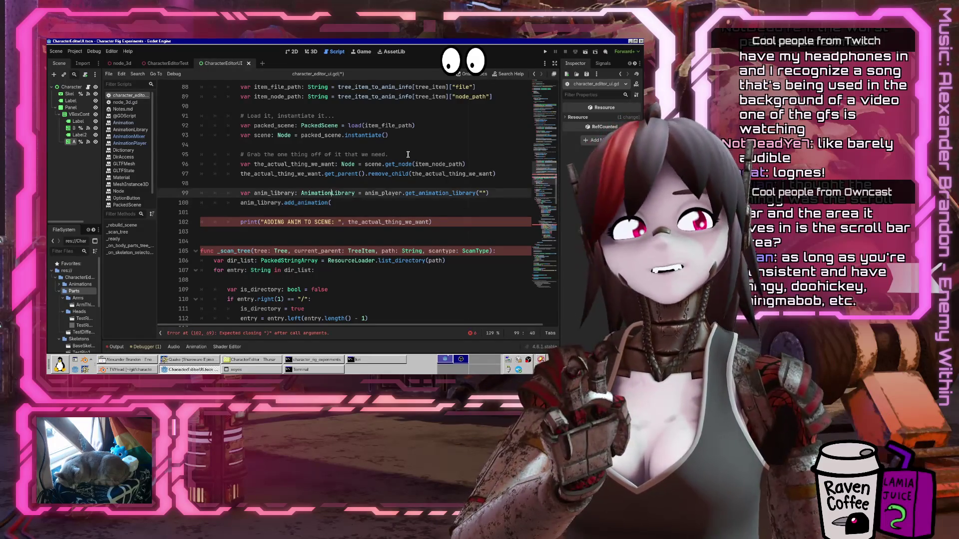
# Add a line fetching anim with anim_player.get_animation(tree_item_to_anim_info[]["animation_name"])
pyautogui.press('Return')
pyautogui.press('Up')
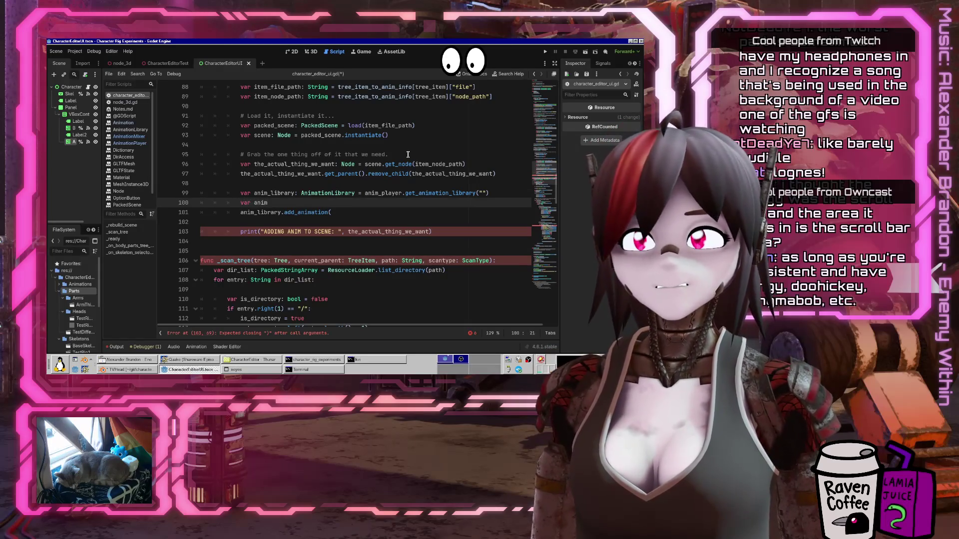
pyautogui.write(': Animation')
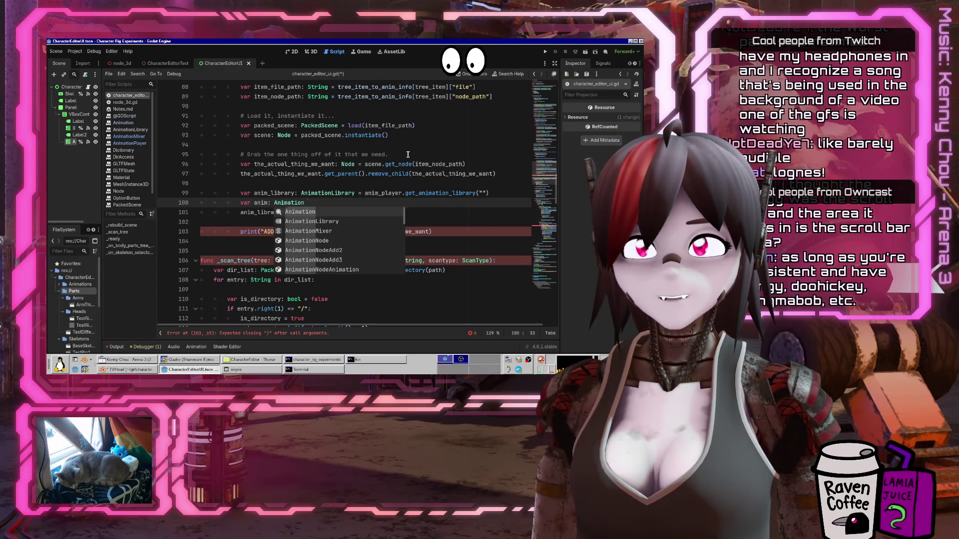
pyautogui.write(' = anim_player.')
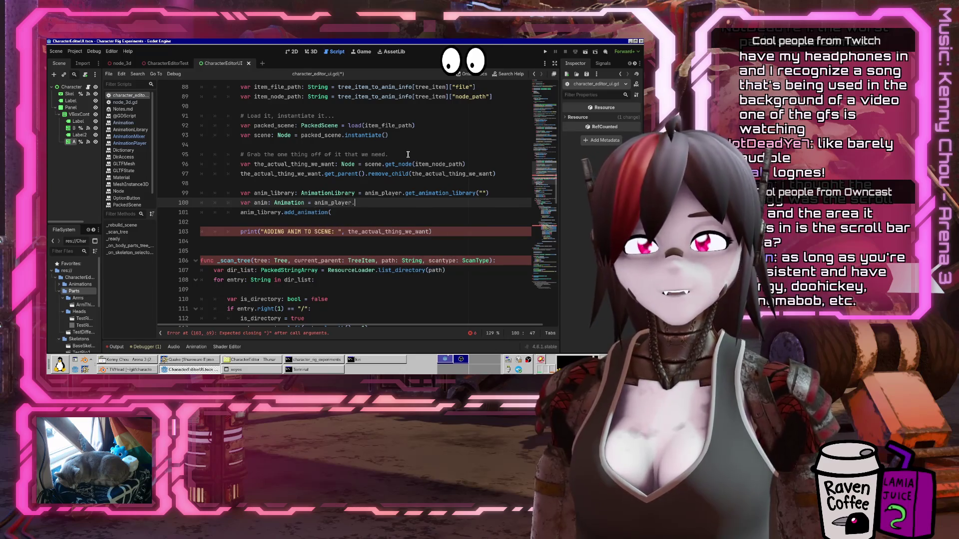
pyautogui.write('get_animation(')
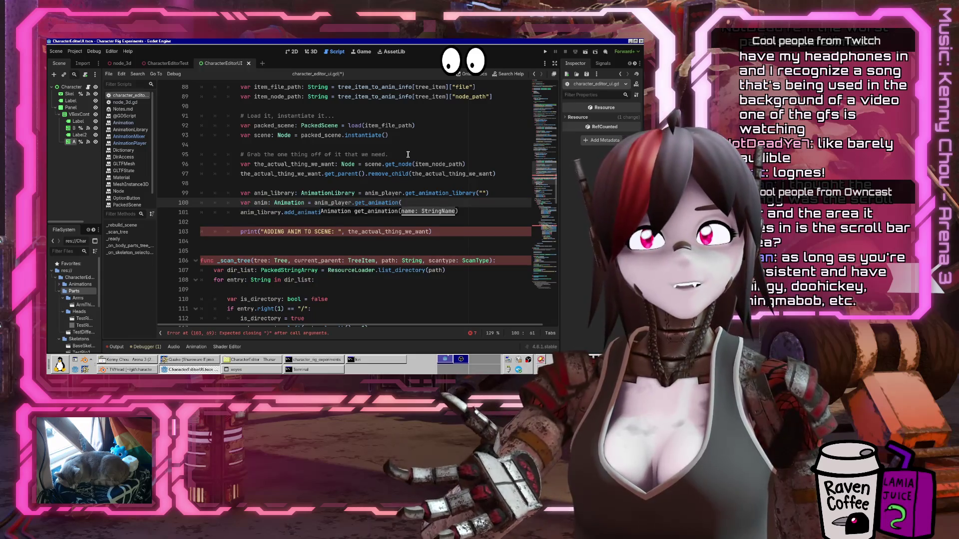
pyautogui.write('"tree_item')
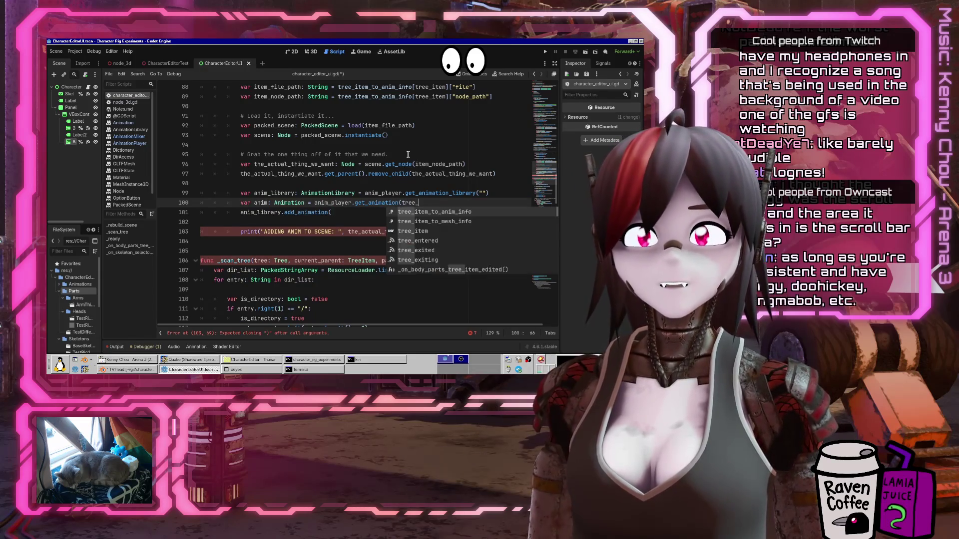
pyautogui.press('Return')
pyautogui.write('["name')
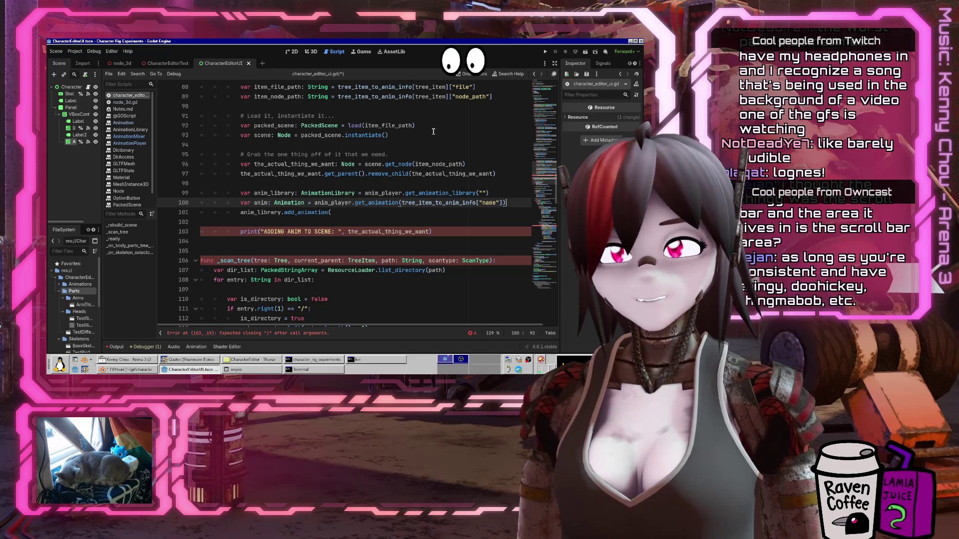
pyautogui.scroll(-14, 408, 154)
pyautogui.scroll(-3, 341, 225)
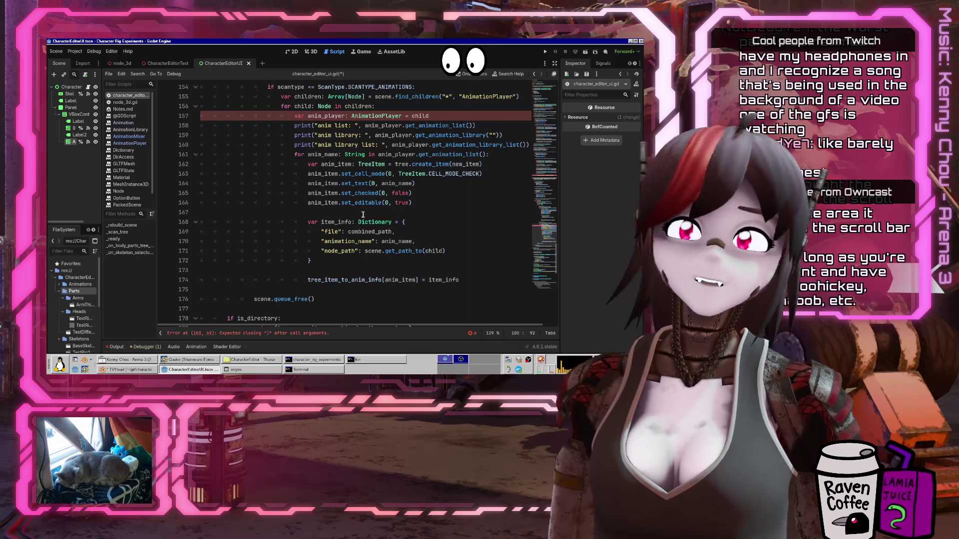
pyautogui.scroll(16, 364, 215)
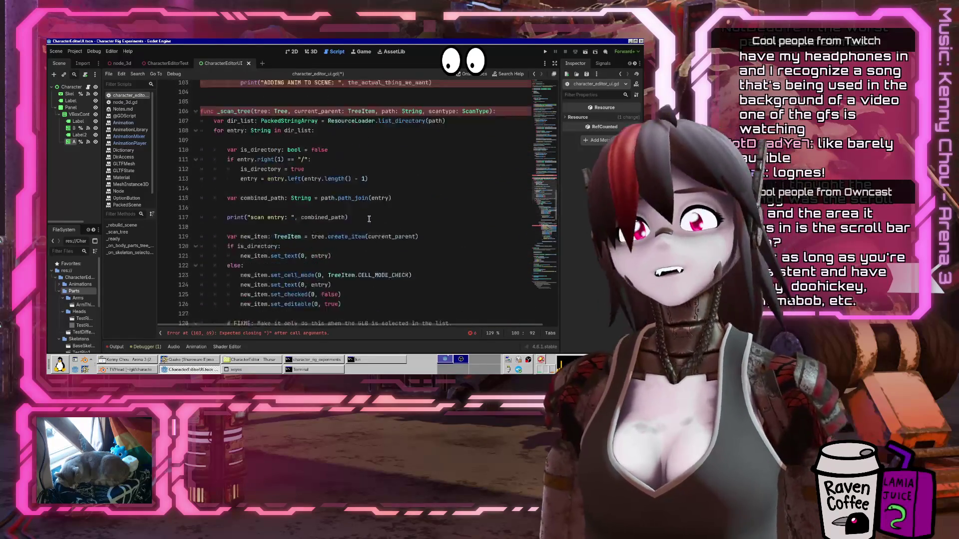
pyautogui.scroll(4, 378, 203)
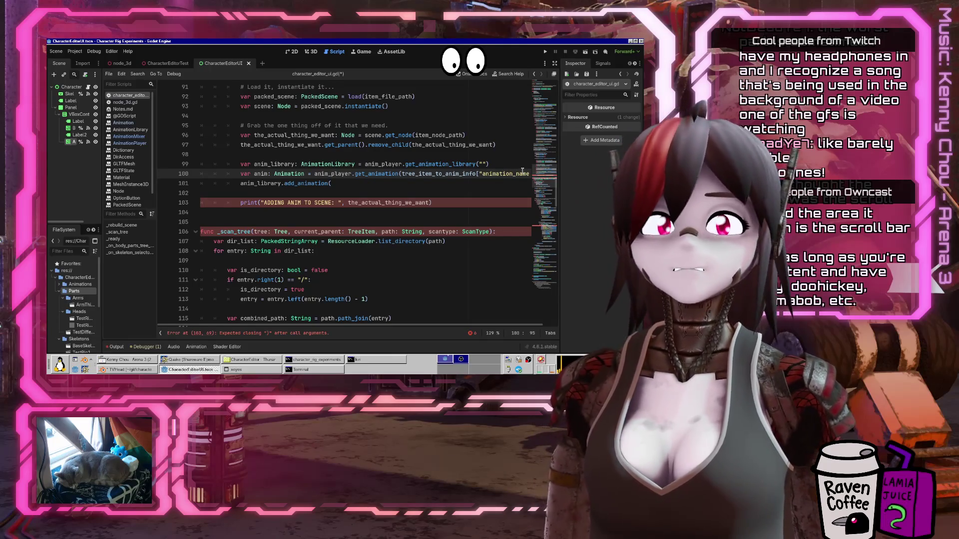
pyautogui.write('"])')
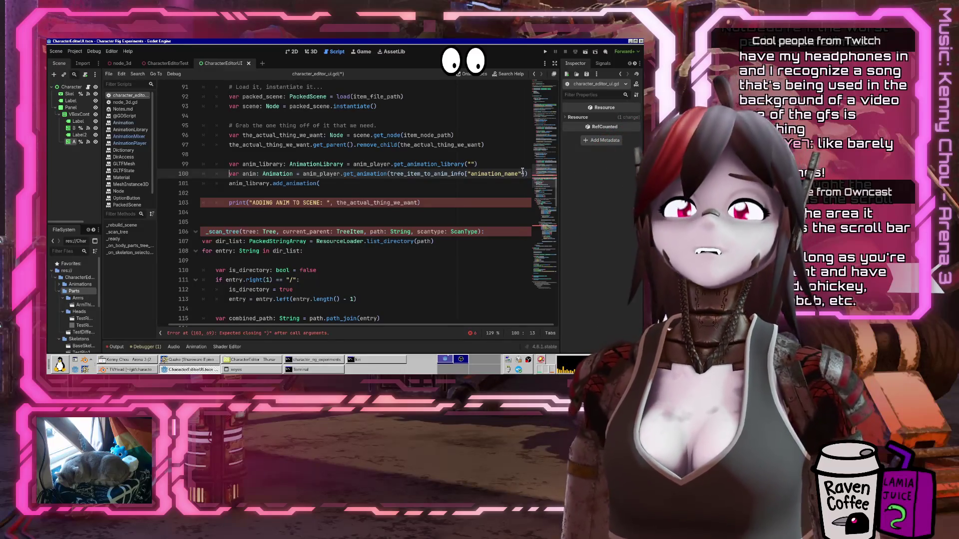
# Add an 'if anim == null:' block that creates Animation.new()
pyautogui.press('Return')
pyautogui.write('if anim ==')
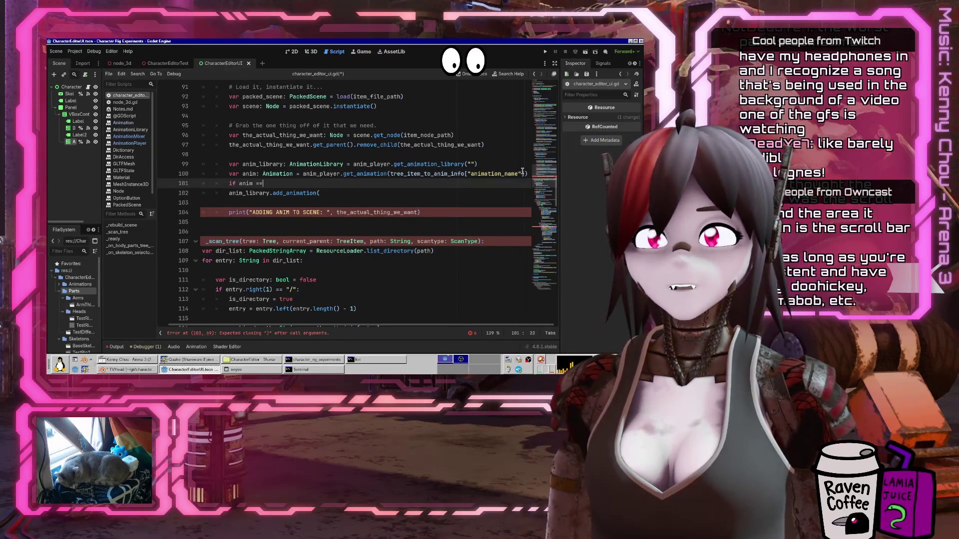
pyautogui.write('l:')
pyautogui.press('Return')
pyautogui.press('BackSpace')
pyautogui.press('BackSpace')
pyautogui.press('BackSpace')
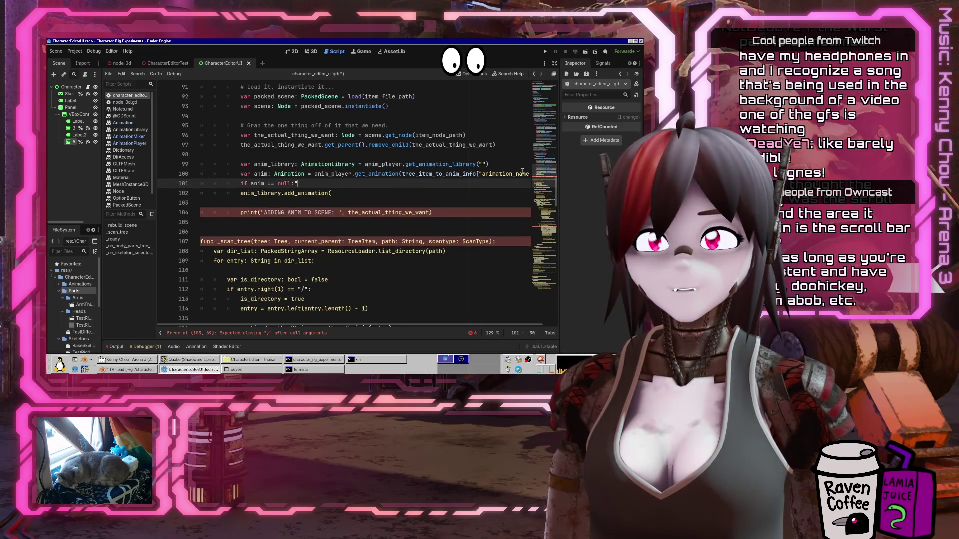
pyautogui.press('Return')
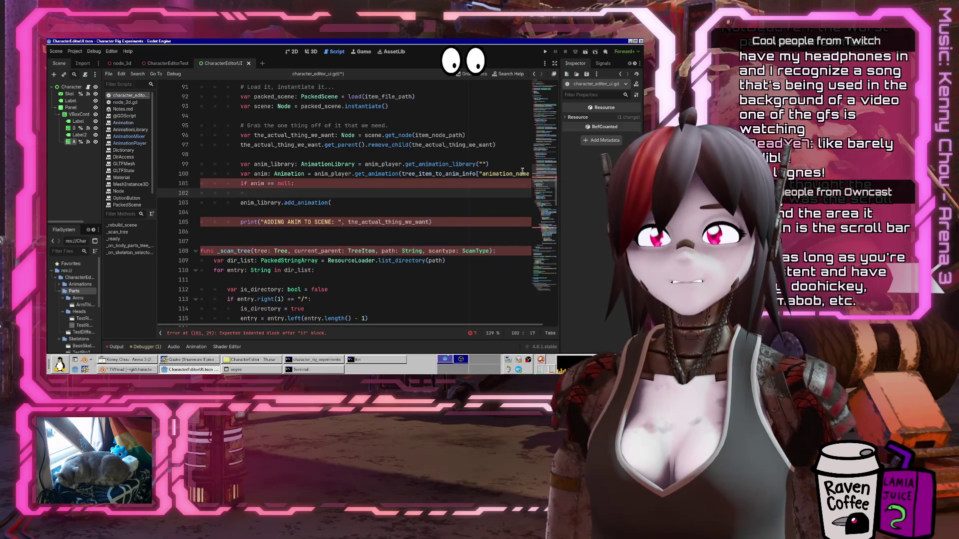
pyautogui.write('anim =Animation.new()')
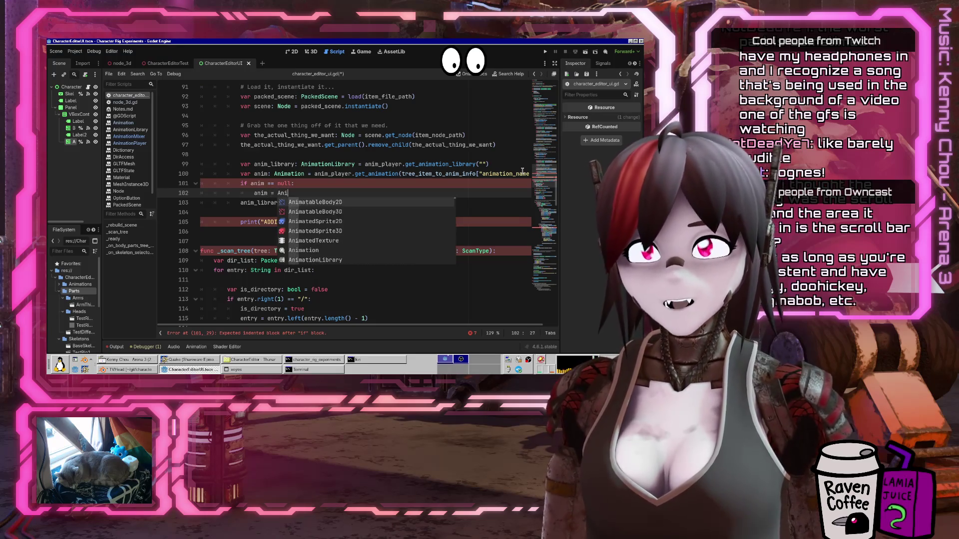
pyautogui.press('Return')
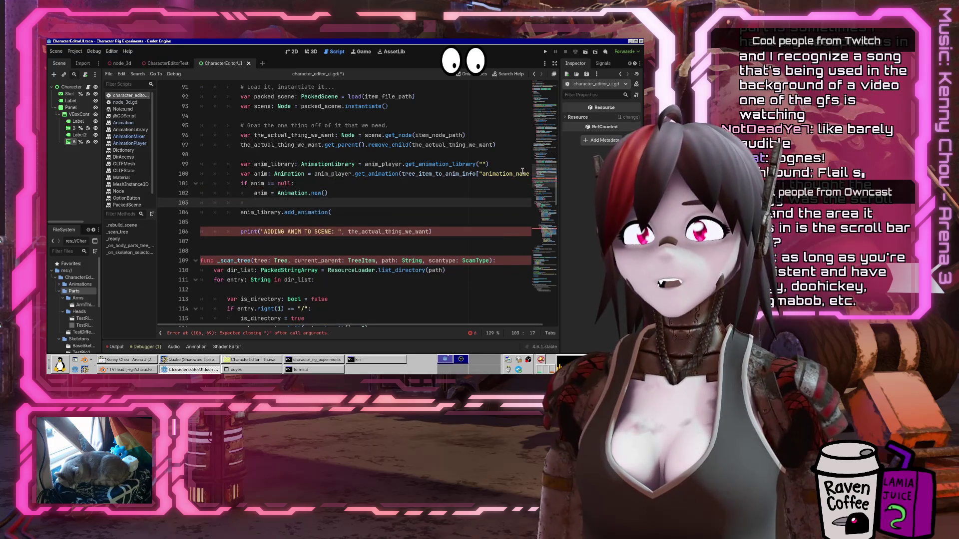
# Replace a mistaken get_animation_library line with anim_library.add_animation(anim) inside the null check
pyautogui.write('anim')
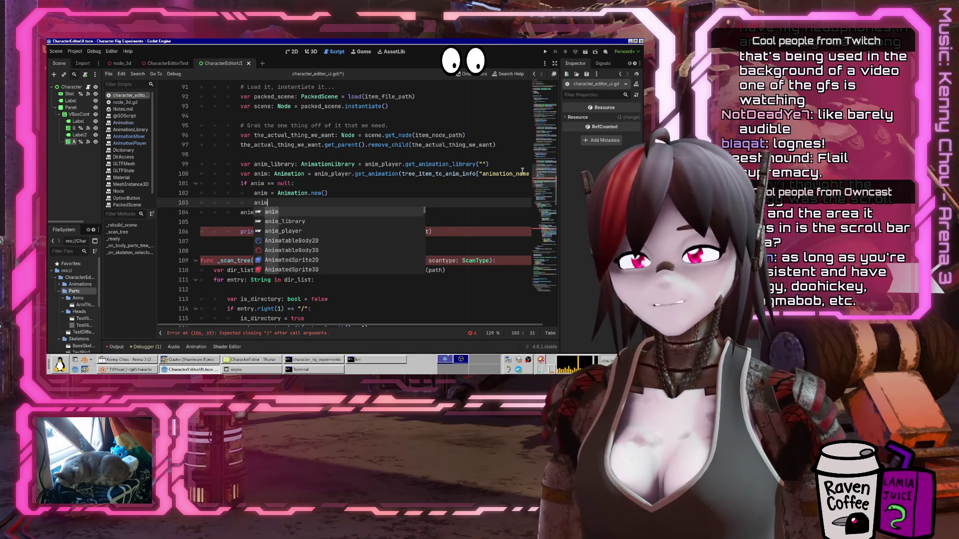
pyautogui.write('_player.get_anim')
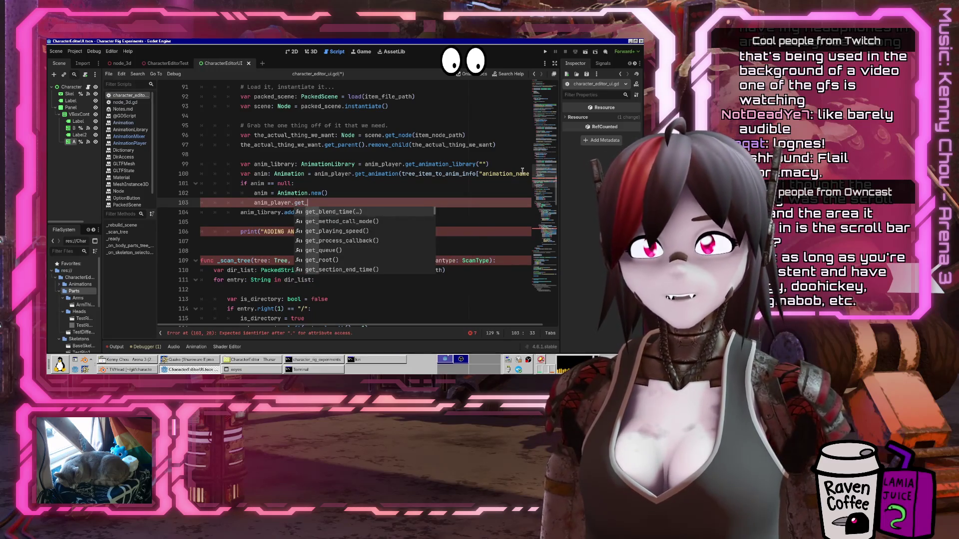
pyautogui.press('Down')
pyautogui.press('Return')
pyautogui.write('"')
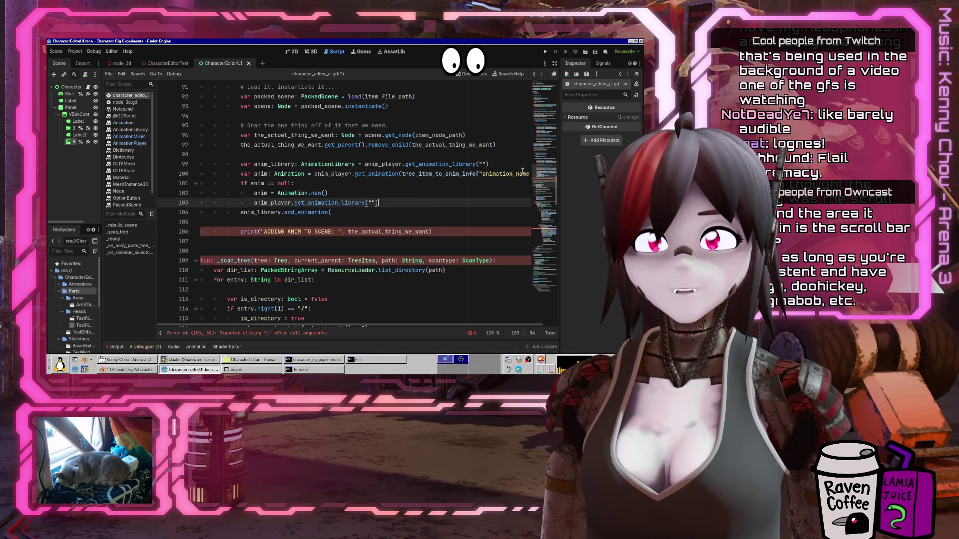
pyautogui.hotkey('shift', 'Home')
pyautogui.press('BackSpace')
pyautogui.write('ani')
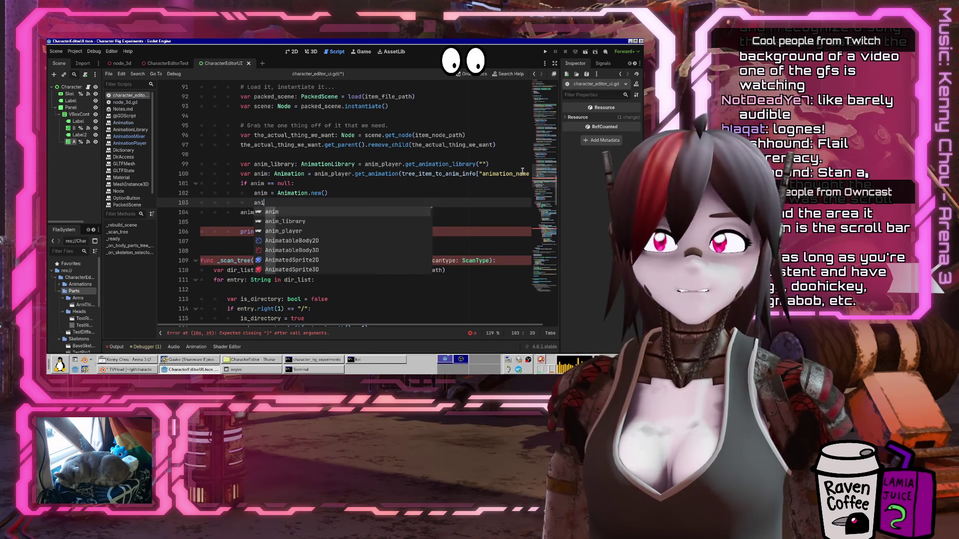
pyautogui.write('m_library.add_animation(')
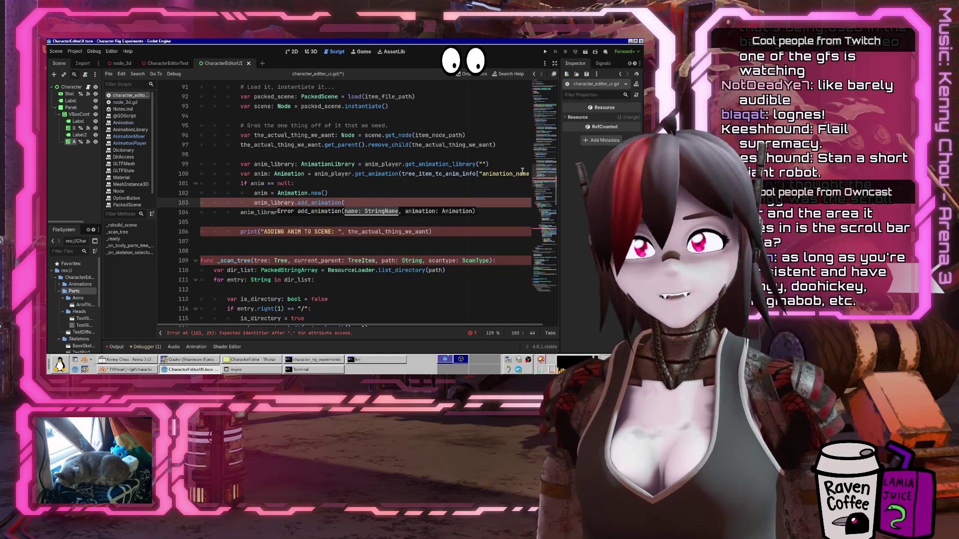
pyautogui.press('Return')
pyautogui.write(')')
pyautogui.press('Return')
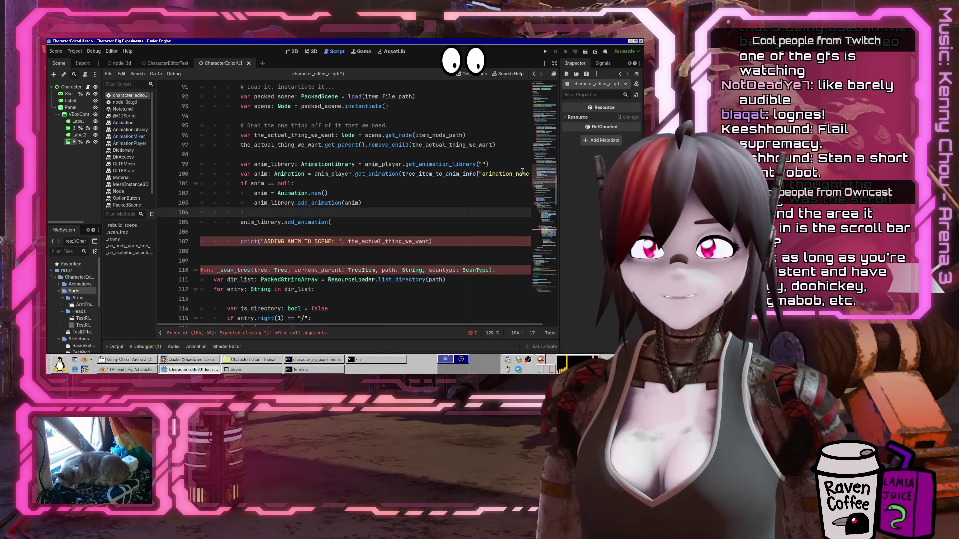
# Delete the leftover add_animation line and save the script
pyautogui.press('Down')
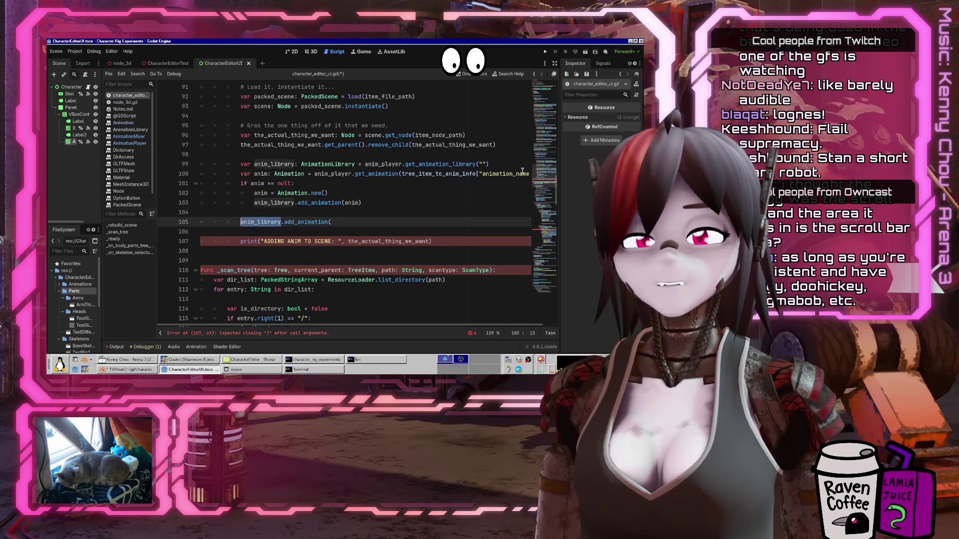
pyautogui.hotkey('shift', 'End')
pyautogui.press('Delete')
pyautogui.hotkey('ctrl', 's')
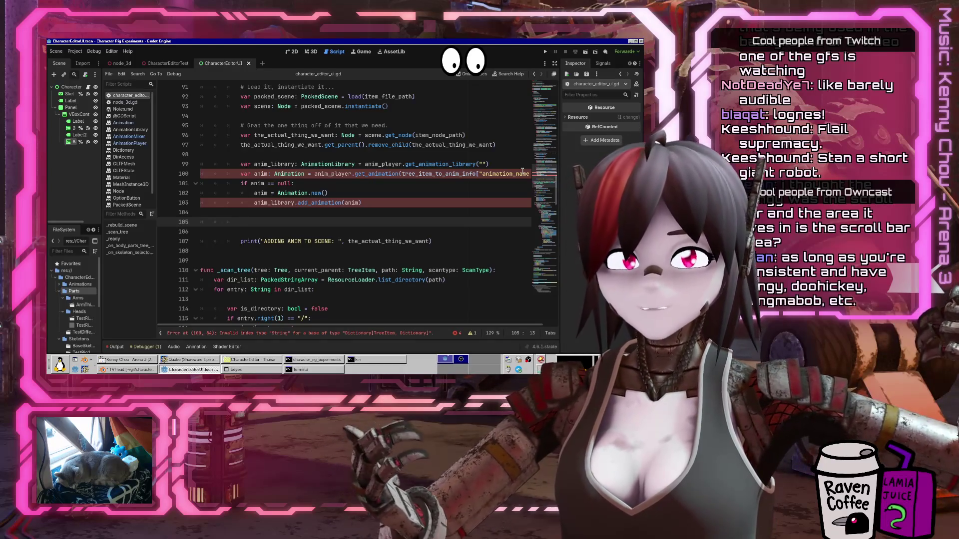
pyautogui.press('Up')
pyautogui.press('Up')
pyautogui.press('Up')
pyautogui.press('End')
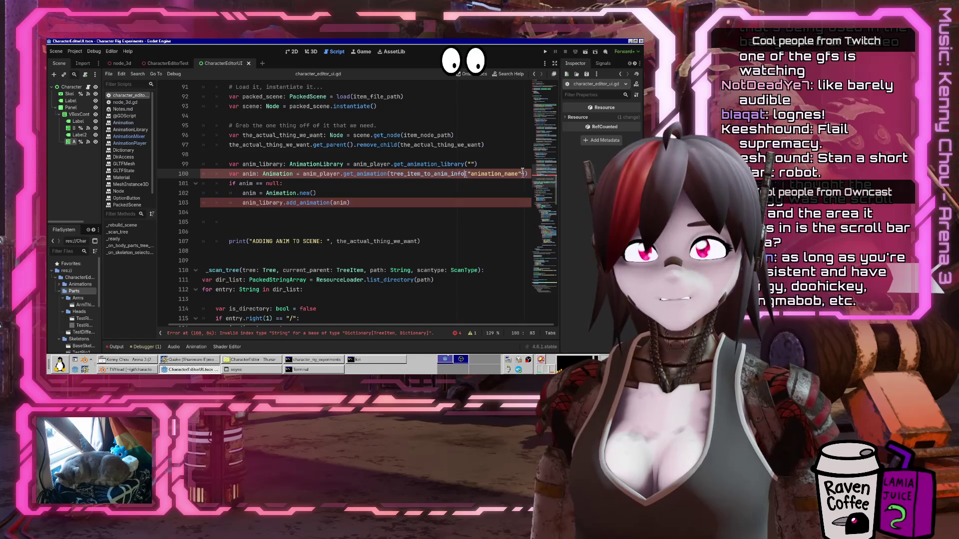
# Put tree_item inside the empty lookup brackets on the get_animation line and save
pyautogui.scroll(5, 523, 171)
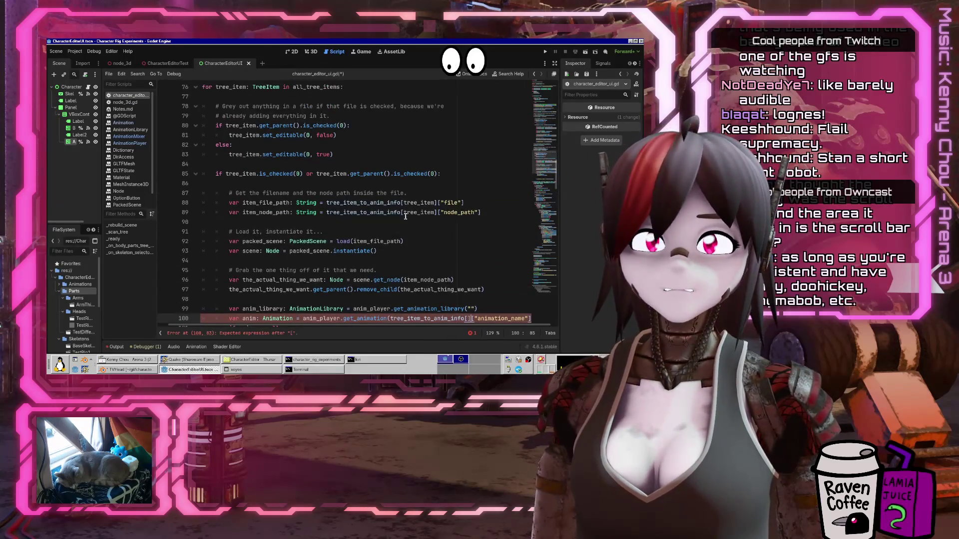
pyautogui.doubleClick(418, 203)
pyautogui.click(466, 317)
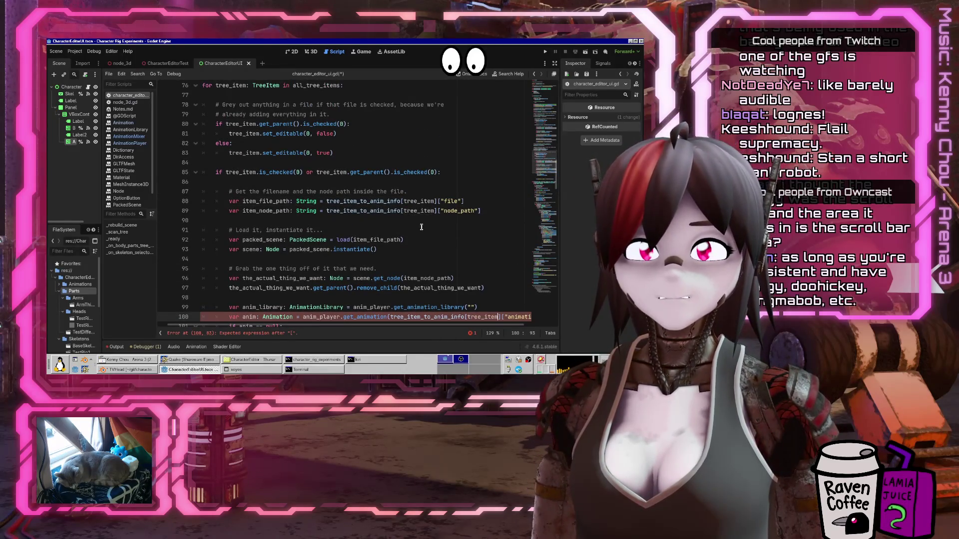
pyautogui.hotkey('ctrl', 's')
# Start an anim_ argument in the add_animation call, then remove it
pyautogui.scroll(-4, 414, 223)
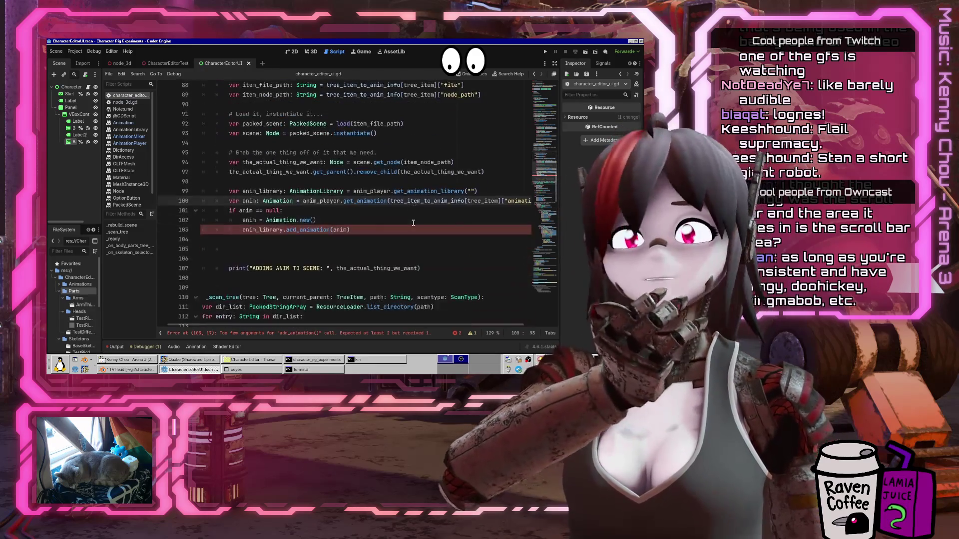
pyautogui.click(333, 230)
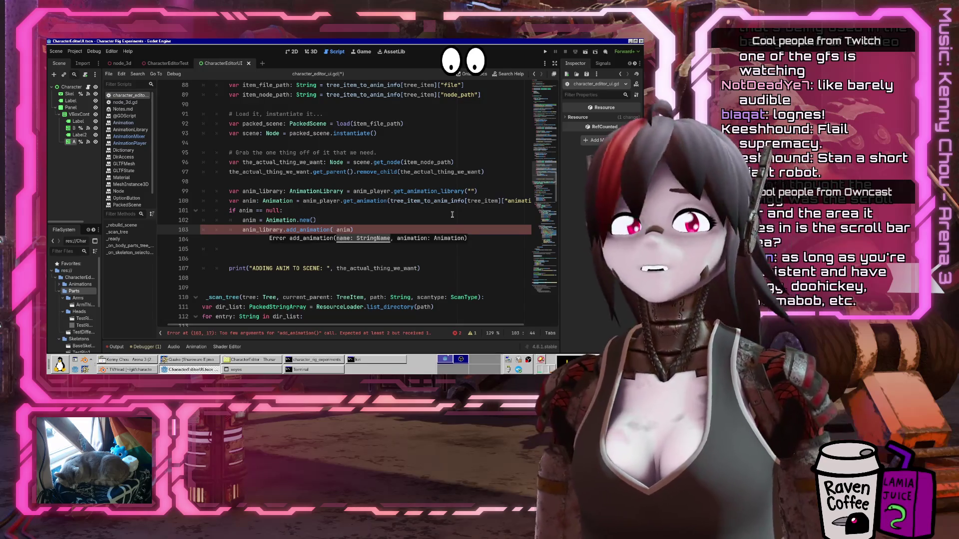
pyautogui.write('anim_')
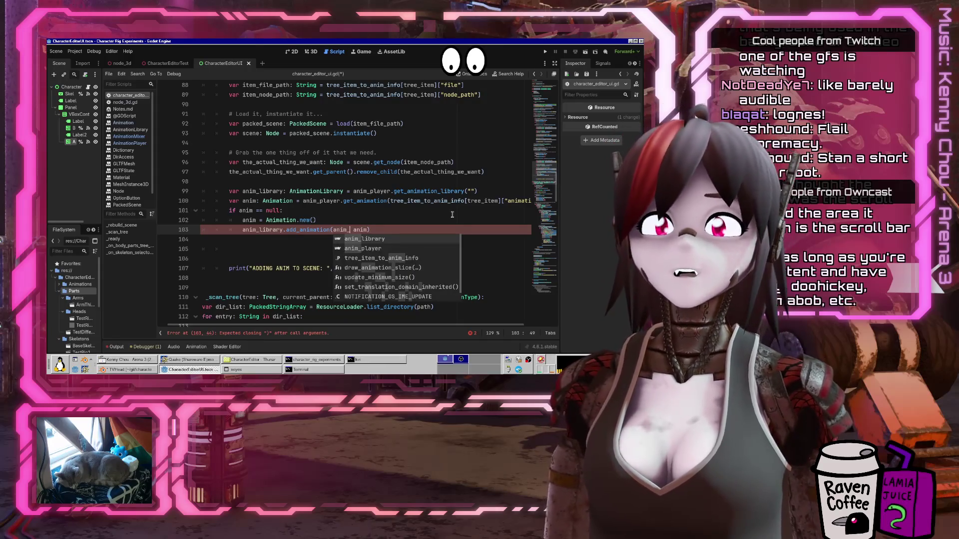
pyautogui.hotkey('ctrl', 'shift', 'Left')
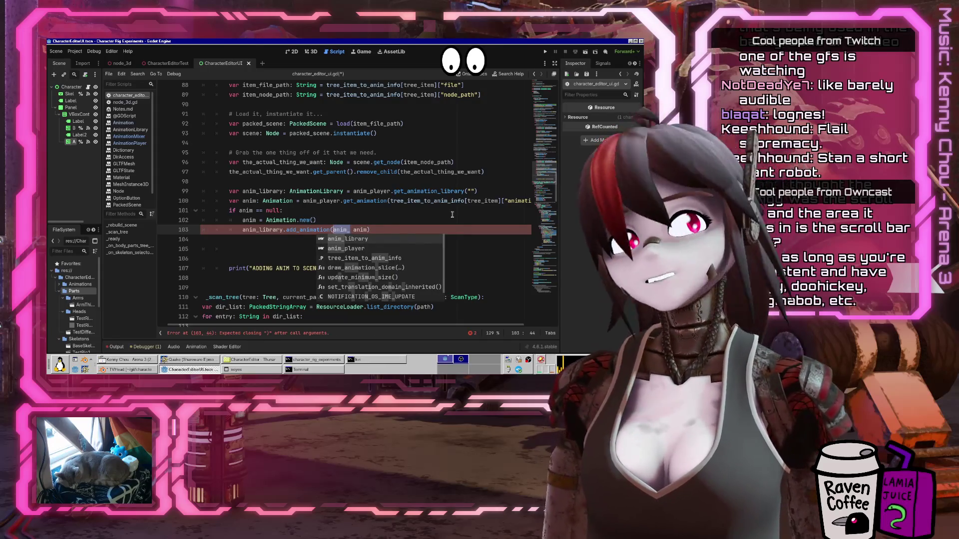
pyautogui.press('BackSpace')
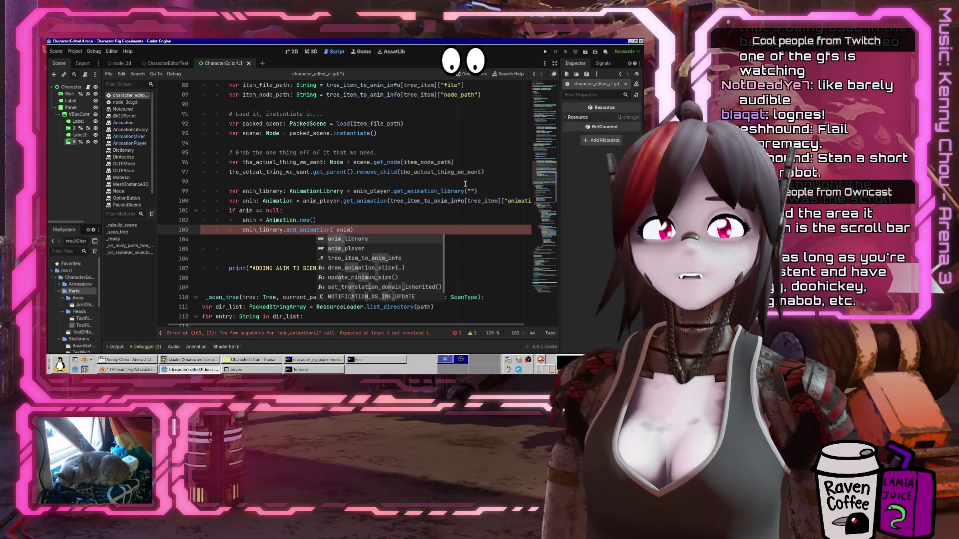
# Copy the animation-name lookup onto a new line above and declare it as var anim_name: String
pyautogui.press('Escape')
pyautogui.press('Up')
pyautogui.press('Up')
pyautogui.press('Up')
pyautogui.press('End')
pyautogui.press('Left')
pyautogui.hotkey('ctrl', 'shift', 'Left')
pyautogui.hotkey('ctrl', 'shift', 'Left')
pyautogui.hotkey('ctrl', 'shift', 'Left')
pyautogui.hotkey('ctrl', 'c')
pyautogui.press('Up')
pyautogui.press('End')
pyautogui.press('Return')
pyautogui.hotkey('ctrl', 'v')
pyautogui.press('Home')
pyautogui.write('var anim_name: St')
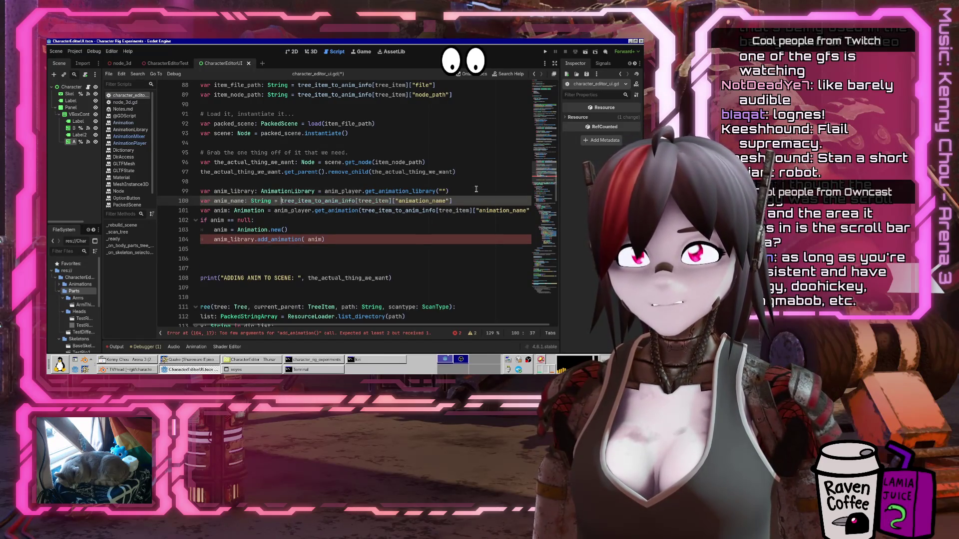
# Replace the get_animation argument with anim_name
pyautogui.press('Down')
pyautogui.press('End')
pyautogui.hotkey('ctrl', 'Left')
pyautogui.hotkey('ctrl', 'Left')
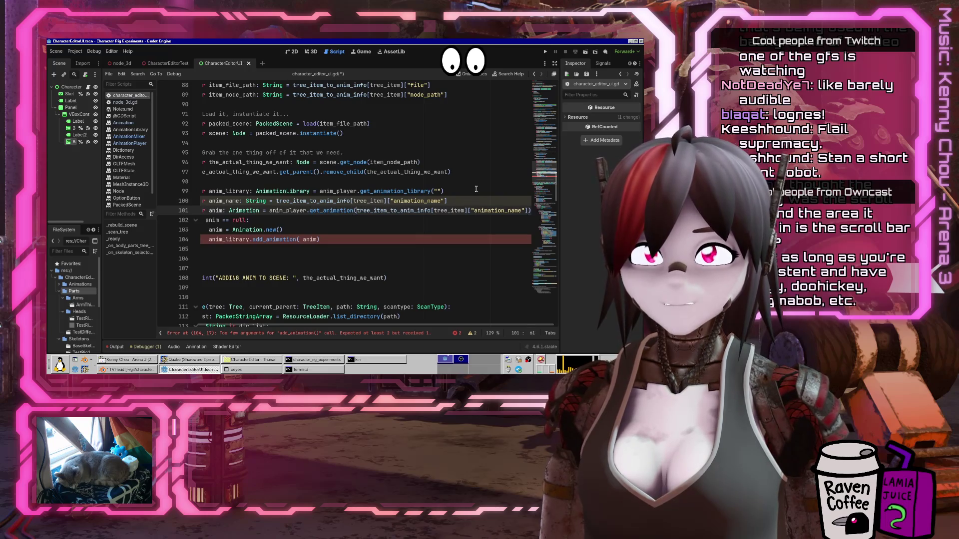
pyautogui.hotkey('shift', 'End')
pyautogui.hotkey('shift', 'Left')
pyautogui.write('anim_n')
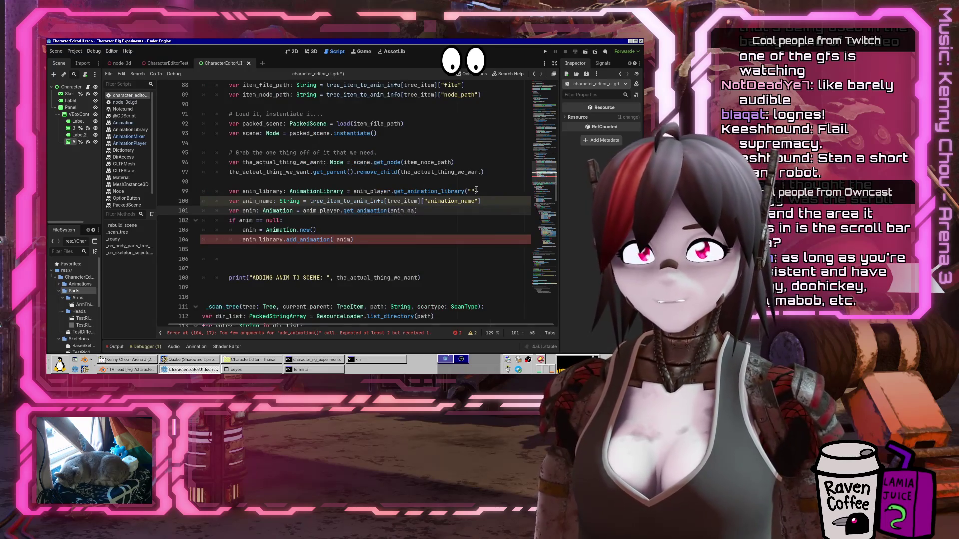
pyautogui.write('ame')
pyautogui.press('Down')
pyautogui.press('Down')
pyautogui.press('Down')
# Complete the call as anim_library.add_animation(anim_name, anim) and remove the extra blank line
pyautogui.press('Left')
pyautogui.hotkey('ctrl', 'Left')
pyautogui.press('BackSpace')
pyautogui.hotkey('ctrl', 'Right')
pyautogui.write('_name')
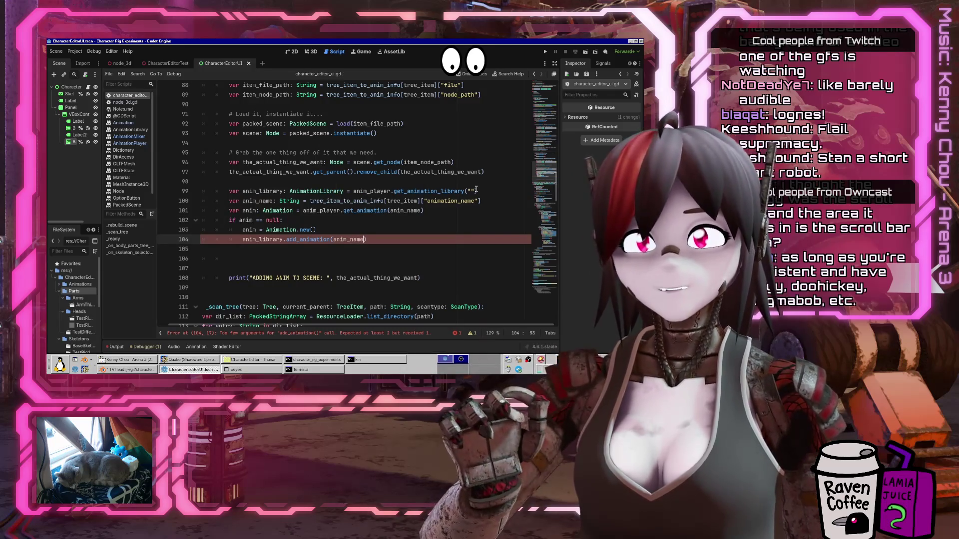
pyautogui.write(', ')
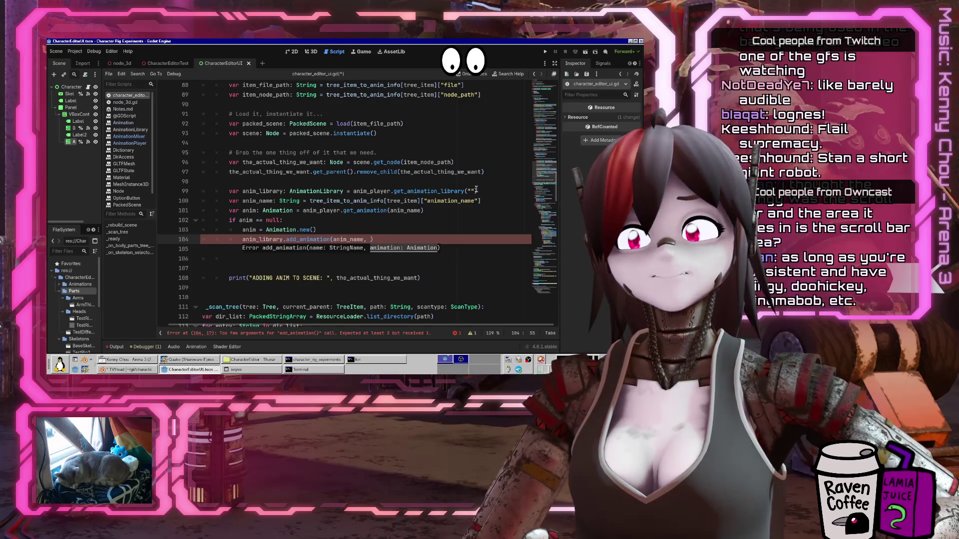
pyautogui.write('anim')
pyautogui.press('End')
pyautogui.press('Return')
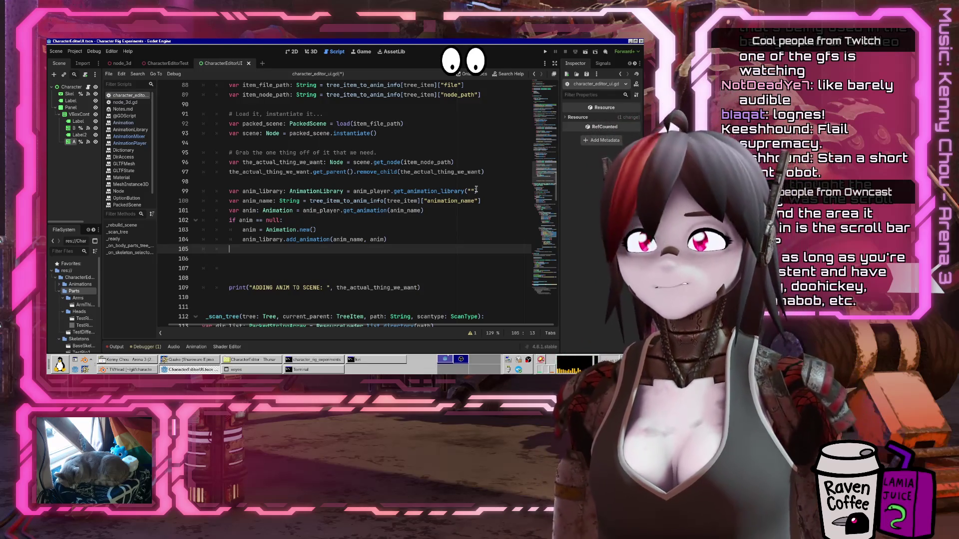
pyautogui.press('Down')
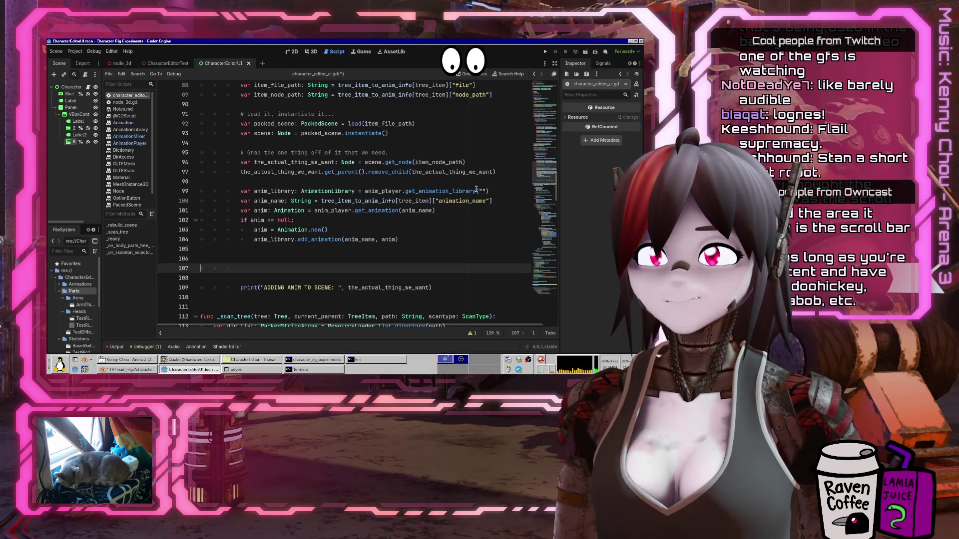
pyautogui.press('Delete')
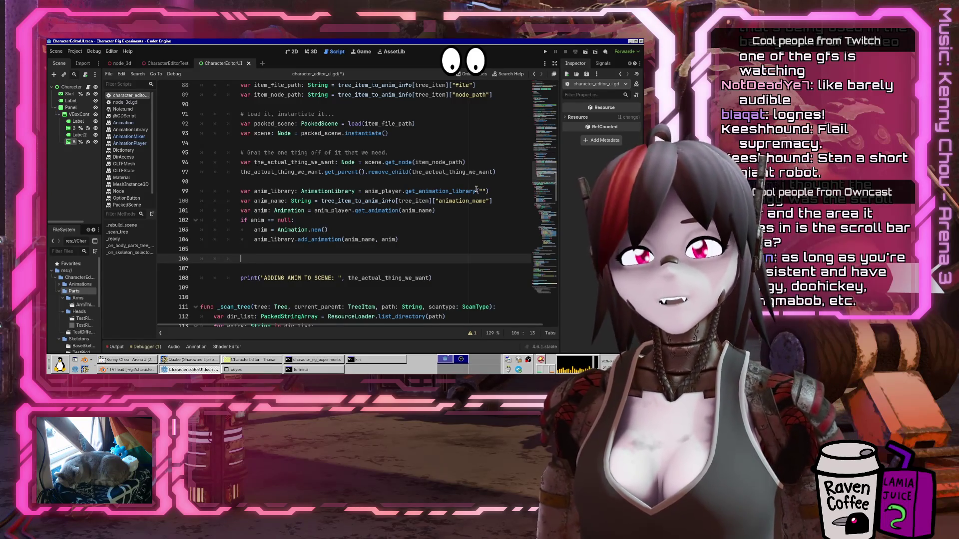
# Change the Node type on line 96 to AnimationPlayer and save the script
pyautogui.click(432, 191)
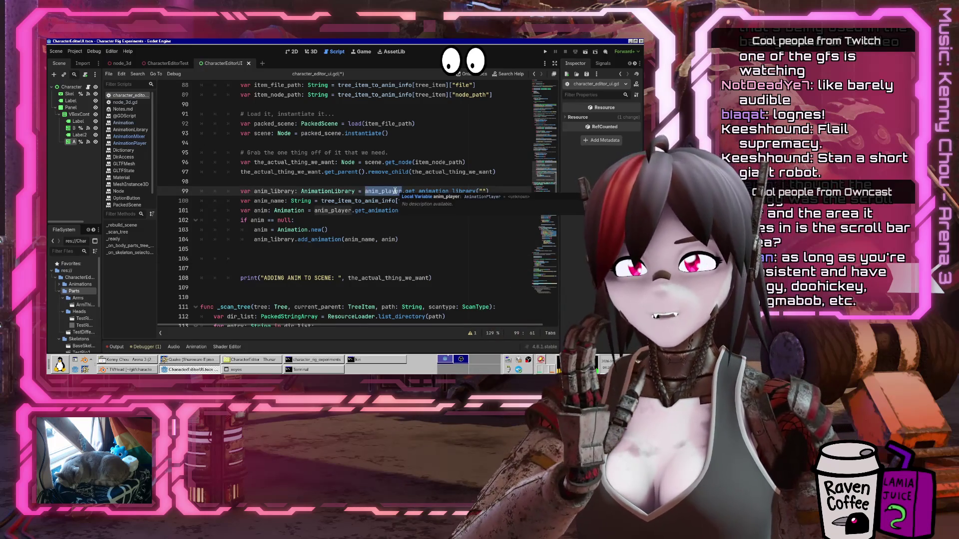
pyautogui.scroll(7, 395, 191)
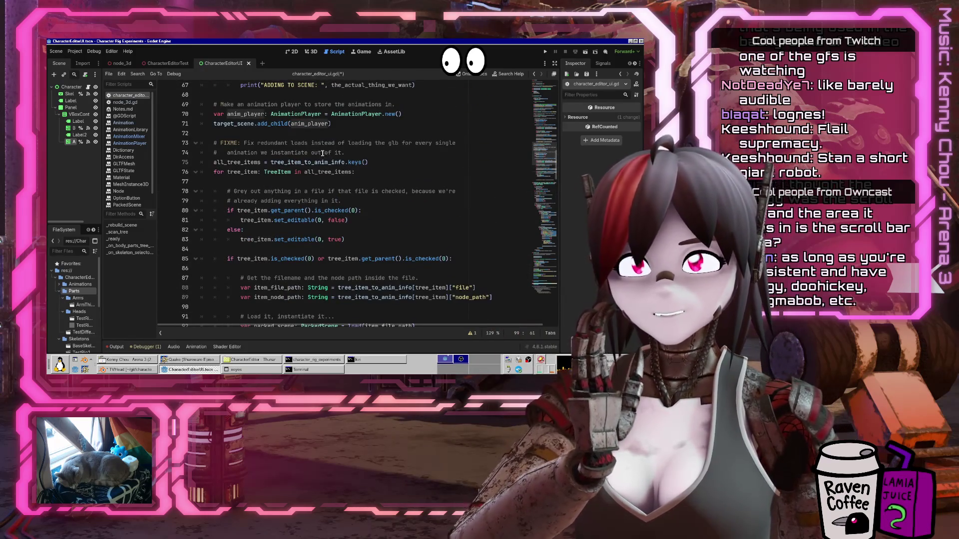
pyautogui.scroll(-3, 322, 144)
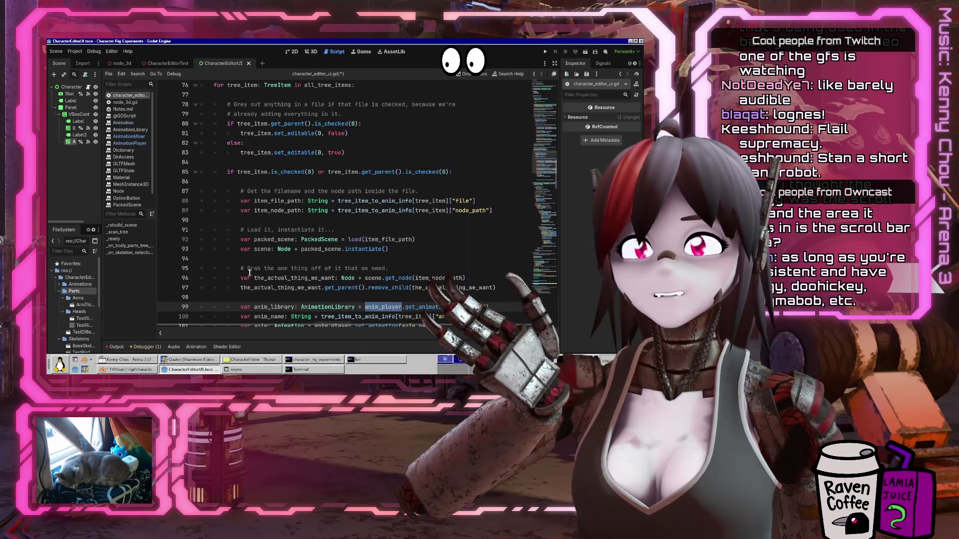
pyautogui.doubleClick(290, 288)
pyautogui.scroll(-2, 290, 290)
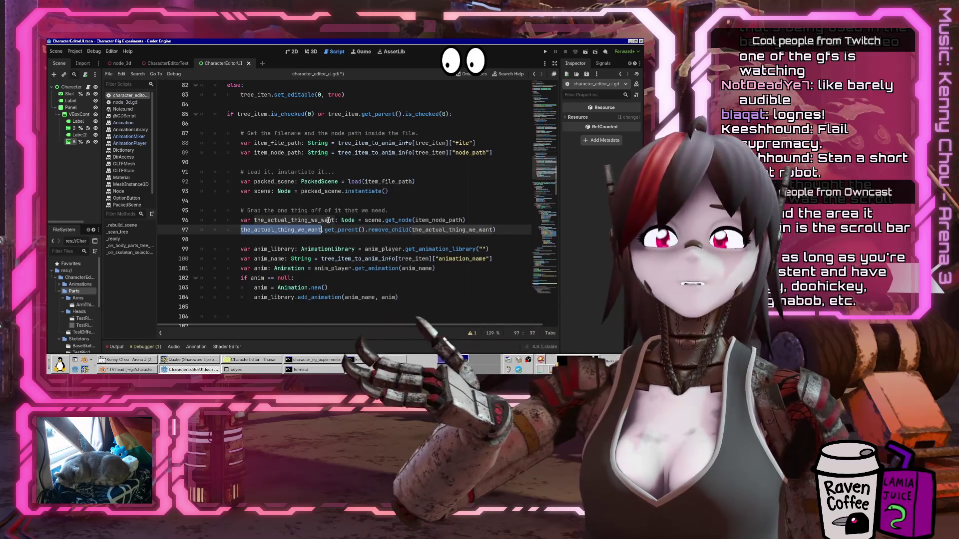
pyautogui.doubleClick(348, 220)
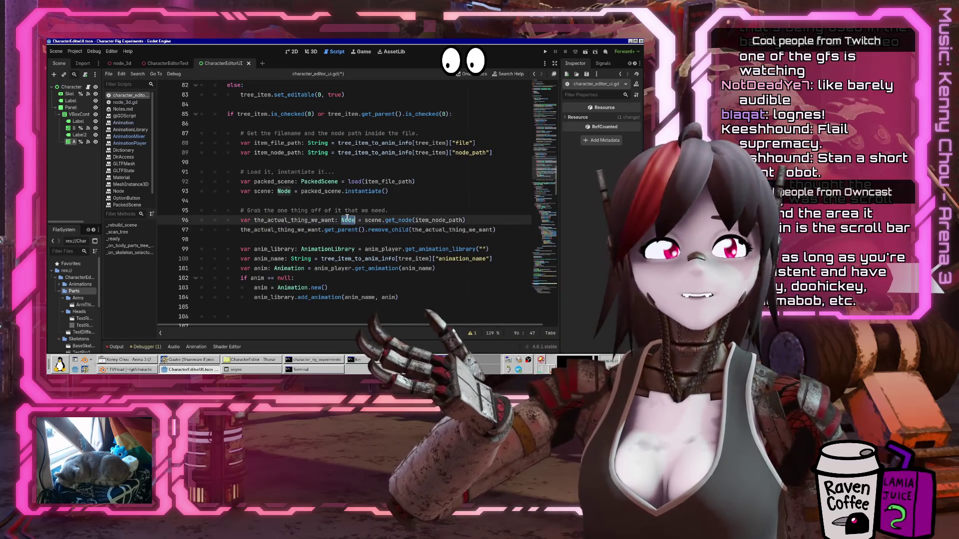
pyautogui.click(307, 231)
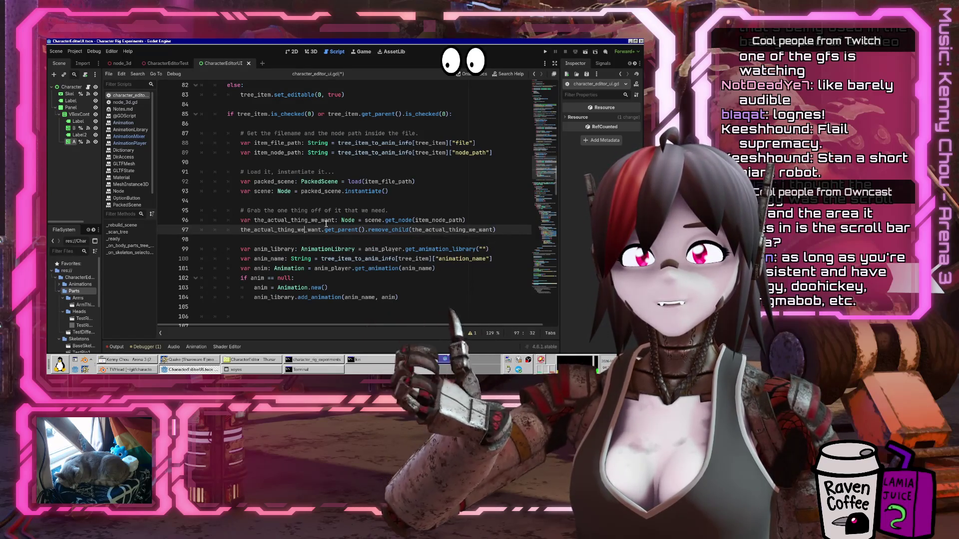
pyautogui.doubleClick(348, 220)
pyautogui.write('AnimationPlayer')
pyautogui.hotkey('ctrl', 's')
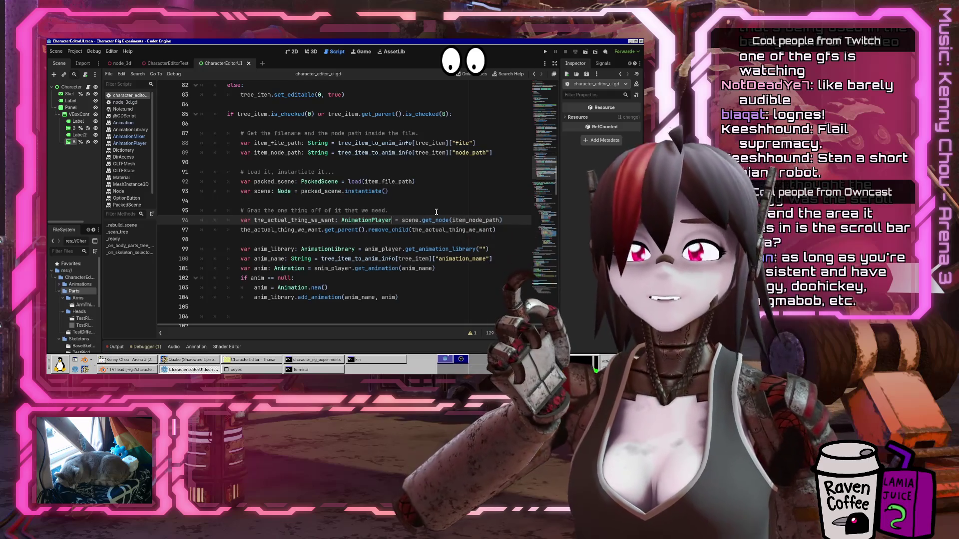
# Write the_actual_thing_we_want.get_animation(anim_name) on line 106
pyautogui.scroll(-3, 436, 213)
pyautogui.doubleClick(295, 133)
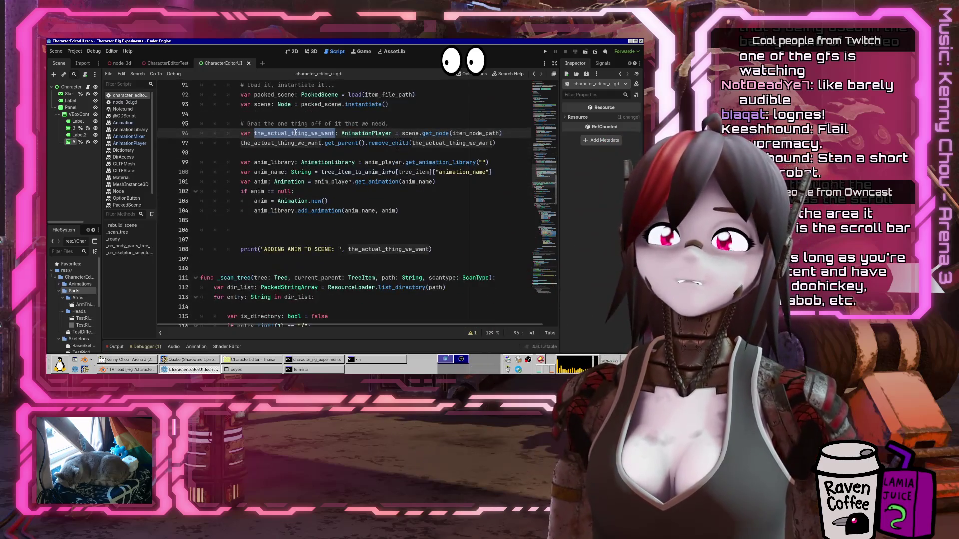
pyautogui.hotkey('ctrl', 'c')
pyautogui.click(411, 229)
pyautogui.hotkey('ctrl', 'v')
pyautogui.write('.')
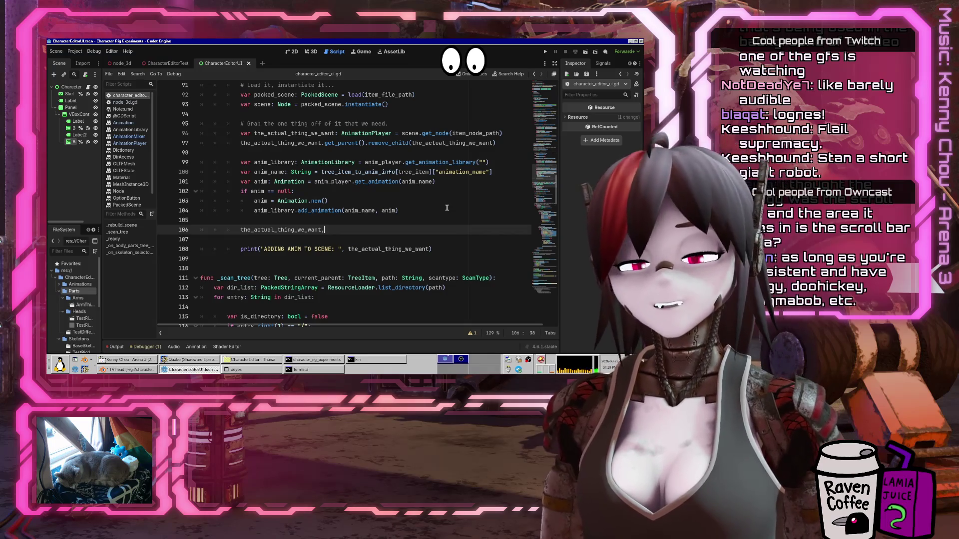
pyautogui.write('get_ani')
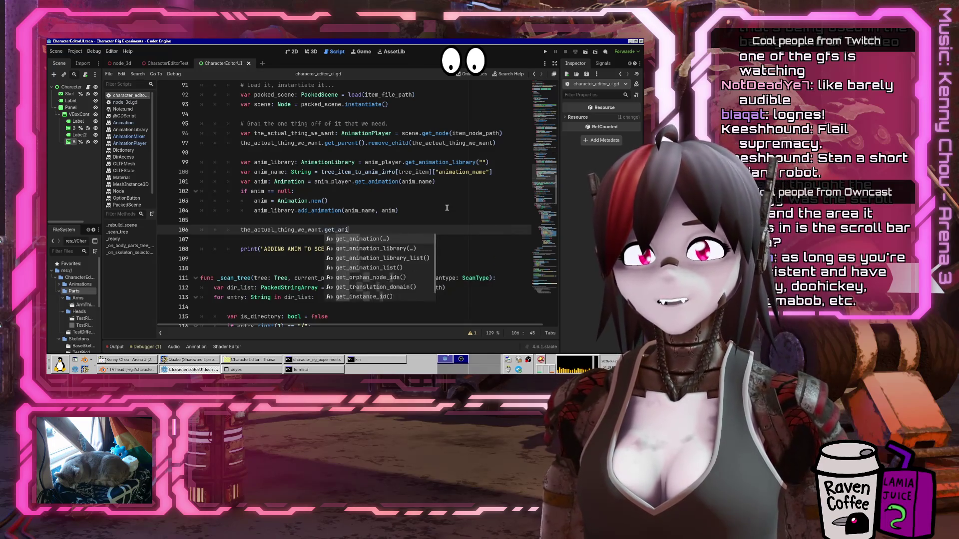
pyautogui.press('Return')
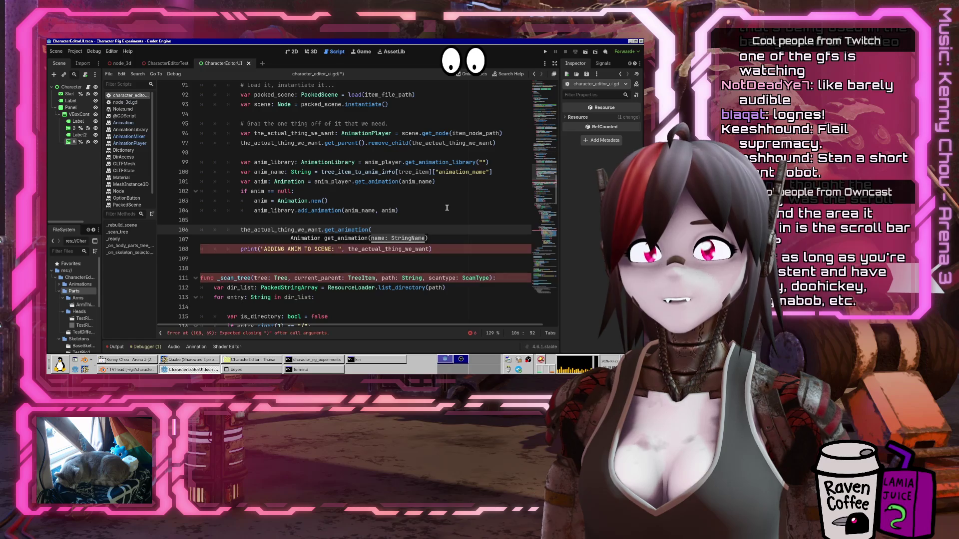
pyautogui.write('anim_name')
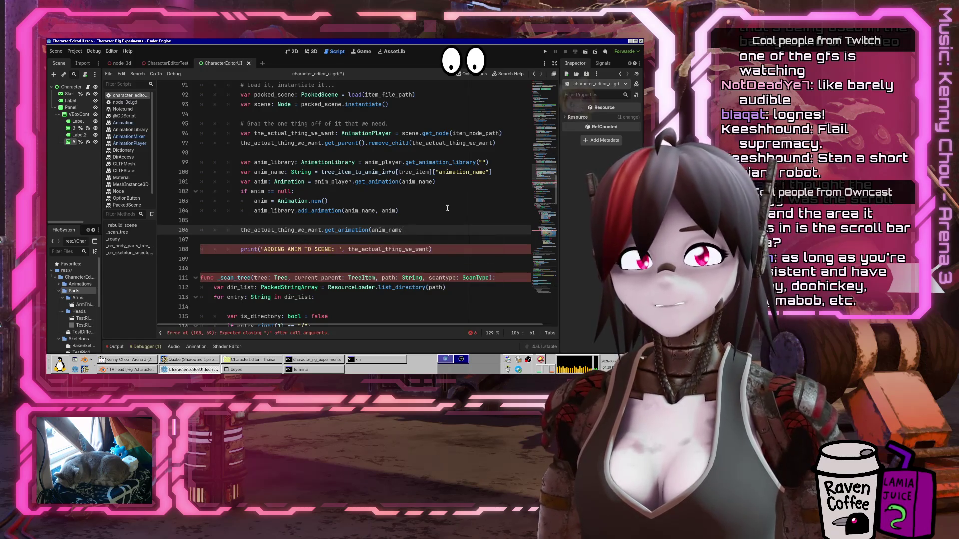
pyautogui.write(')')
pyautogui.hotkey('ctrl', 'shift', 'Return')
pyautogui.hotkey('ctrl', 'z')
# Assign that call to 'var animation_to_merge: Animation' and save the script
pyautogui.write('var an')
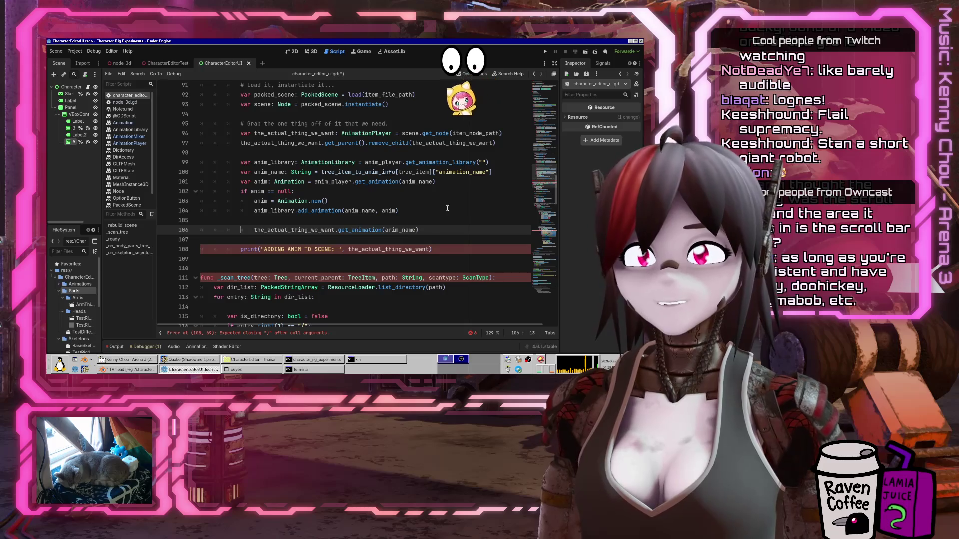
pyautogui.write('imation_to_merge ')
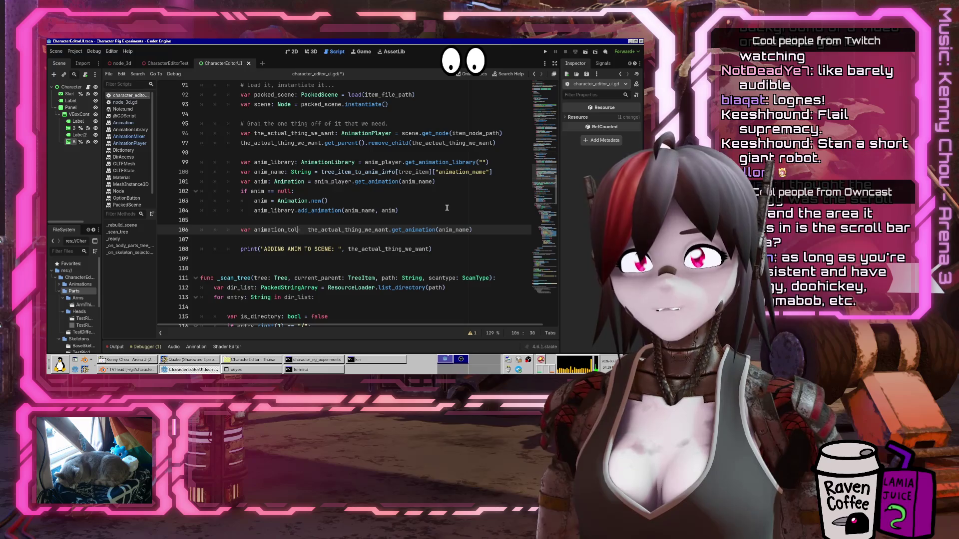
pyautogui.write('=')
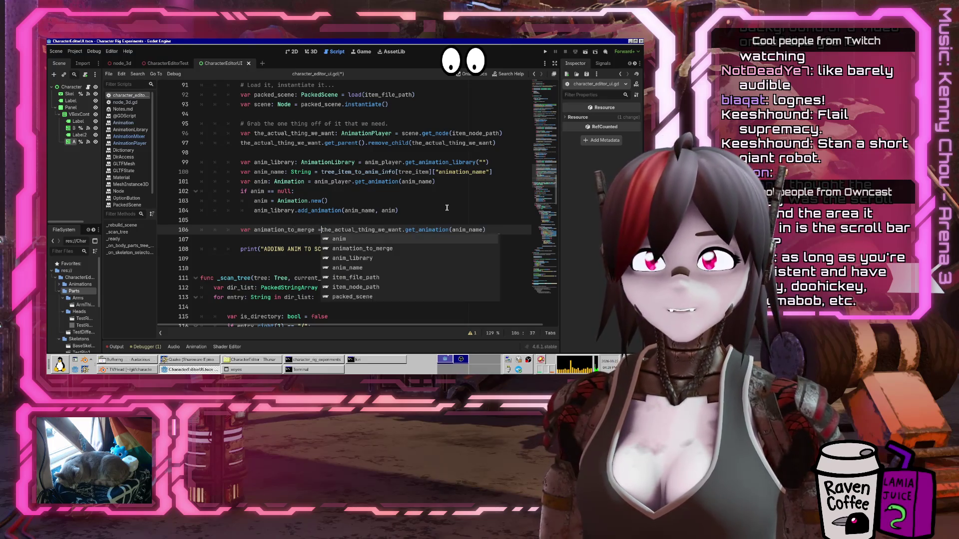
pyautogui.write('Animation')
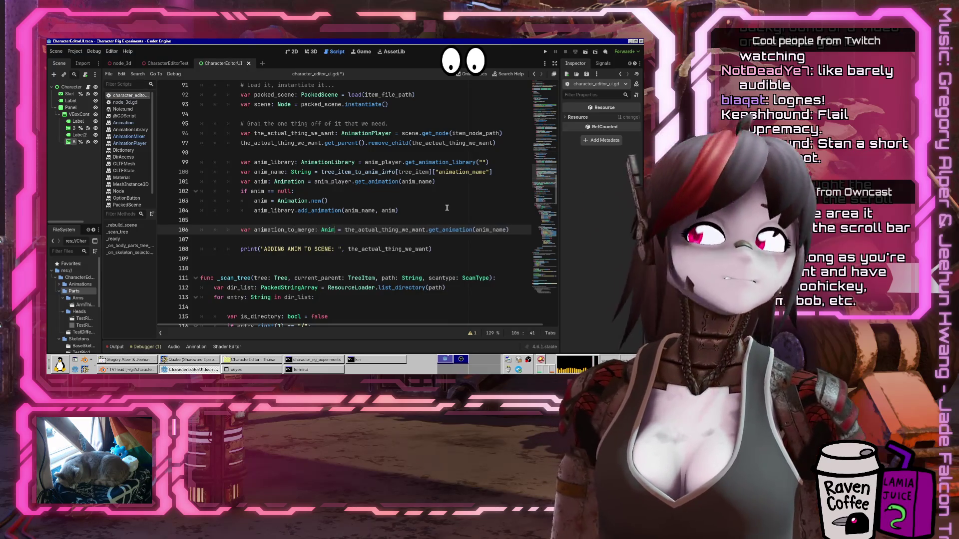
pyautogui.press('End')
pyautogui.press('Return')
pyautogui.hotkey('ctrl', 's')
pyautogui.press('Return')
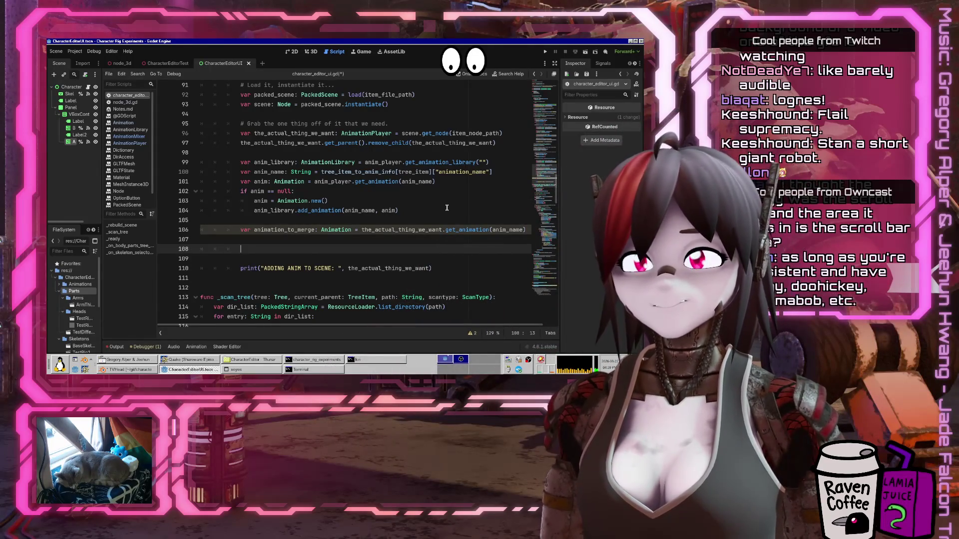
pyautogui.hotkey('ctrl', 's')
pyautogui.write('ani')
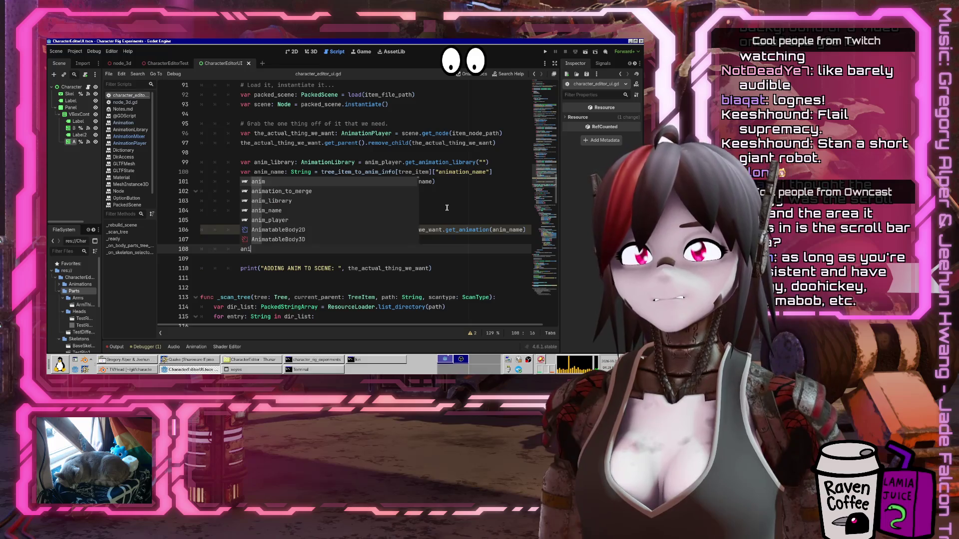
# Start a 'for track in animation_' loop on line 108
pyautogui.press('BackSpace')
pyautogui.press('BackSpace')
pyautogui.press('BackSpace')
pyautogui.write('for tr')
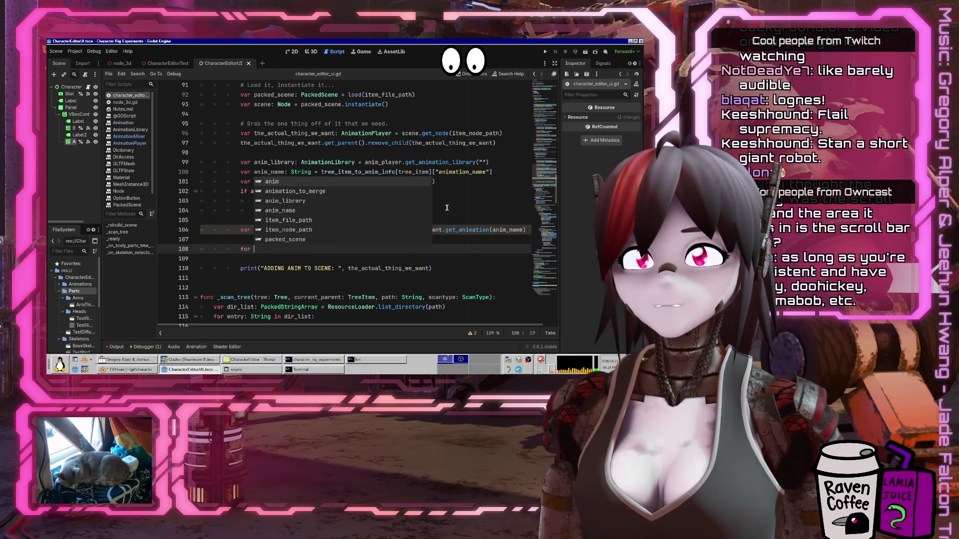
pyautogui.write('ack in anin')
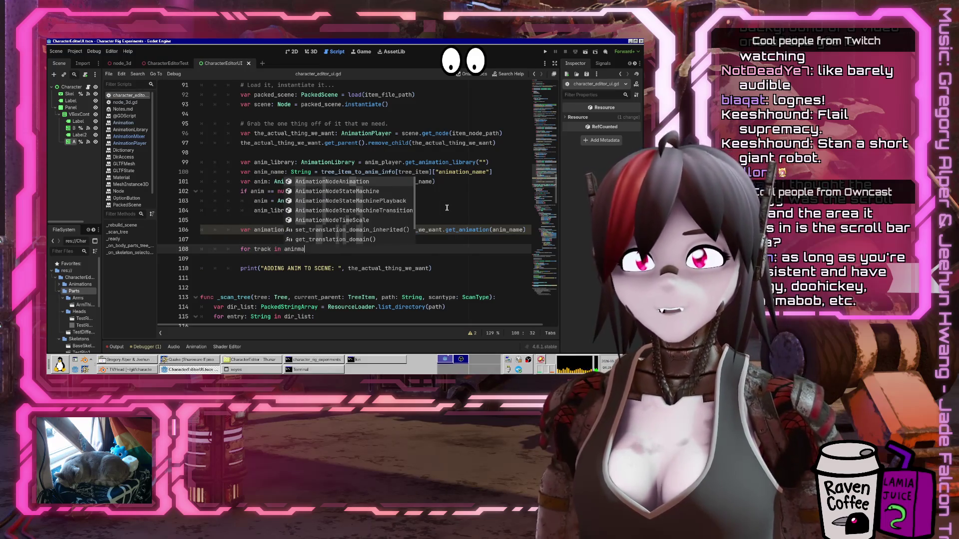
pyautogui.press('BackSpace')
pyautogui.write('mation_to_merge')
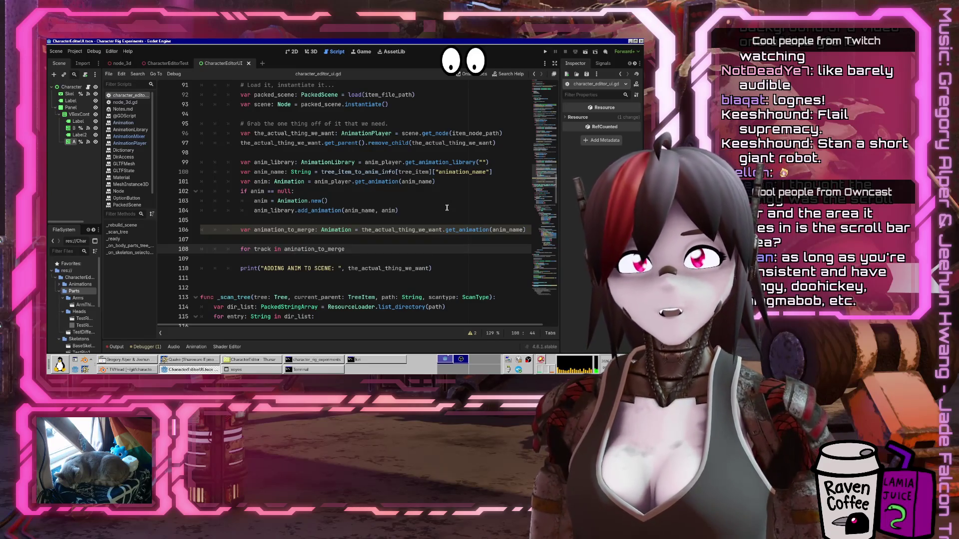
pyautogui.click(523, 74)
# Search the help for 'animation' and open the Animation class reference
pyautogui.write('animation_to_mer')
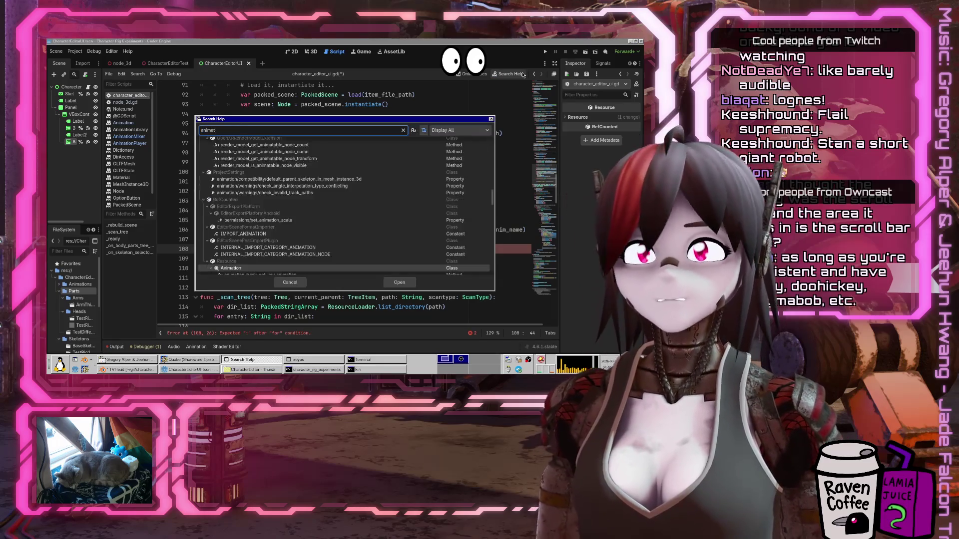
pyautogui.press('BackSpace')
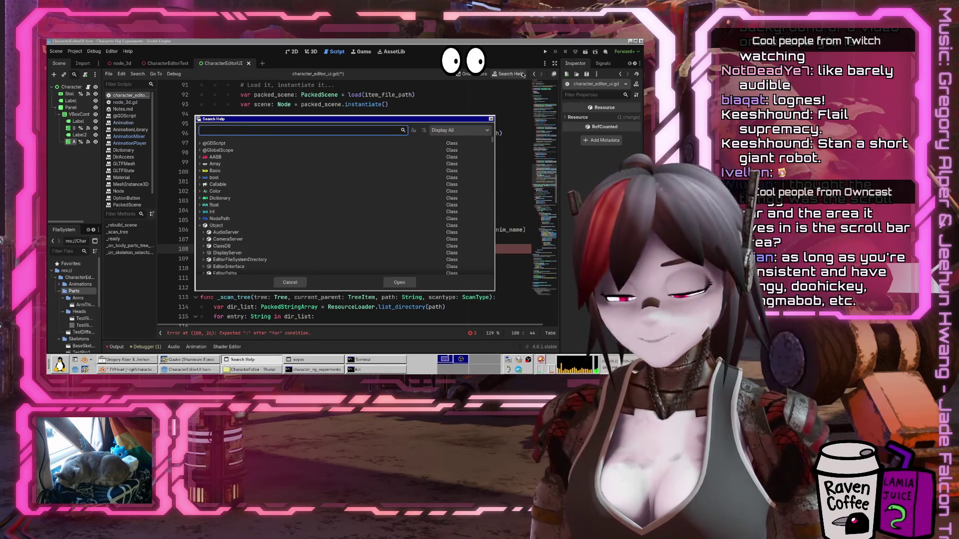
pyautogui.write('animation')
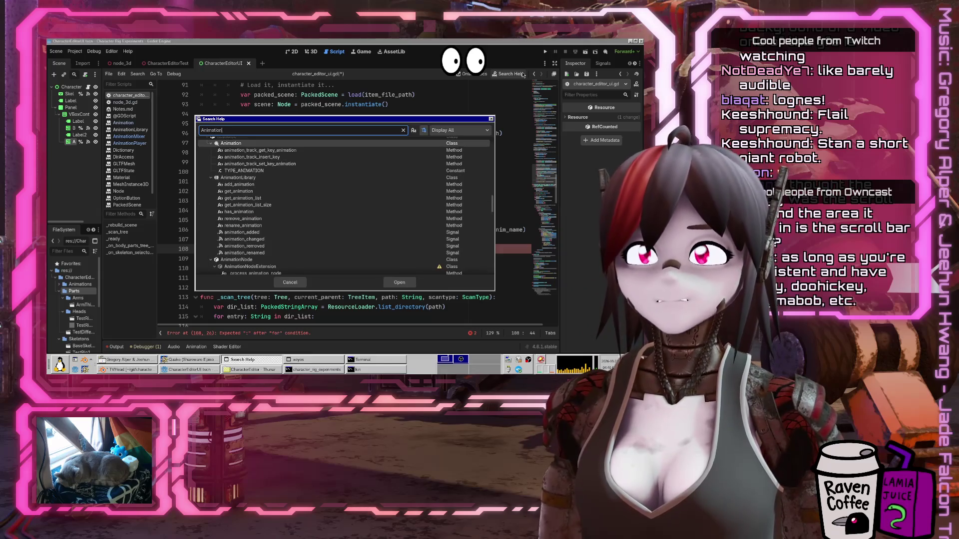
pyautogui.press('Return')
pyautogui.scroll(-8, 288, 188)
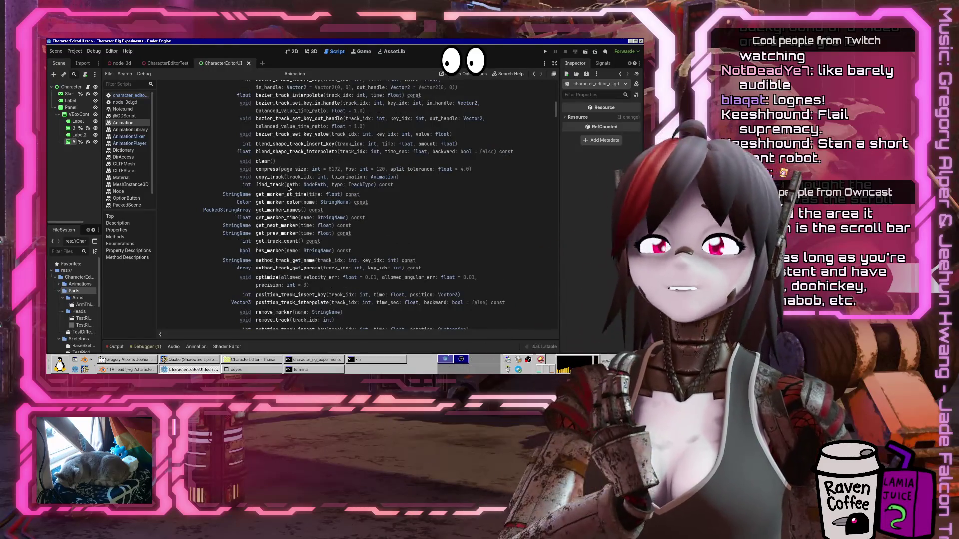
pyautogui.scroll(-8, 288, 187)
pyautogui.scroll(-3, 288, 188)
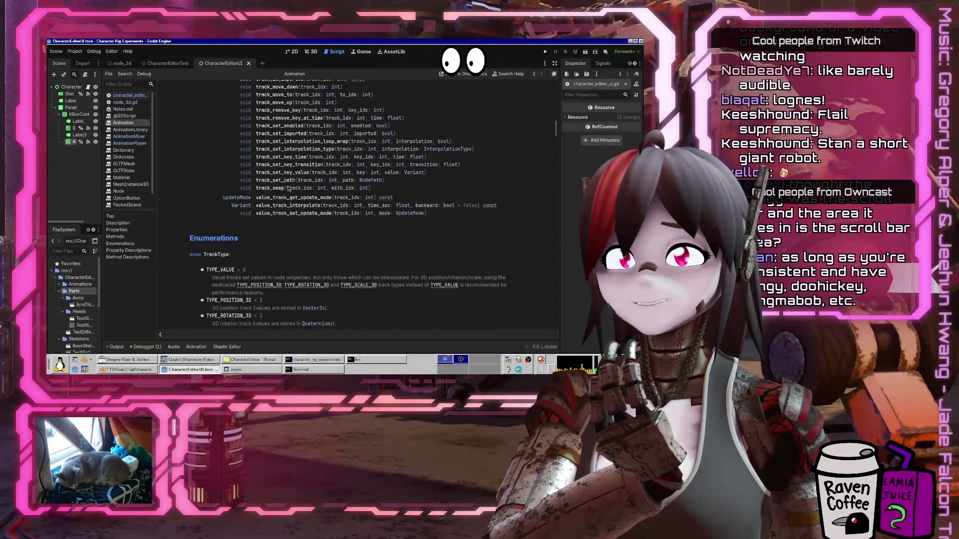
# Look for 'merge' in the Animation page, browse its track methods, then return to character_editor_ui.gd
pyautogui.hotkey('ctrl', 'f')
pyautogui.write('merge')
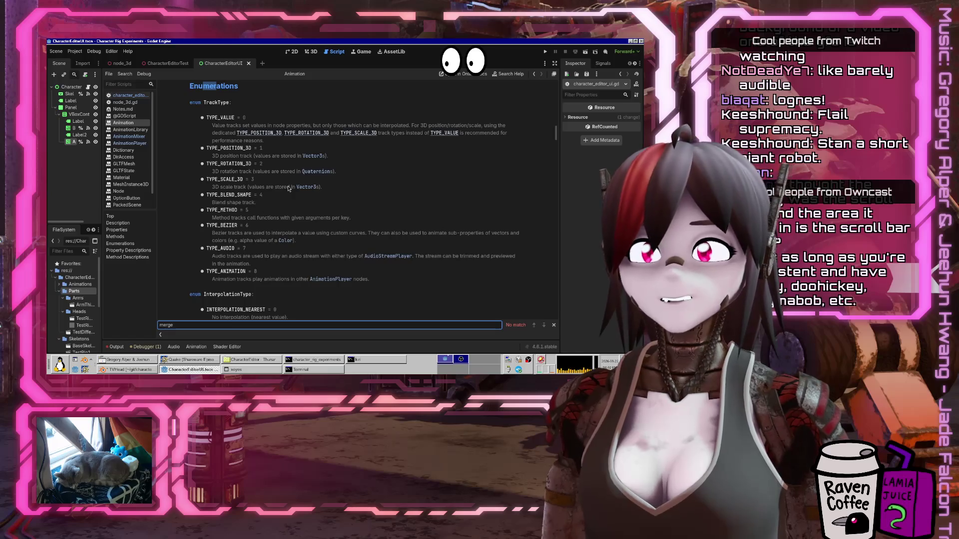
pyautogui.press('Escape')
pyautogui.press('Home')
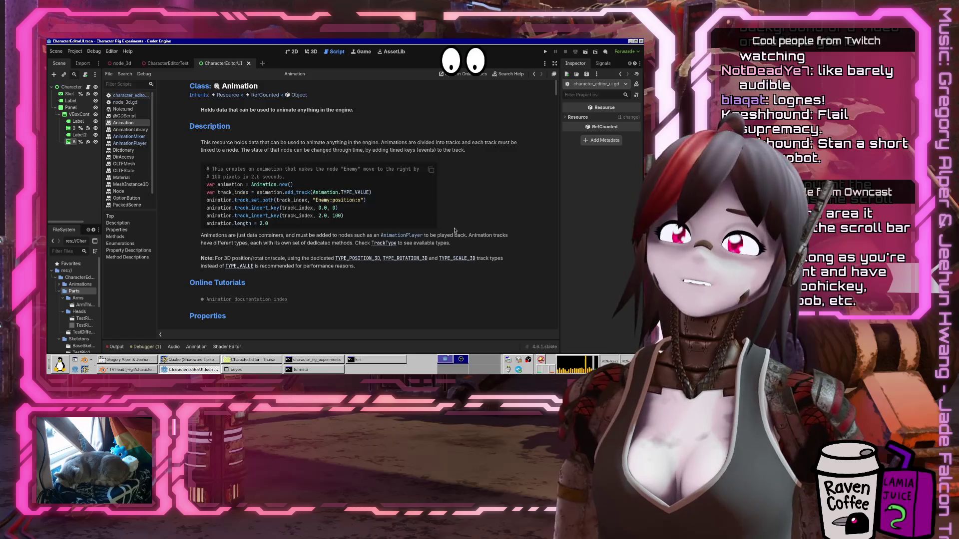
pyautogui.scroll(-6, 455, 230)
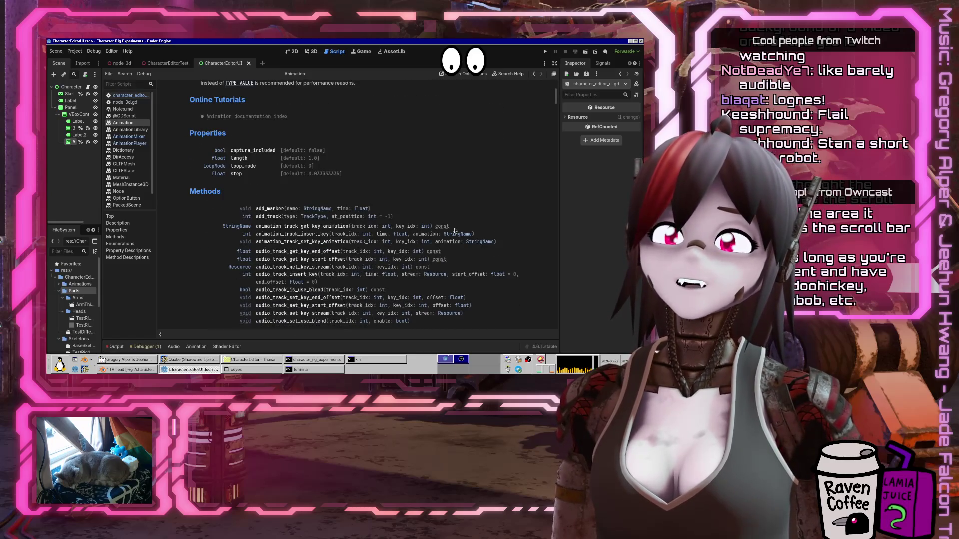
pyautogui.scroll(-3, 455, 230)
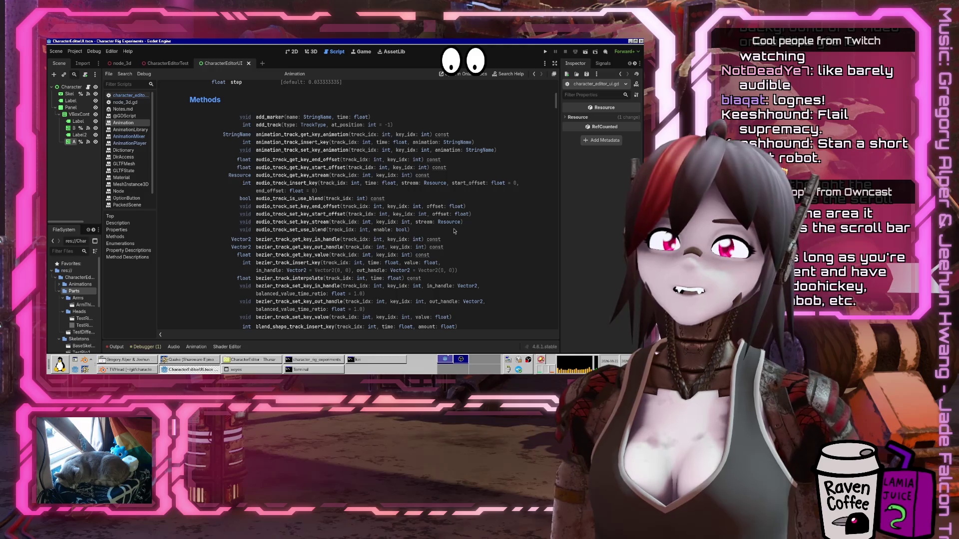
pyautogui.scroll(-4, 455, 231)
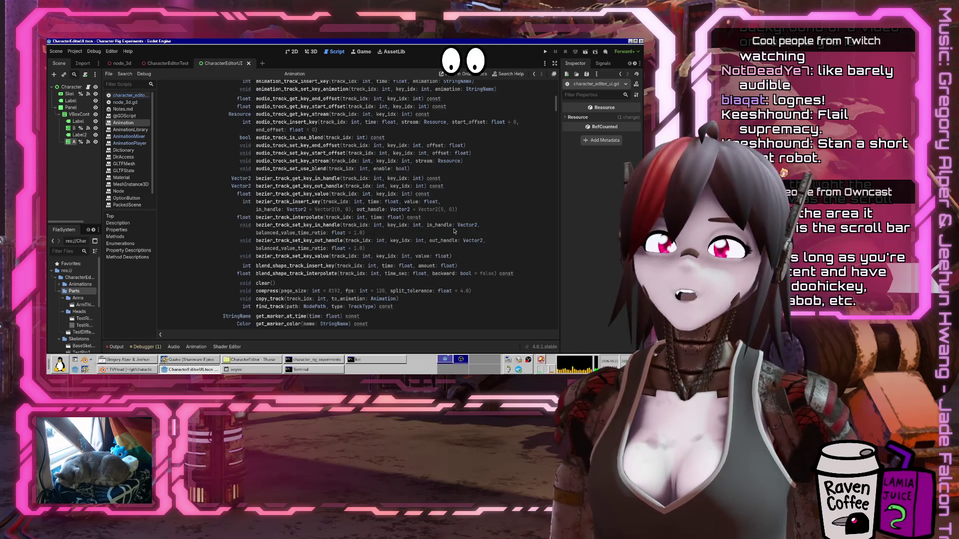
pyautogui.scroll(-8, 455, 231)
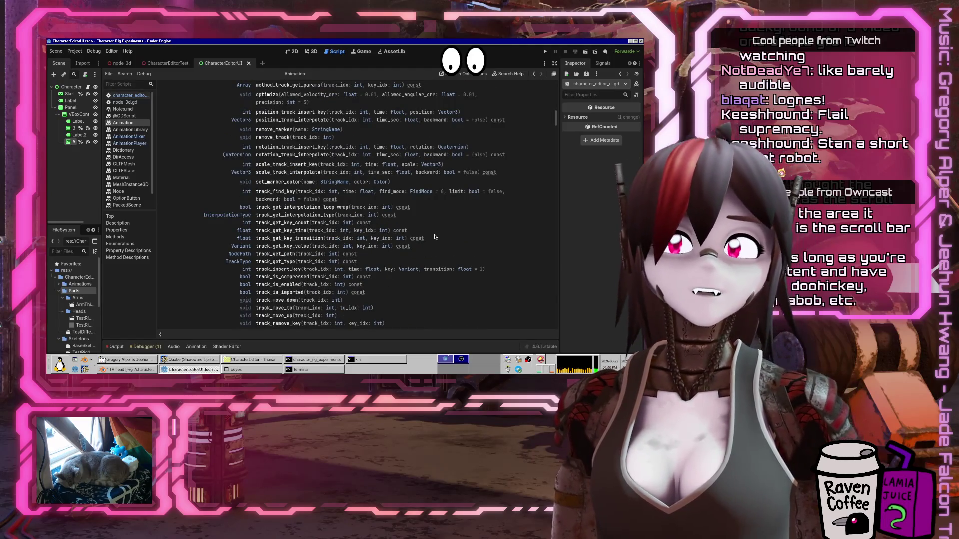
pyautogui.scroll(-3, 436, 236)
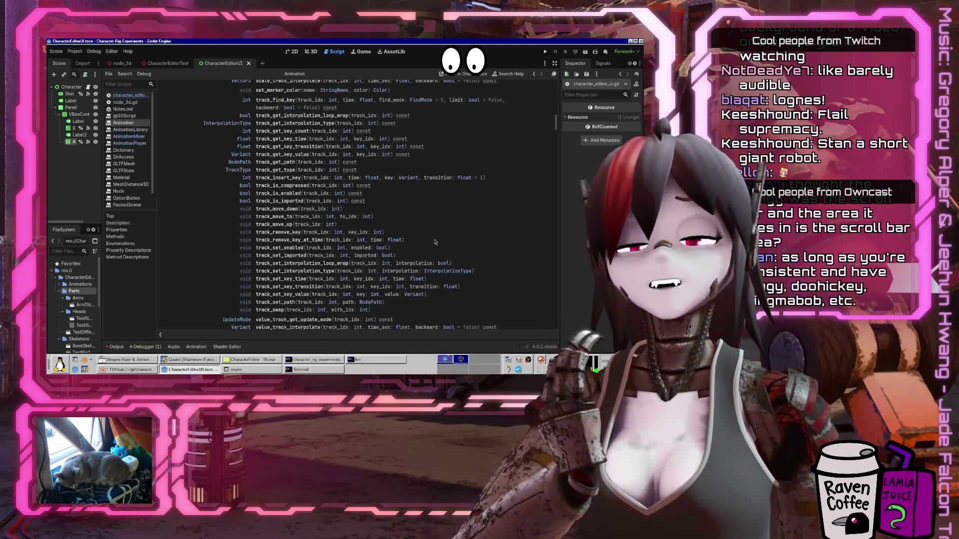
pyautogui.scroll(-2, 435, 241)
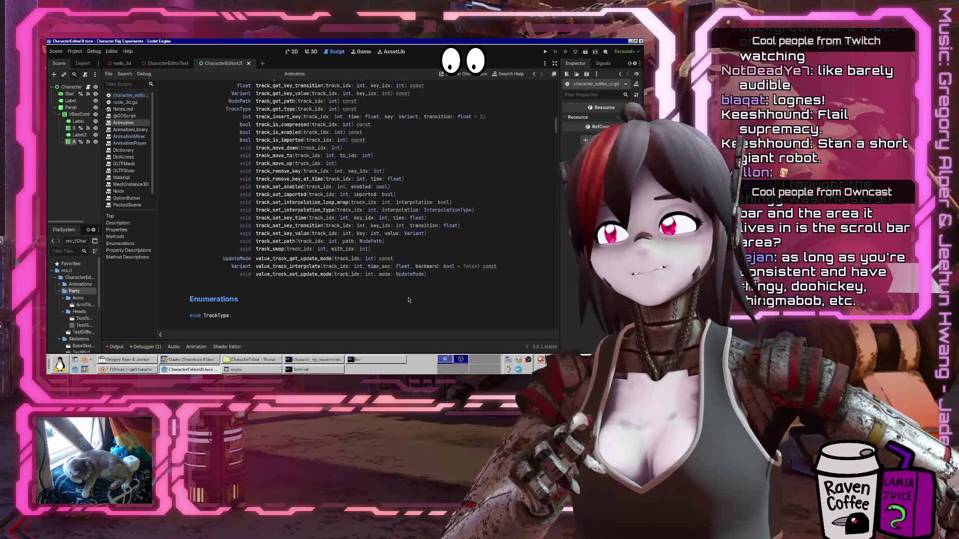
pyautogui.click(145, 95)
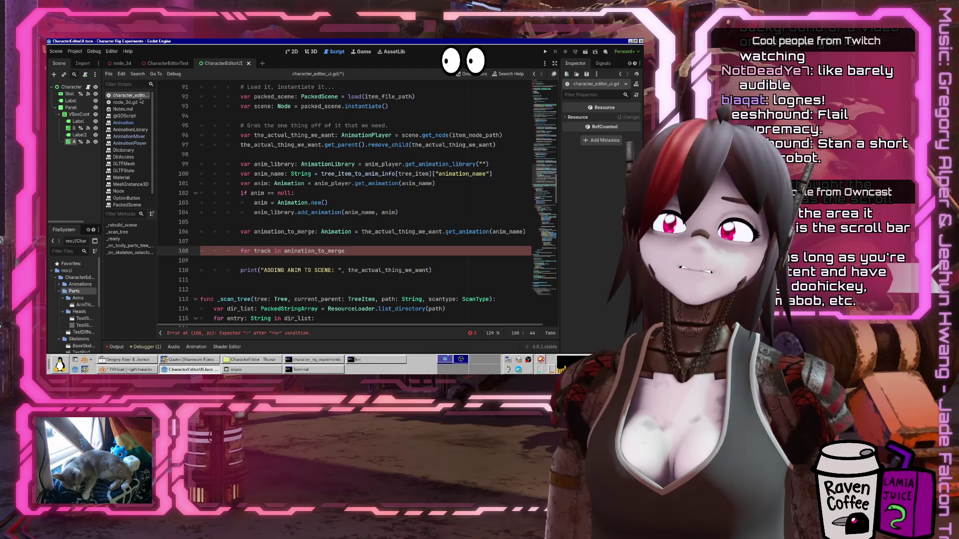
# Comment out lines 101–104 with Ctrl+K
pyautogui.click(314, 183)
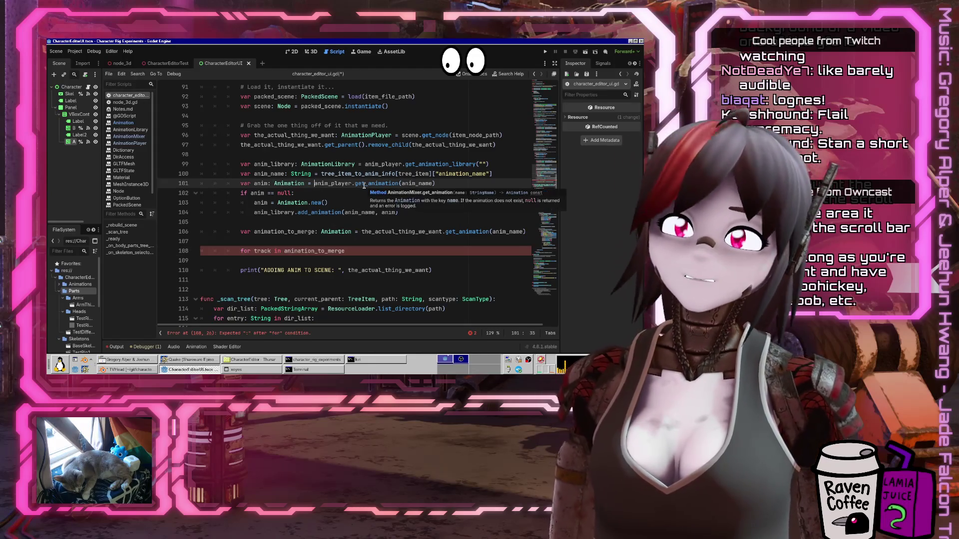
pyautogui.press('Up')
pyautogui.press('Home')
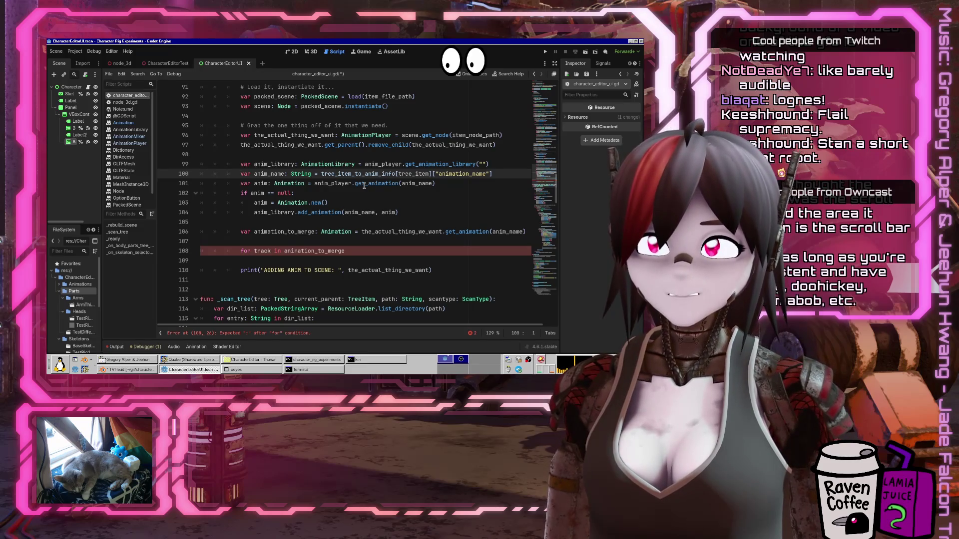
pyautogui.press('Down')
pyautogui.hotkey('shift', 'Down')
pyautogui.hotkey('shift', 'Down')
pyautogui.hotkey('shift', 'Down')
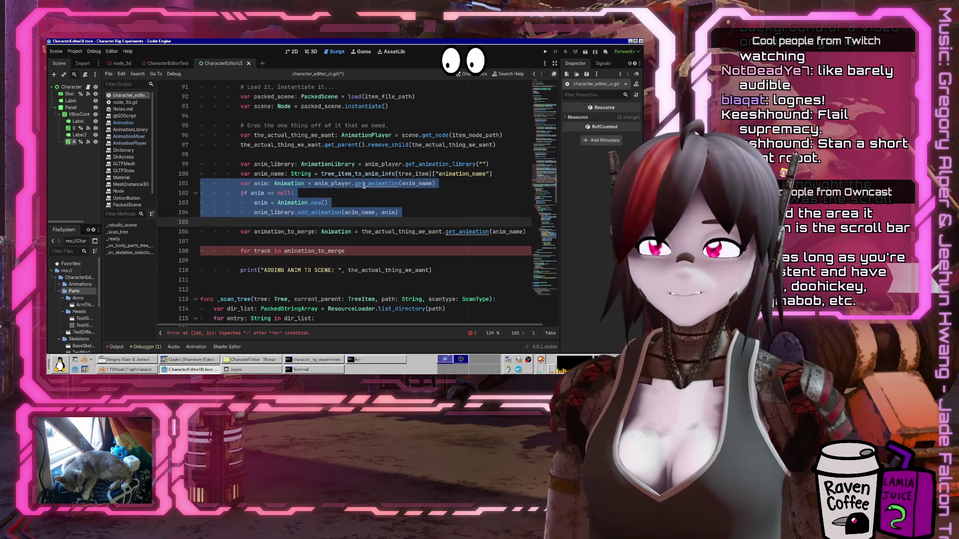
pyautogui.press('Up')
pyautogui.press('Up')
pyautogui.press('Up')
pyautogui.hotkey('shift', 'Down')
pyautogui.hotkey('shift', 'Down')
pyautogui.hotkey('shift', 'Down')
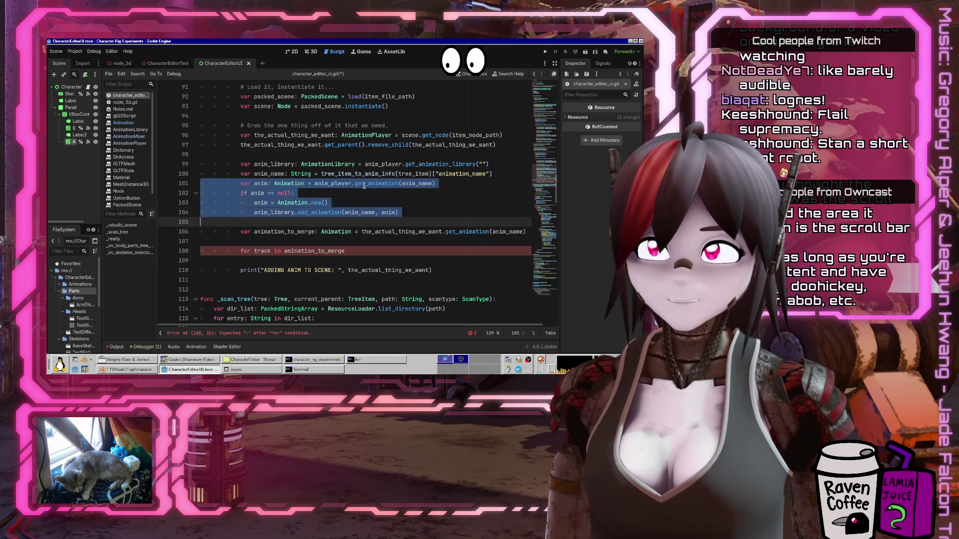
pyautogui.hotkey('ctrl', 'k')
# Delete the unfinished for-loop line, leaving an empty line 108
pyautogui.press('Down')
pyautogui.press('End')
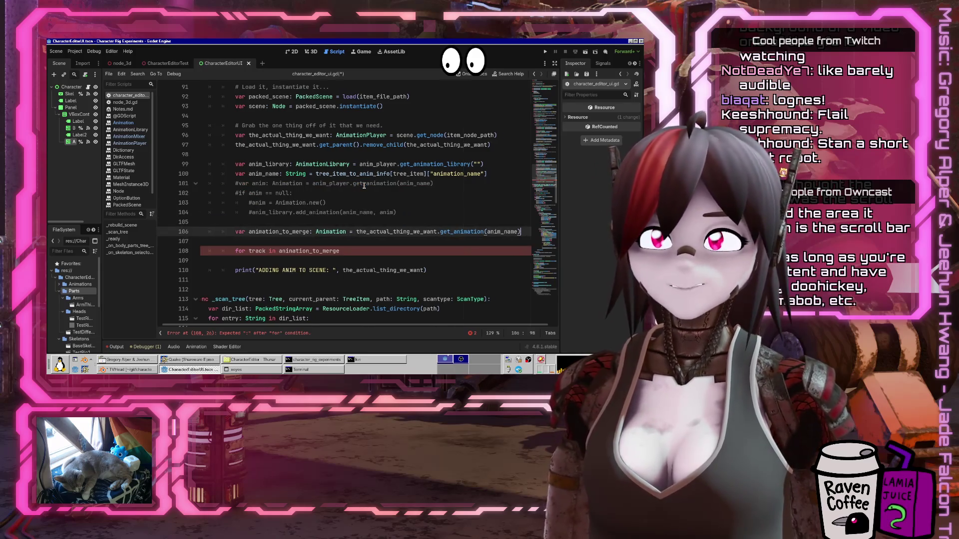
pyautogui.press('Return')
pyautogui.press('Down')
pyautogui.press('Down')
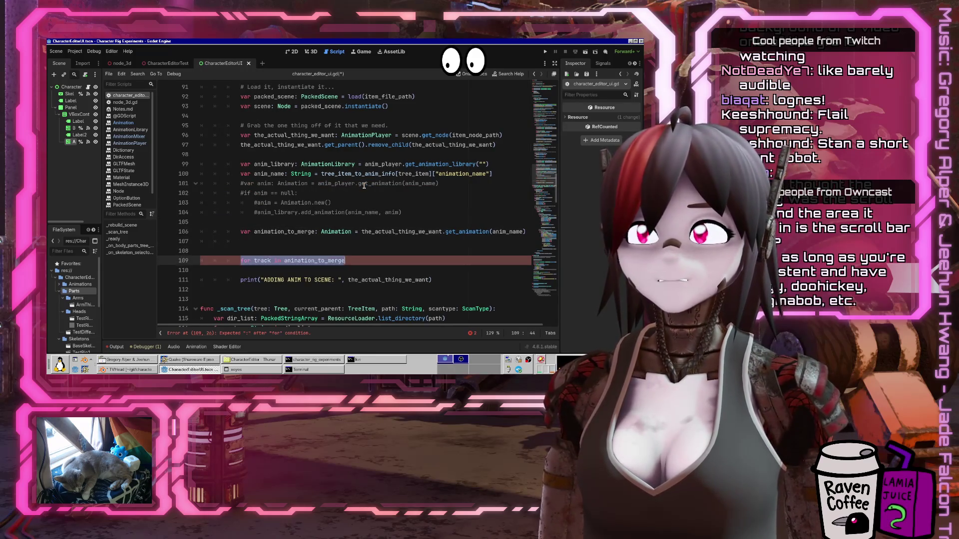
pyautogui.hotkey('shift', 'End')
pyautogui.press('BackSpace')
pyautogui.hotkey('shift', 'Home')
pyautogui.press('BackSpace')
pyautogui.press('Up')
pyautogui.press('Up')
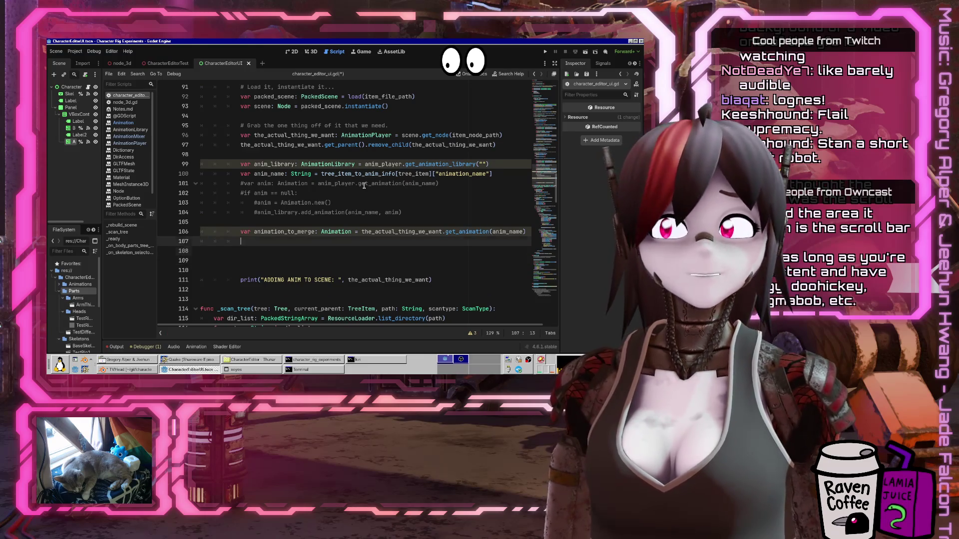
pyautogui.press('Return')
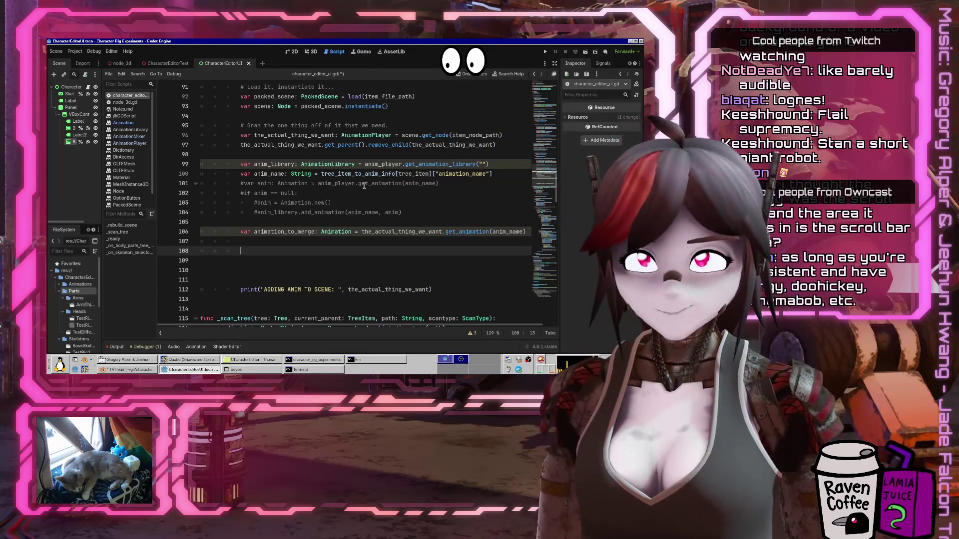
pyautogui.press('Up')
pyautogui.press('Down')
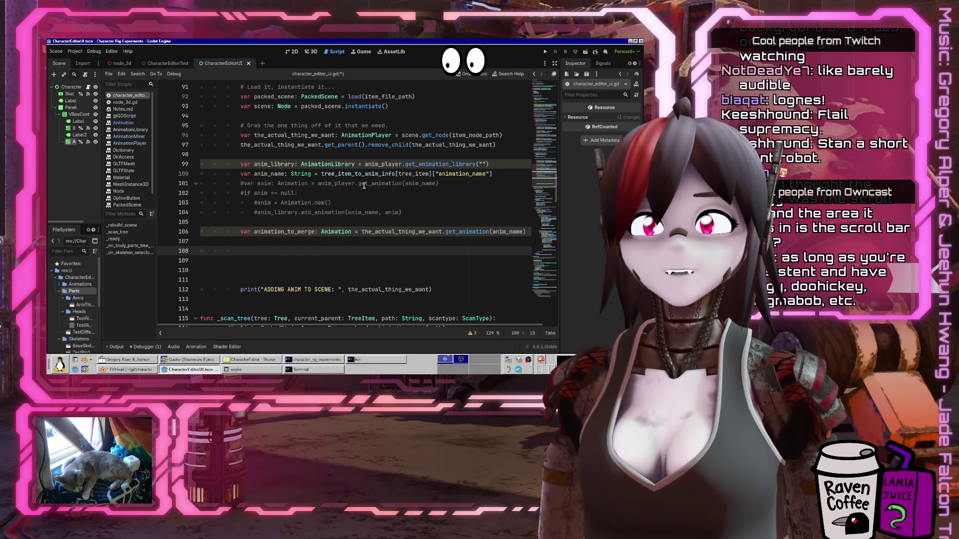
# Write anim_library.add_animation(anim_name, animation_to_merge) on line 108
pyautogui.write('anim_library.a')
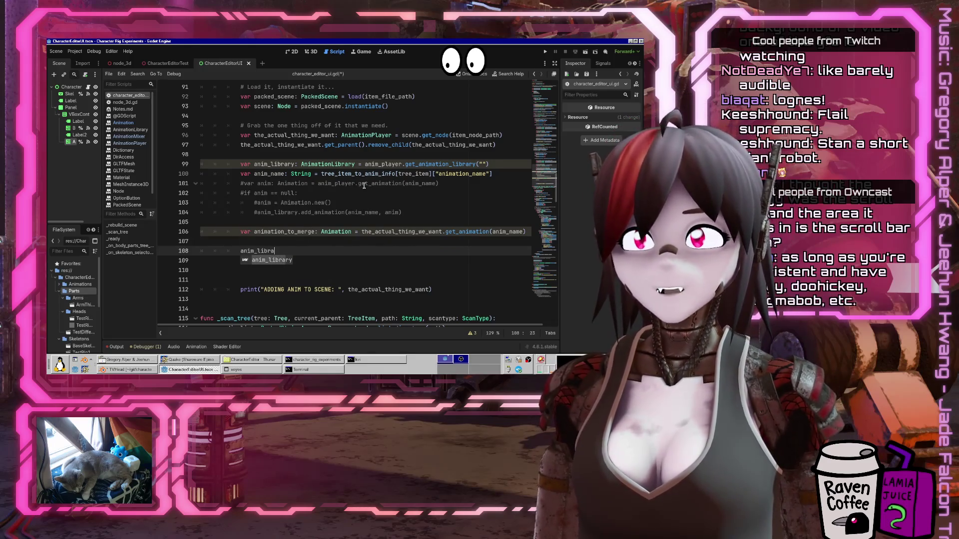
pyautogui.press('Return')
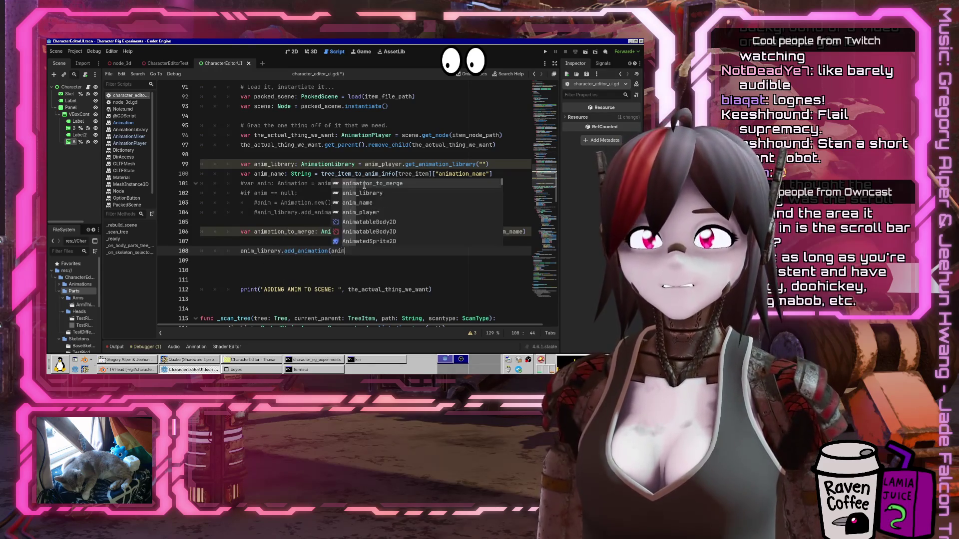
pyautogui.press('Return')
pyautogui.write(', animation_to+_')
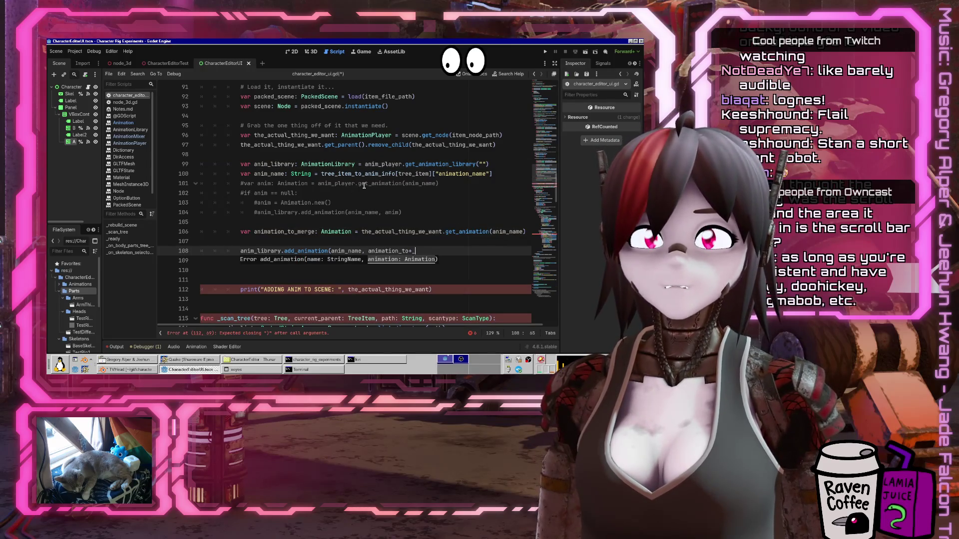
pyautogui.press('BackSpace')
pyautogui.press('BackSpace')
pyautogui.write('merge')
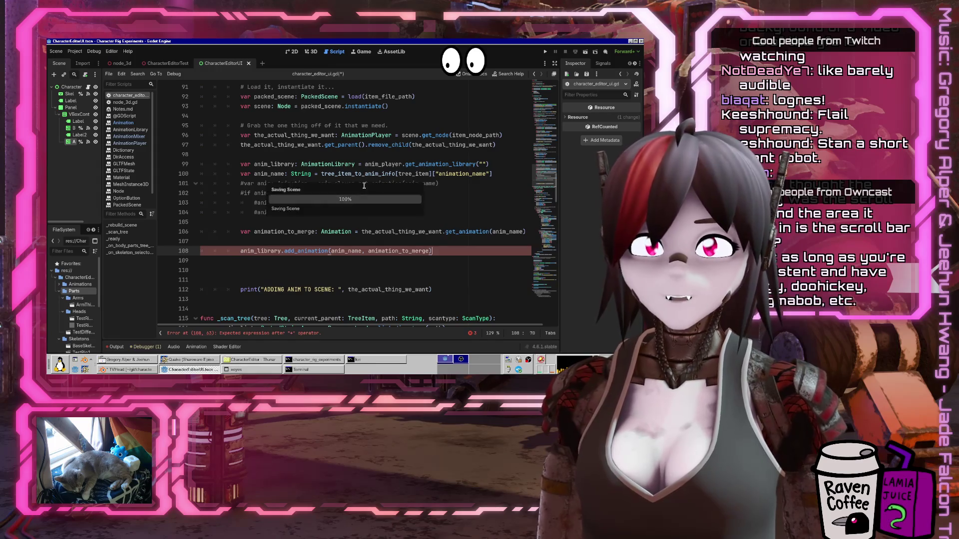
pyautogui.press('Return')
pyautogui.write(')')
pyautogui.press('Down')
pyautogui.press('Delete')
pyautogui.press('Delete')
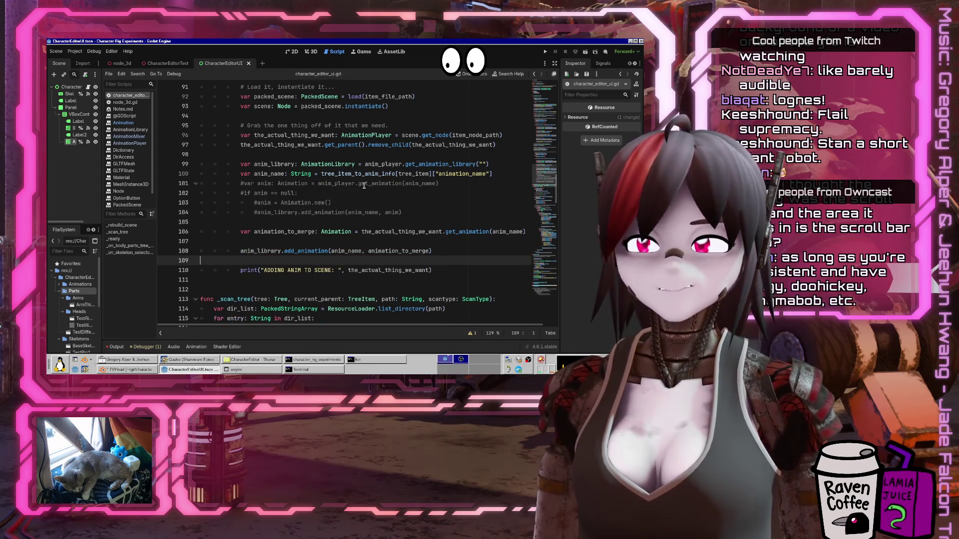